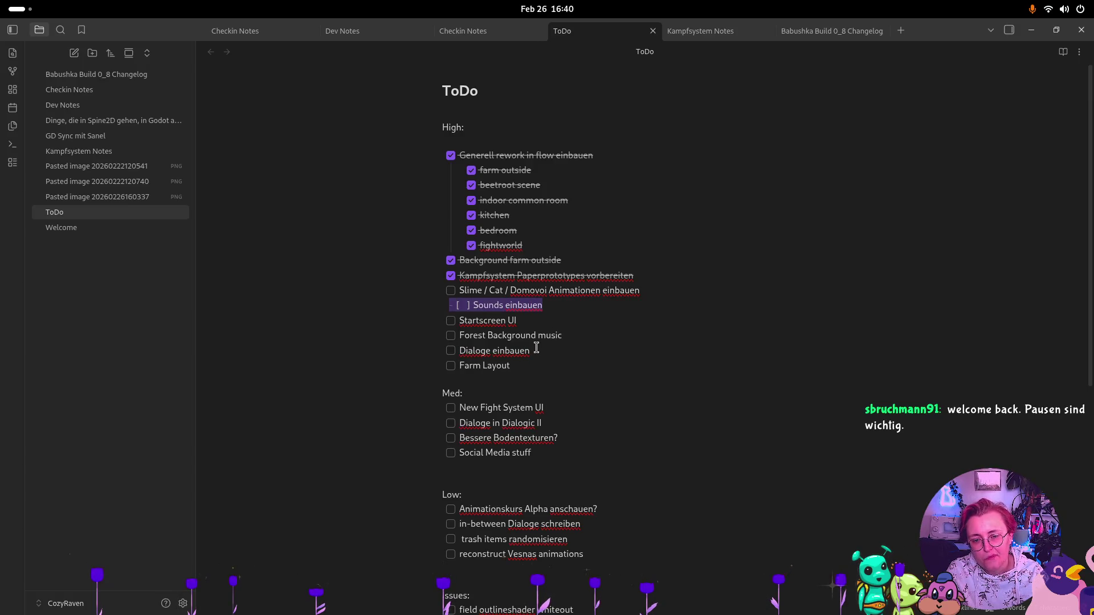
Select the Forest Background music task line in the ToDo note
{"action": "triple_click", "coordinate": [576, 335]}
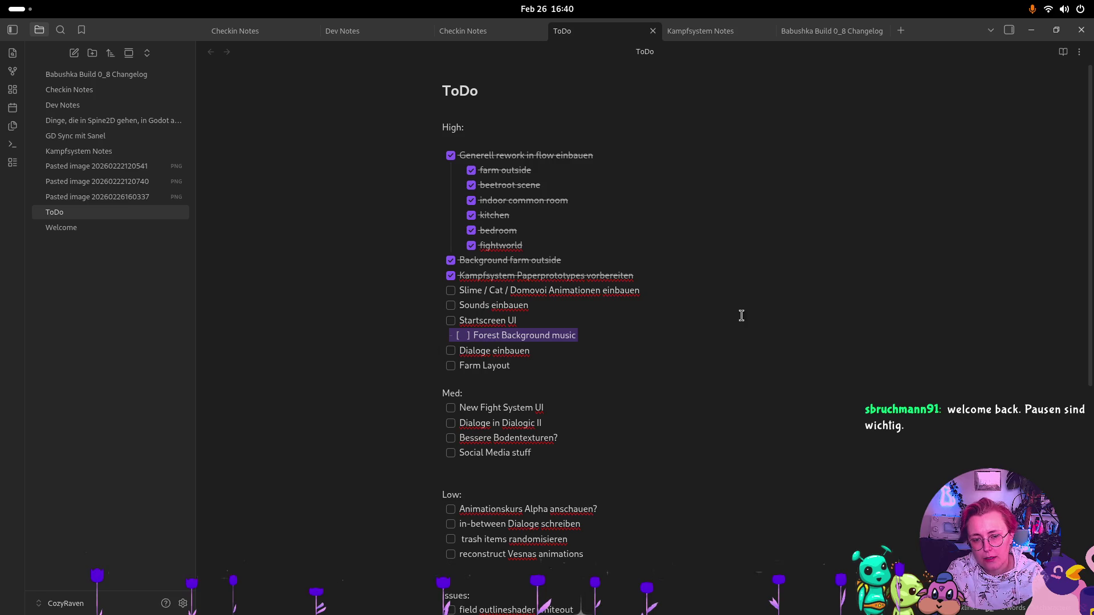
{"action": "key", "text": "super"}
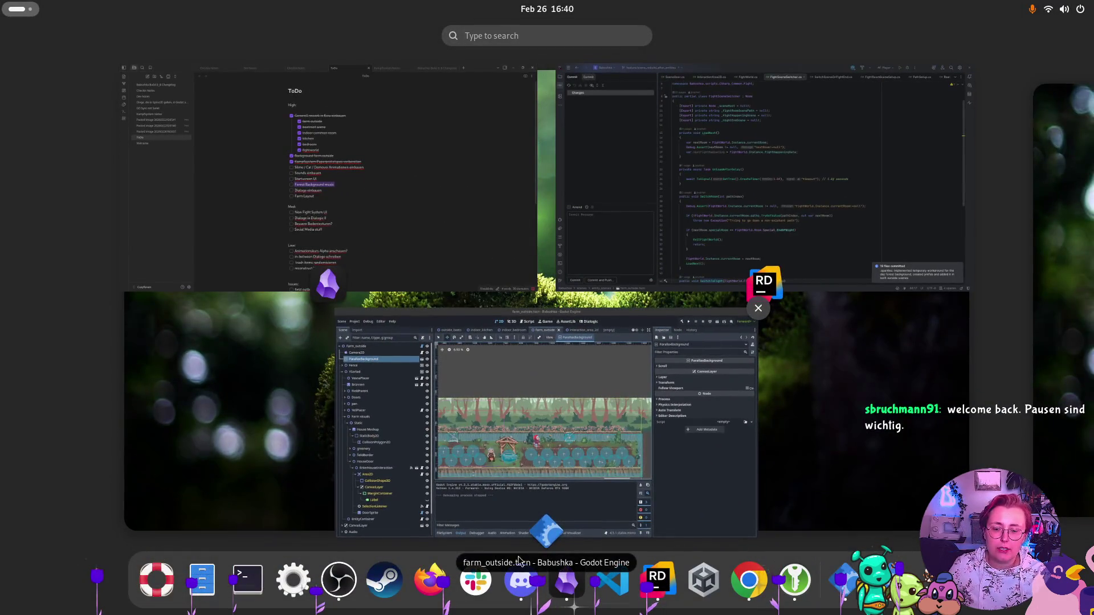
{"action": "left_click", "coordinate": [336, 245]}
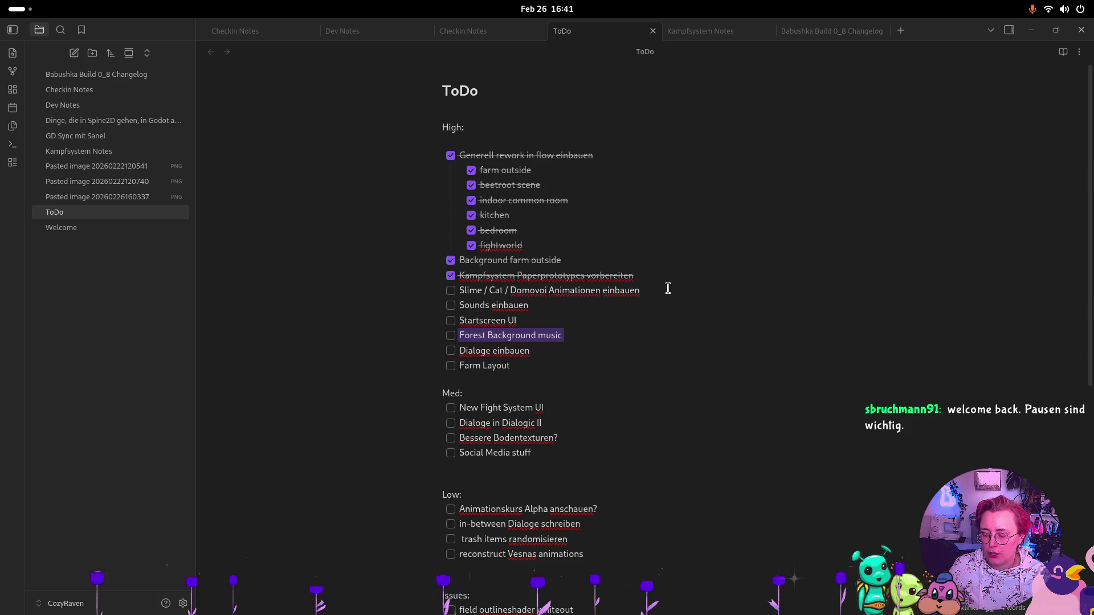
{"action": "key", "text": "super"}
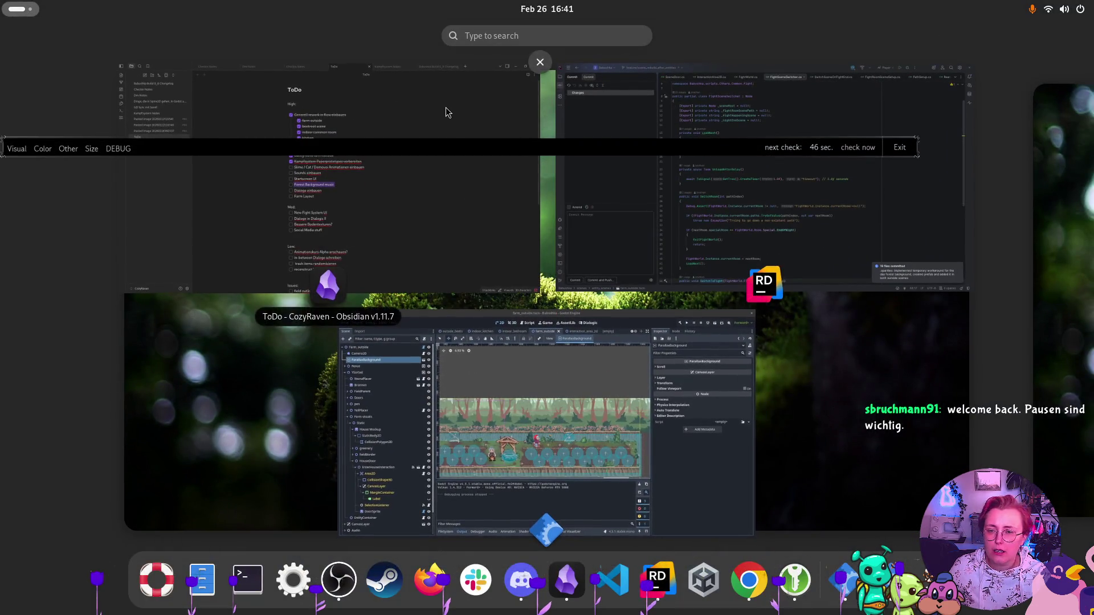
{"action": "key", "text": "super"}
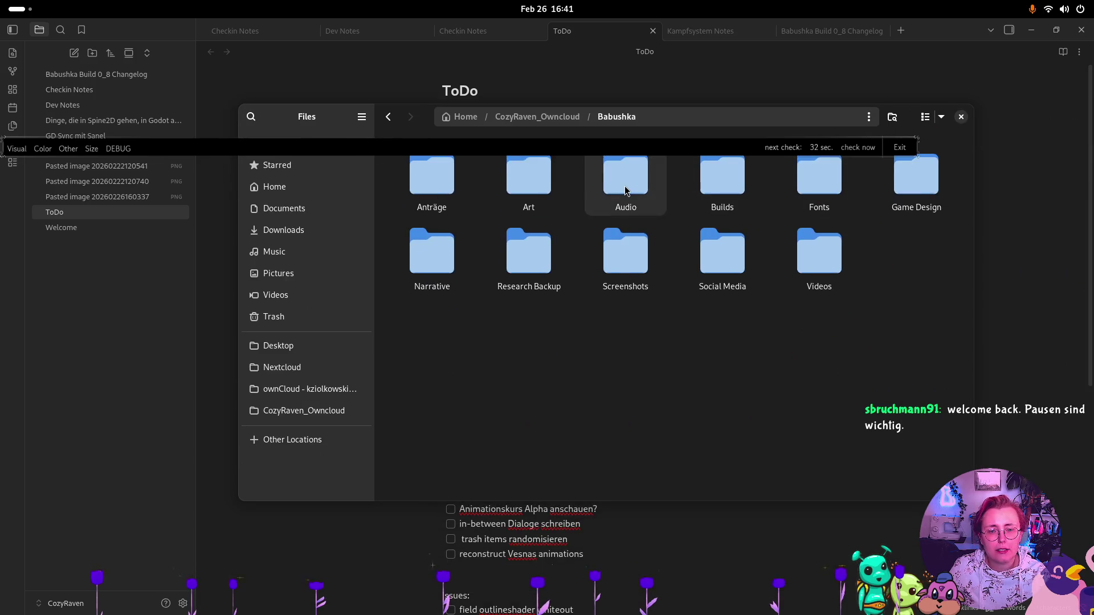
Go into Audio › Music and play Farming_90BPM_69Bars.wav
{"action": "double_click", "coordinate": [625, 187]}
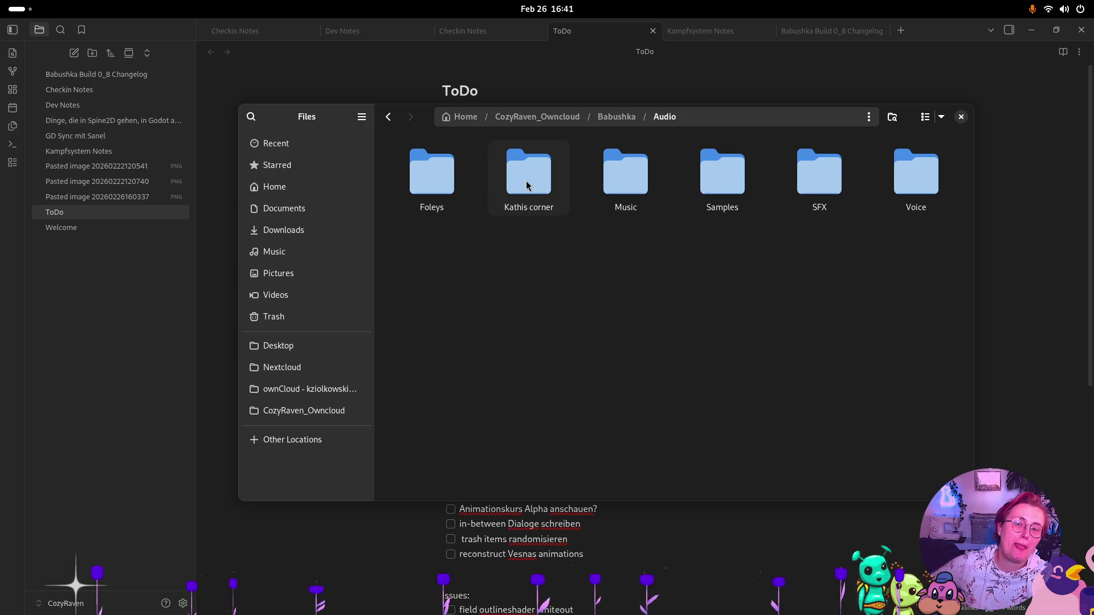
{"action": "double_click", "coordinate": [634, 167]}
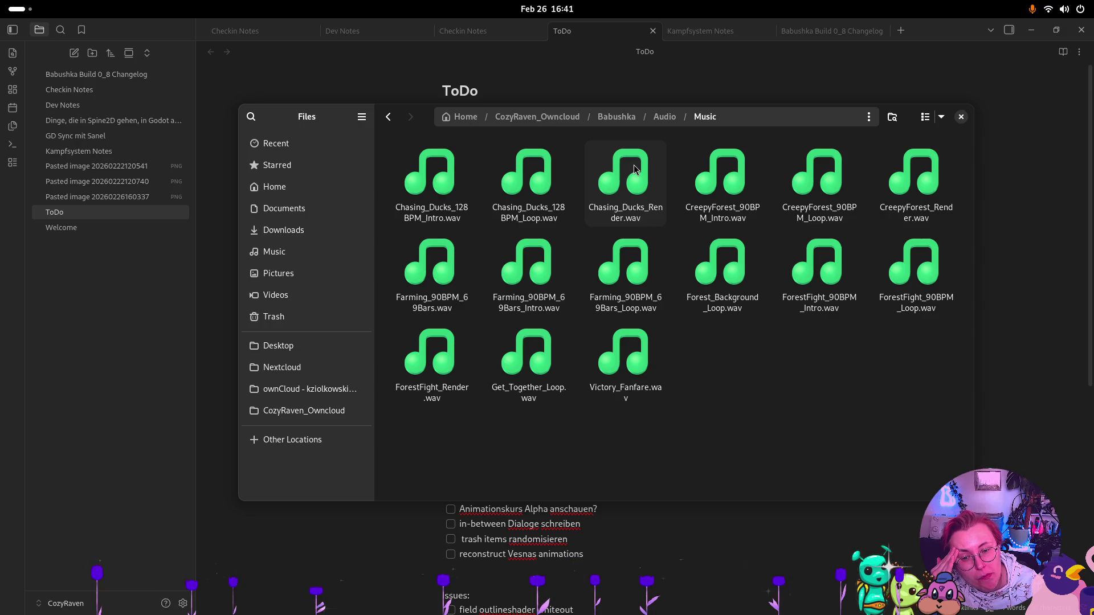
{"action": "double_click", "coordinate": [452, 288]}
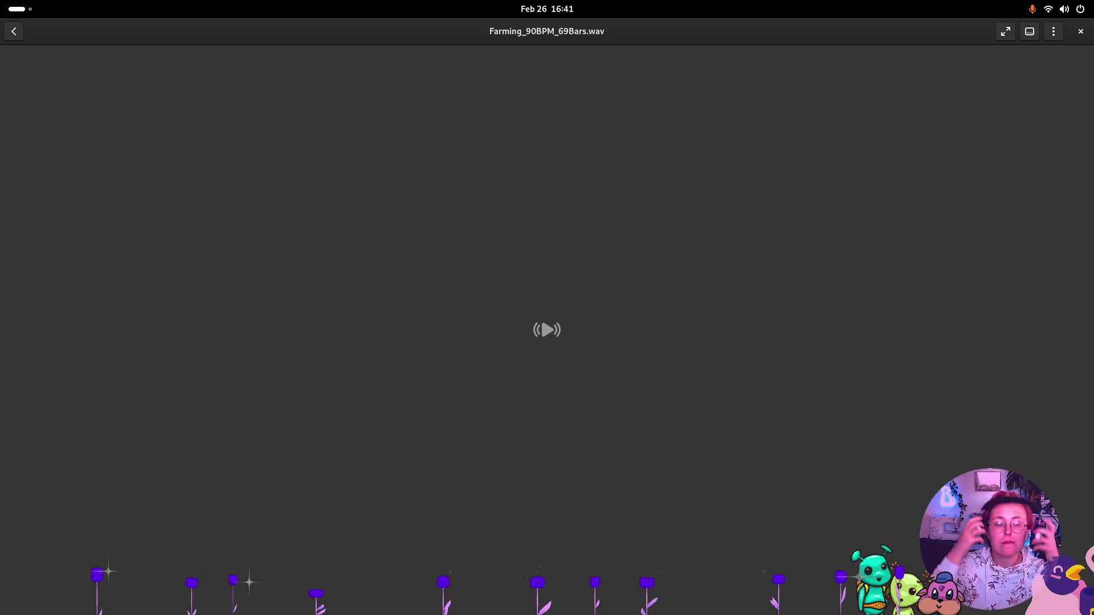
Switch the system sound output to the headphones
{"action": "mouse_move", "coordinate": [478, 304]}
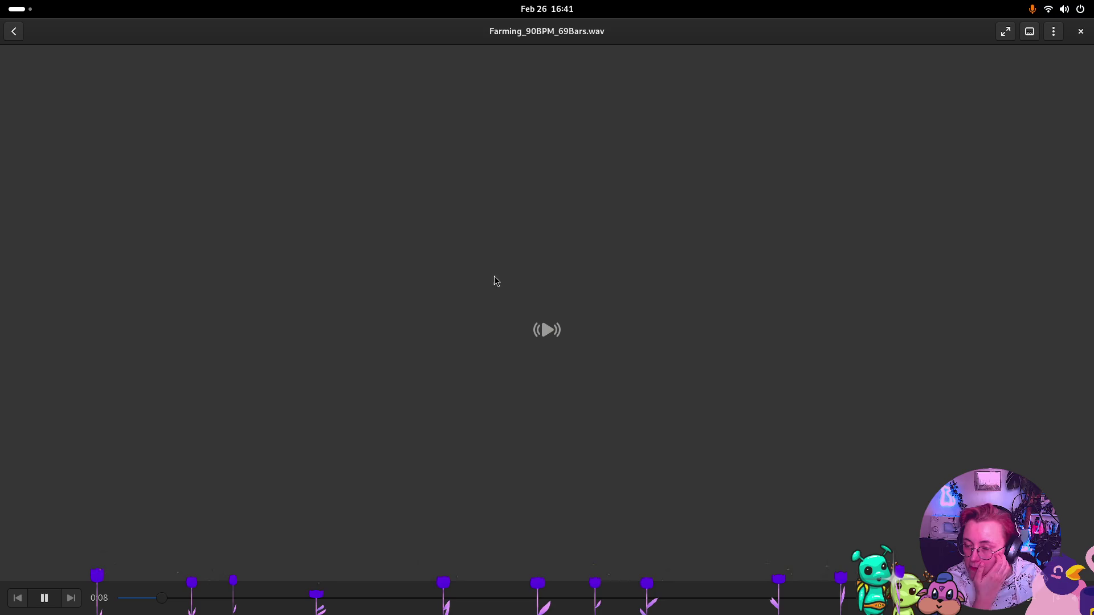
{"action": "left_click", "coordinate": [1069, 10]}
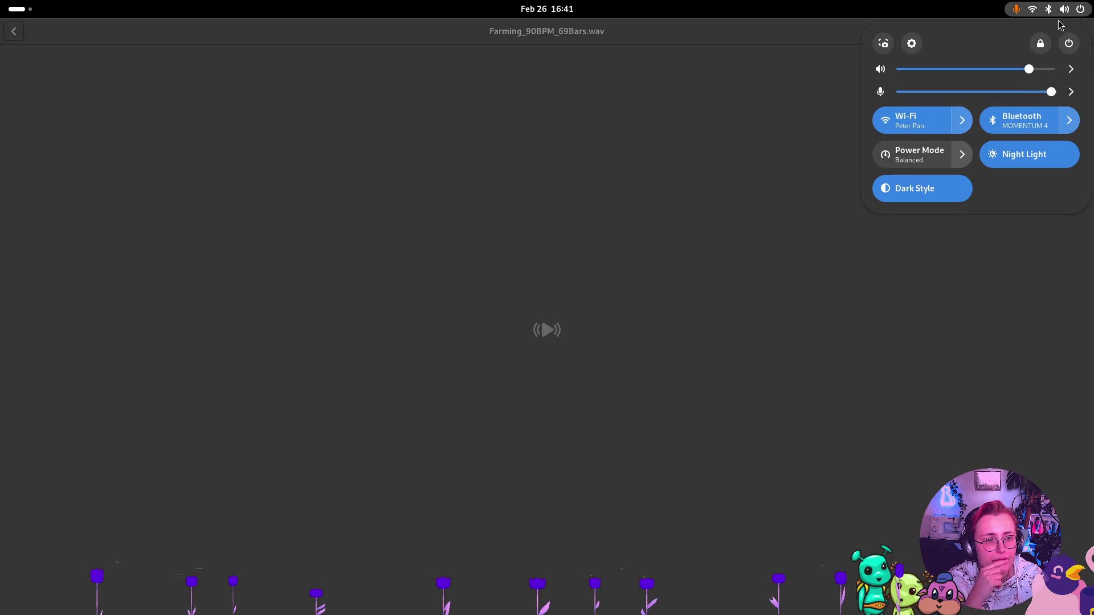
{"action": "left_click", "coordinate": [1071, 68]}
{"action": "left_click", "coordinate": [991, 183]}
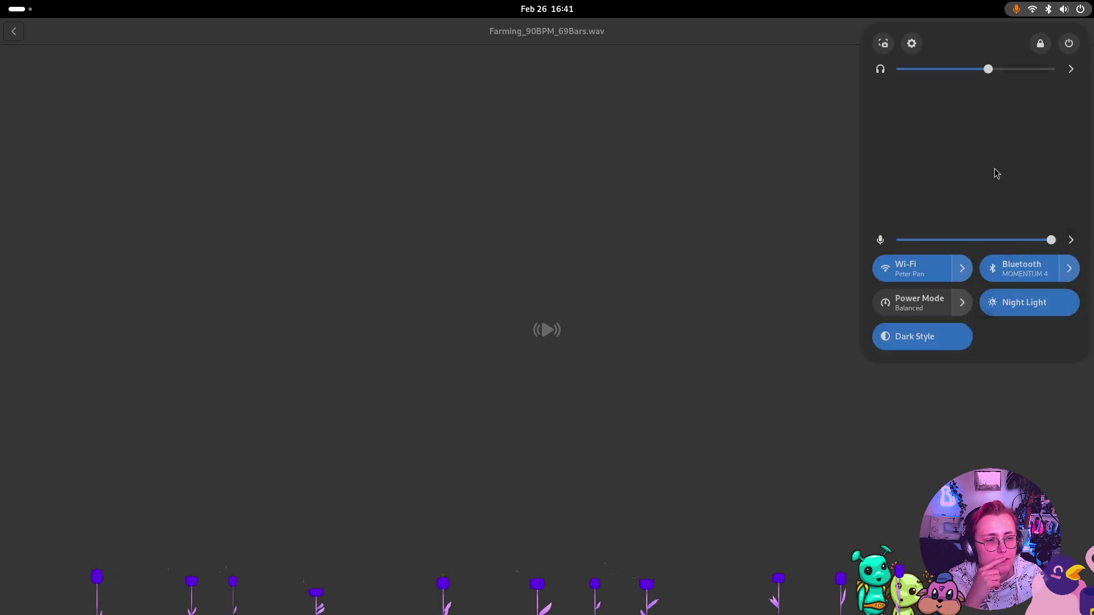
{"action": "left_click", "coordinate": [439, 342]}
{"action": "key", "text": "super"}
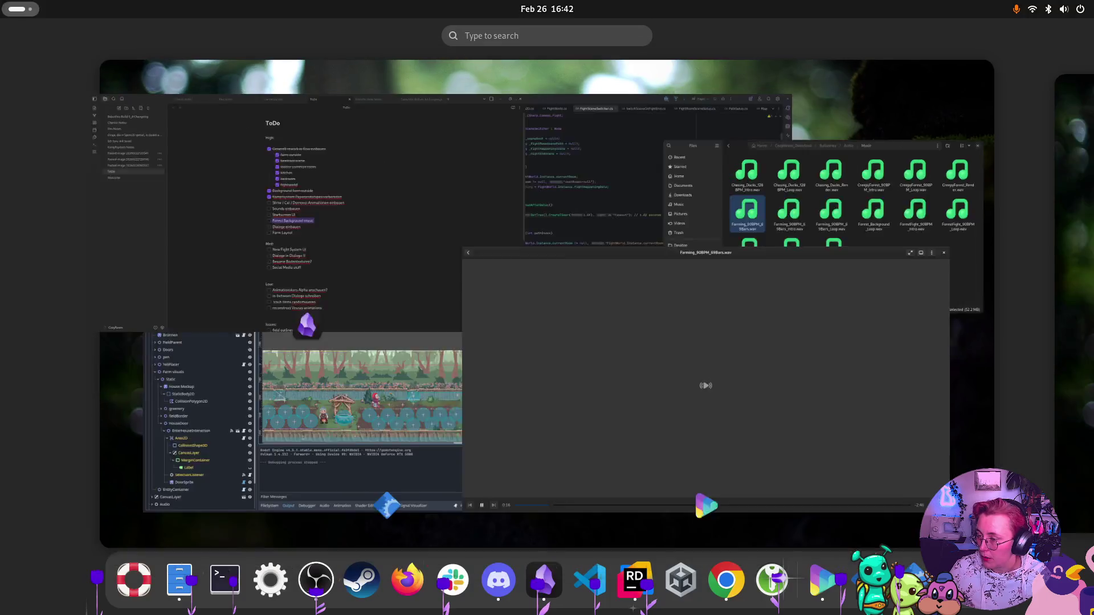
{"action": "key", "text": "super"}
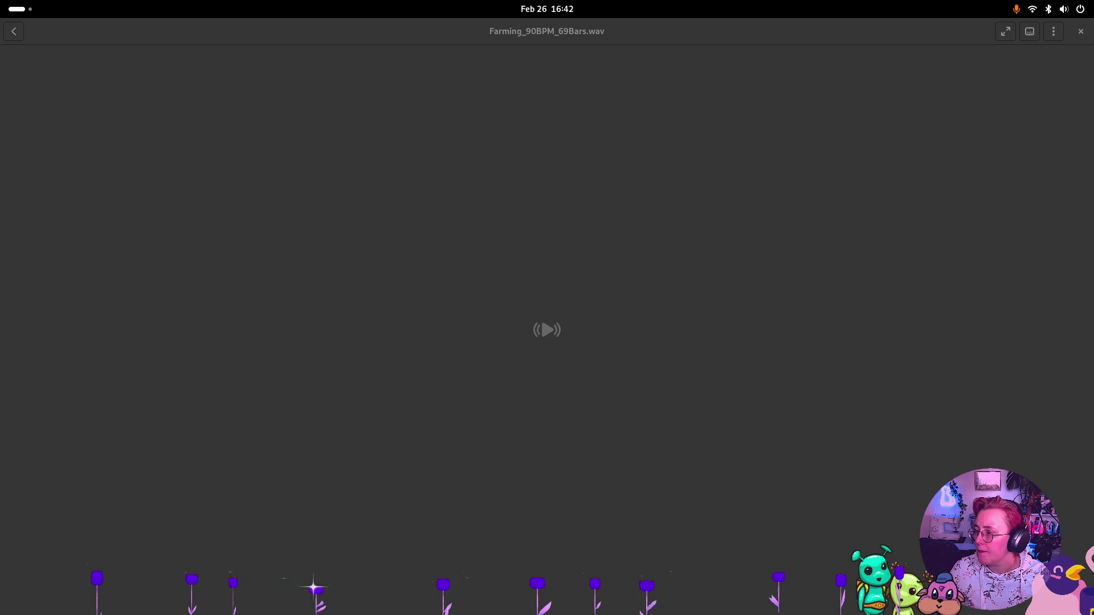
Replay Farming_90BPM_69Bars.wav at a lower volume, then pause it in a smaller window
{"action": "mouse_move", "coordinate": [507, 271]}
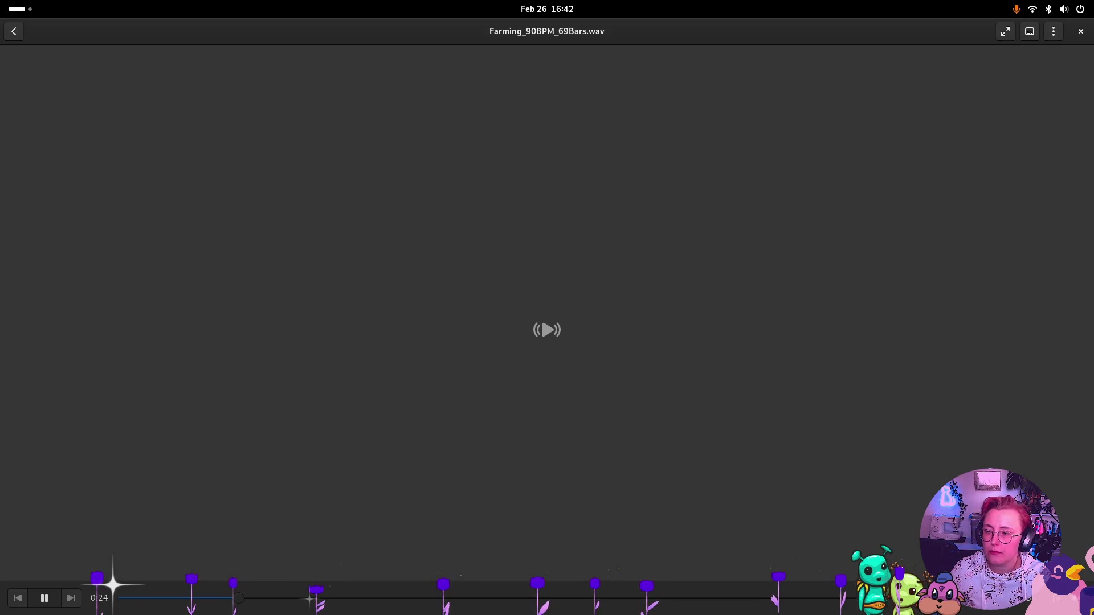
{"action": "left_click", "coordinate": [1080, 31]}
{"action": "double_click", "coordinate": [445, 263]}
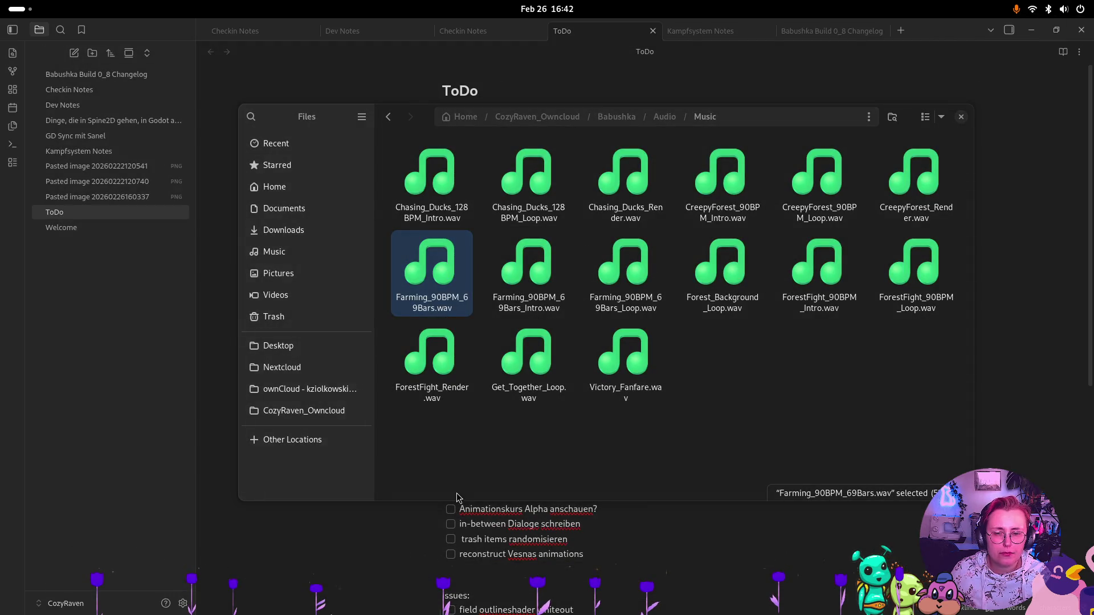
{"action": "left_click", "coordinate": [1073, 597]}
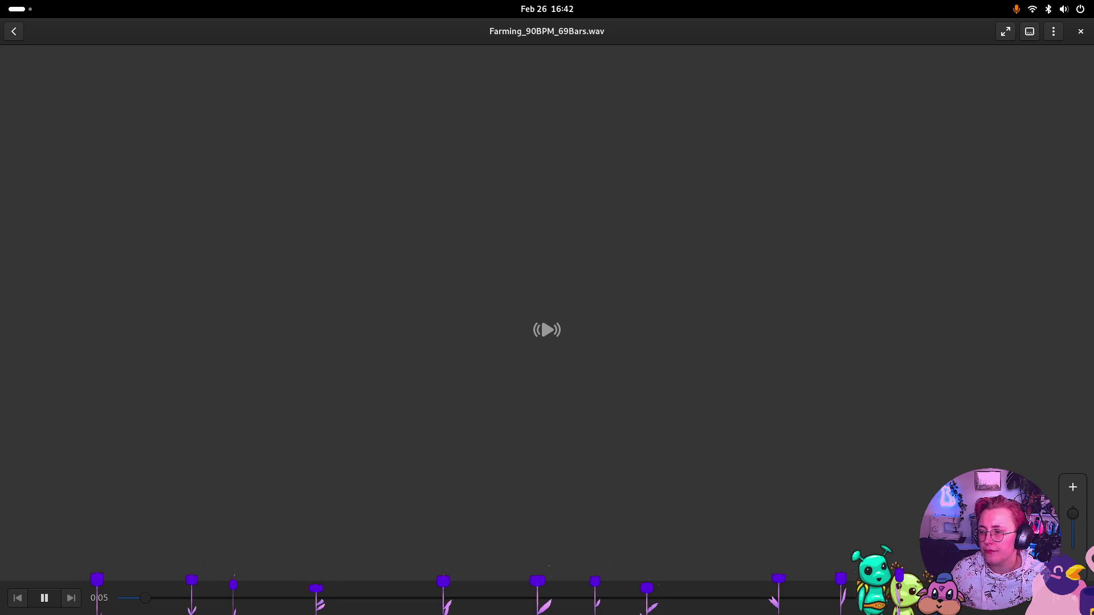
{"action": "key", "text": "super"}
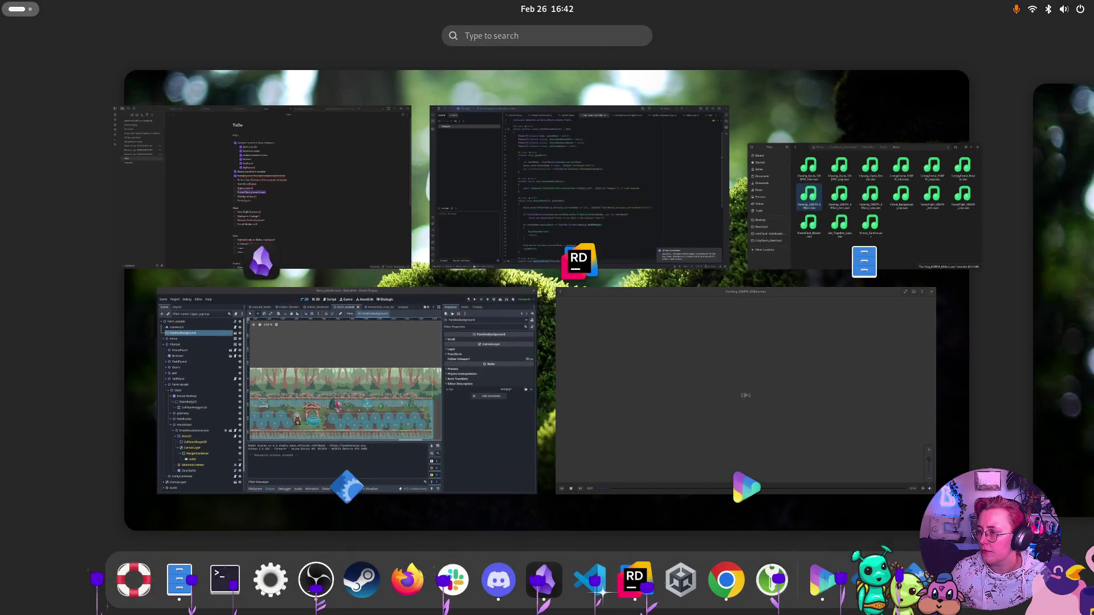
{"action": "key", "text": "super"}
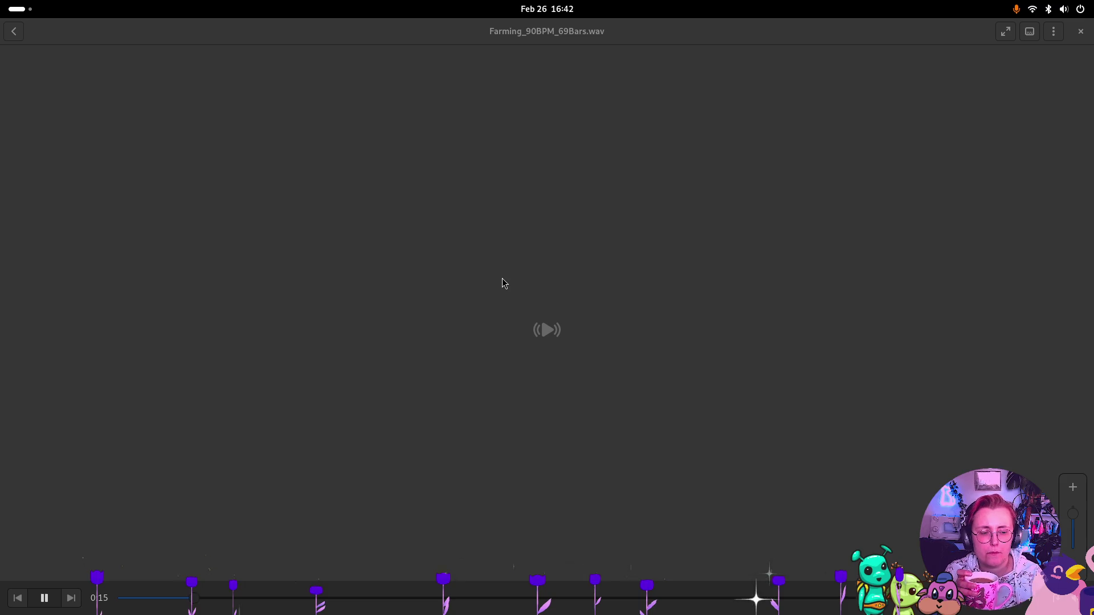
{"action": "left_click", "coordinate": [1074, 527]}
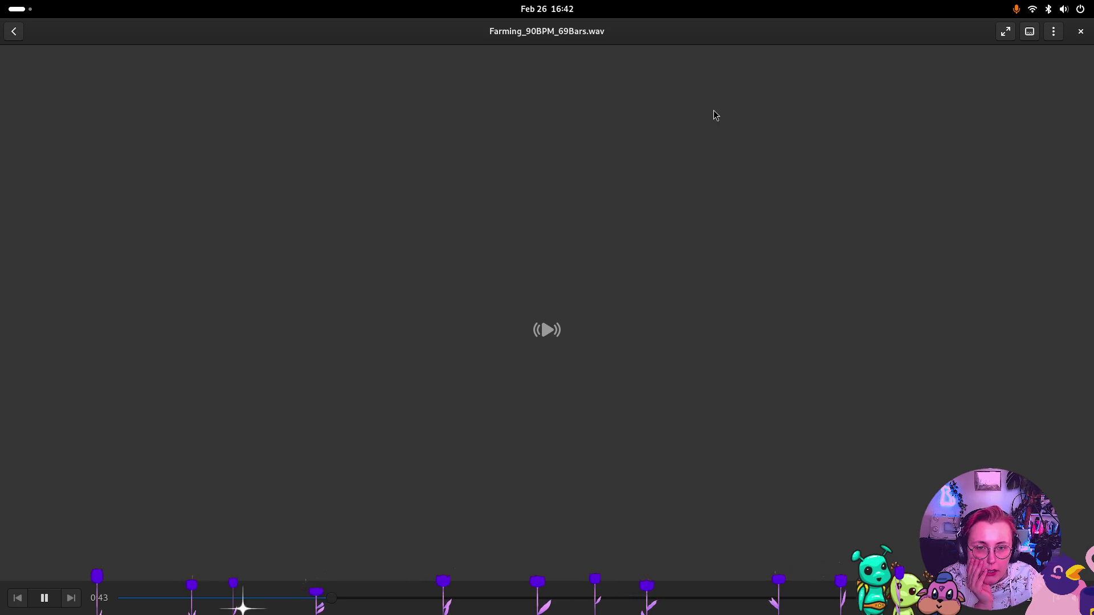
{"action": "left_click", "coordinate": [44, 598]}
{"action": "mouse_move", "coordinate": [923, 31]}
{"action": "left_mouse_down"}
{"action": "mouse_move", "coordinate": [906, 106]}
{"action": "mouse_move", "coordinate": [723, 237]}
{"action": "mouse_move", "coordinate": [703, 353]}
{"action": "mouse_move", "coordinate": [716, 395]}
{"action": "left_mouse_up"}
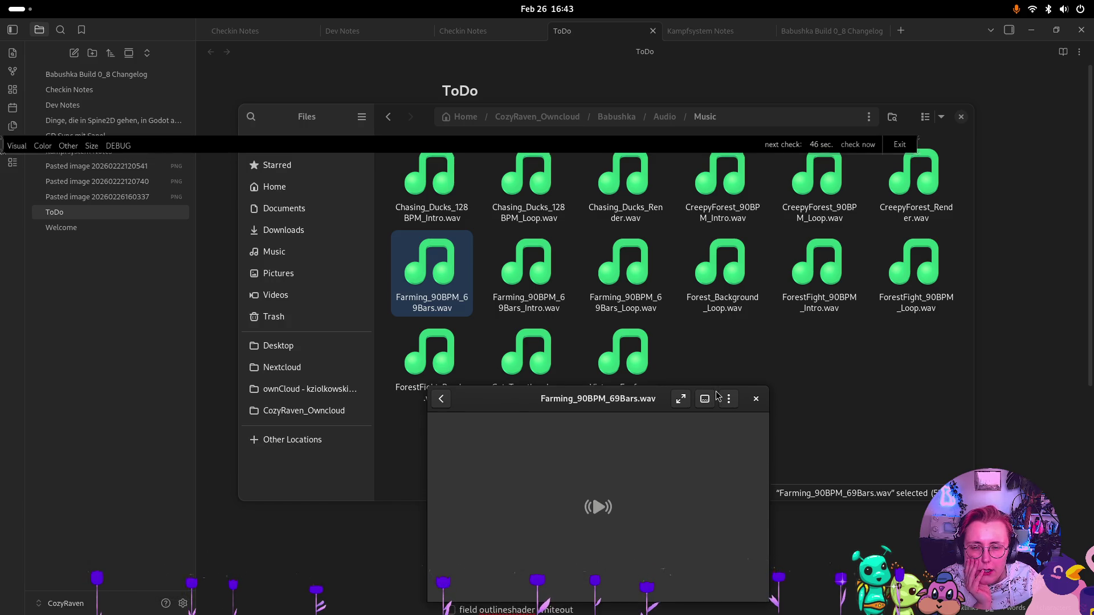
Close the Farming track player and play Forest_Background_Loop.wav instead
{"action": "left_click", "coordinate": [756, 399]}
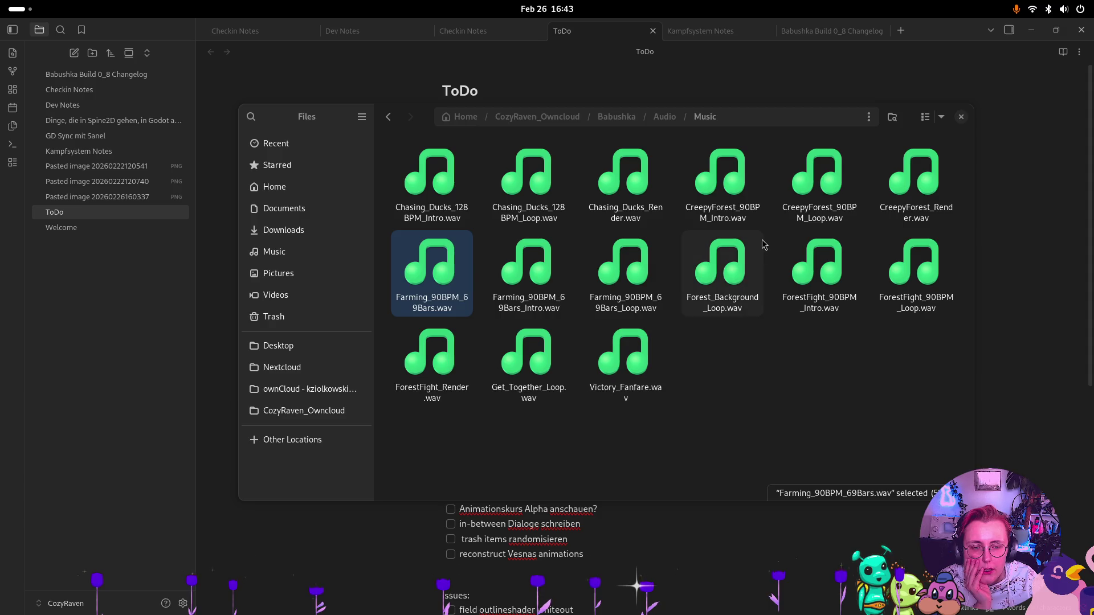
{"action": "double_click", "coordinate": [739, 308]}
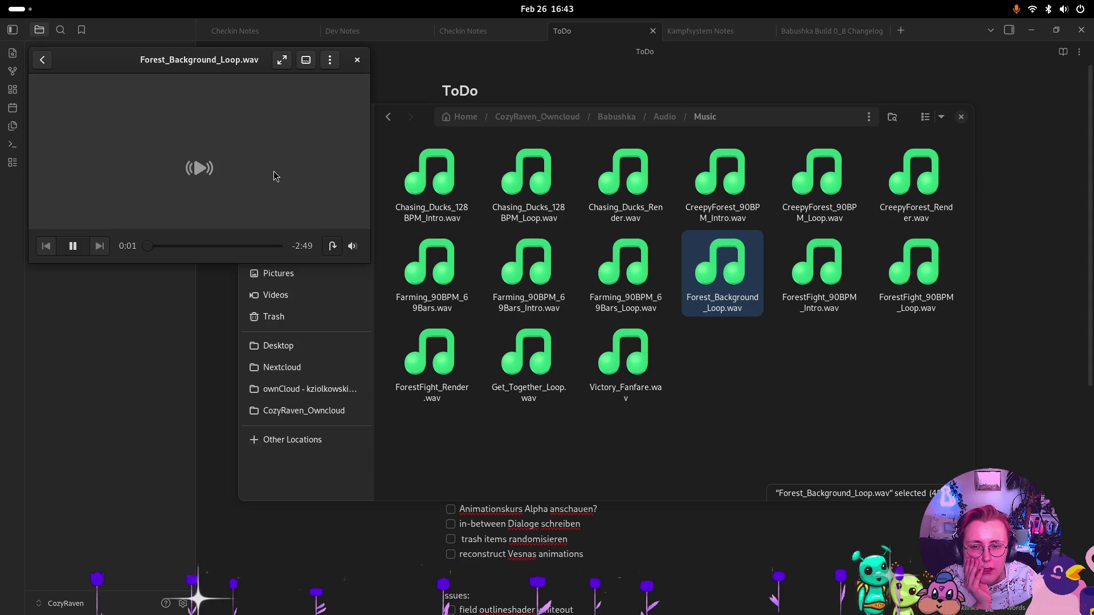
Turn up the playback volume for Forest_Background_Loop.wav
{"action": "left_click", "coordinate": [352, 246]}
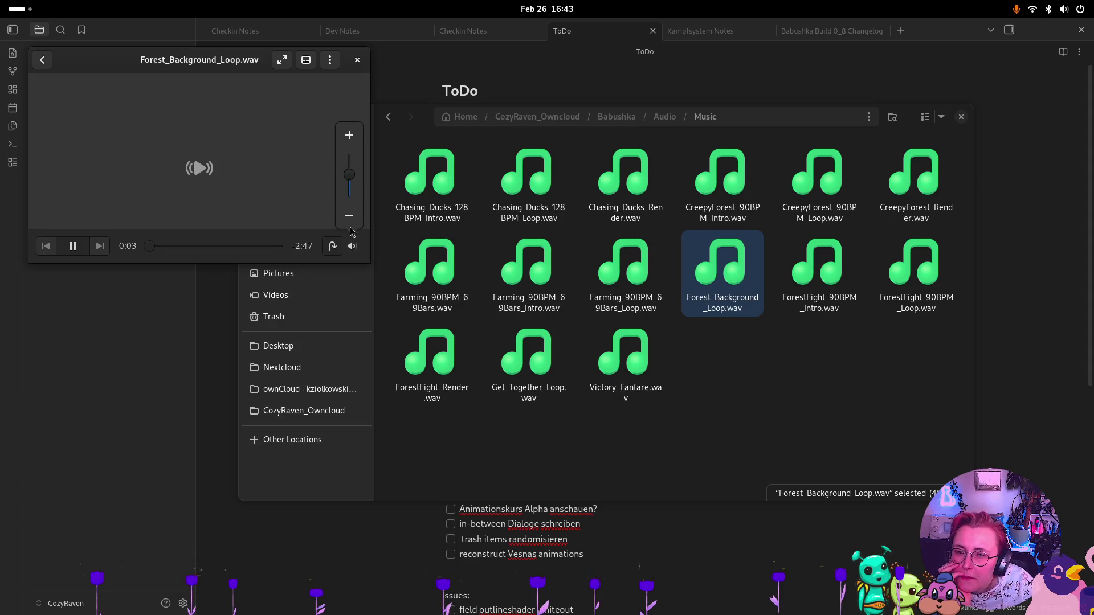
{"action": "left_click_drag", "start_coordinate": [350, 181], "coordinate": [349, 174]}
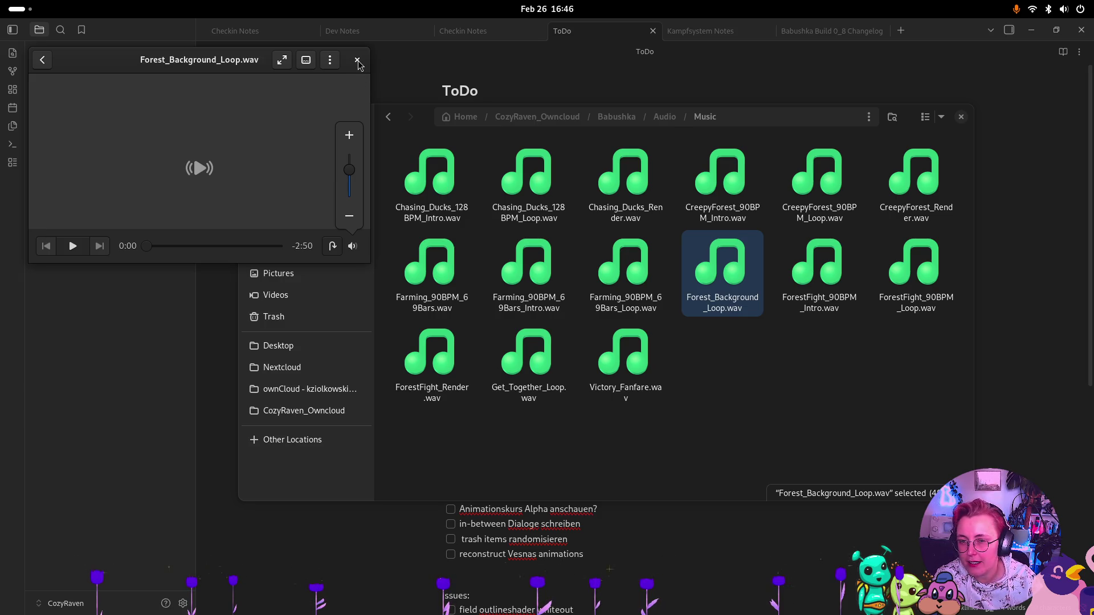
Dismiss the volume control and close the Forest_Background_Loop.wav player, then bring up the window overview
{"action": "left_click", "coordinate": [357, 61]}
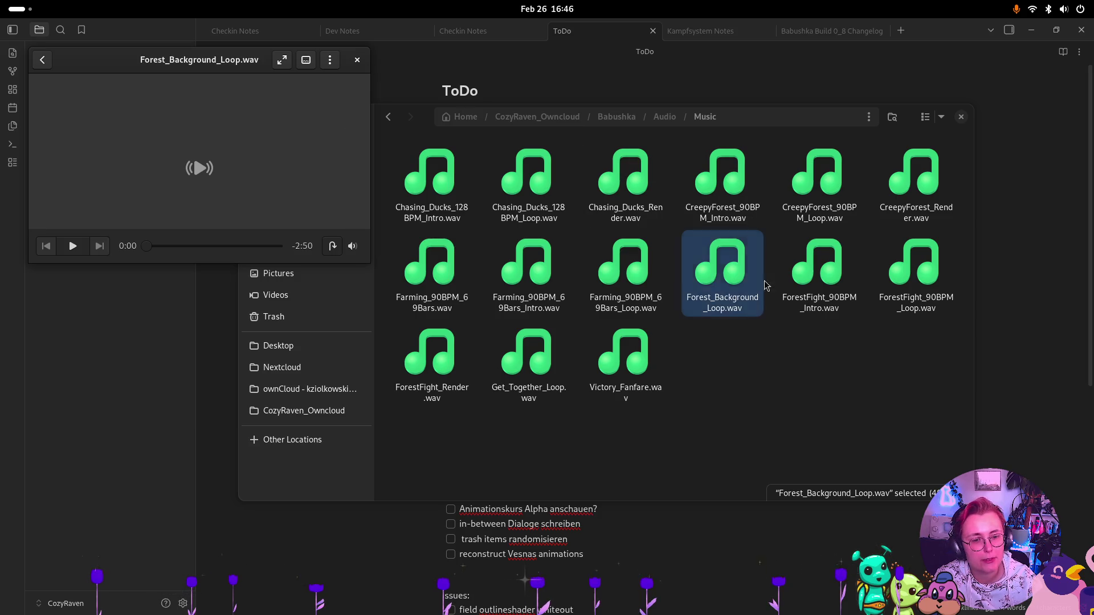
{"action": "left_click", "coordinate": [357, 60]}
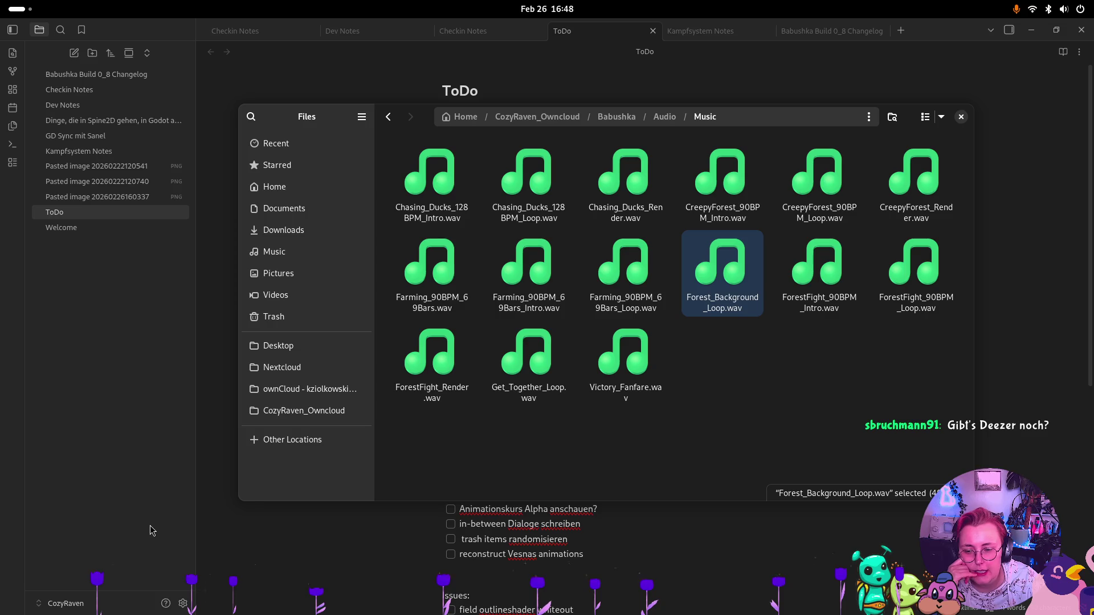
{"action": "key", "text": "super"}
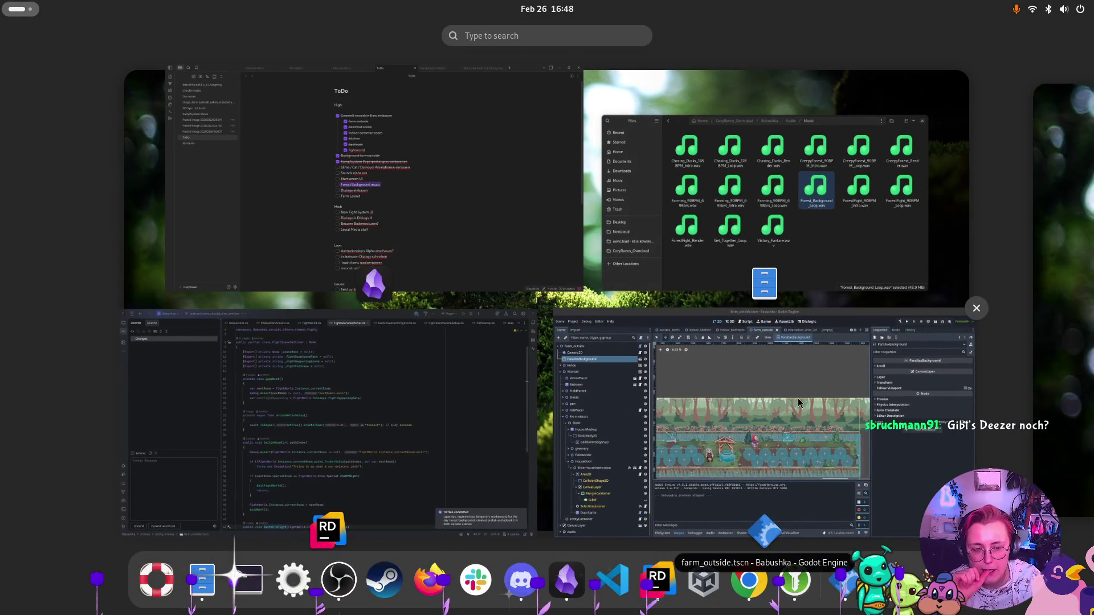
Bring Godot's farm_outside project to the front and reveal the earlier scene tabs
{"action": "left_click", "coordinate": [602, 320]}
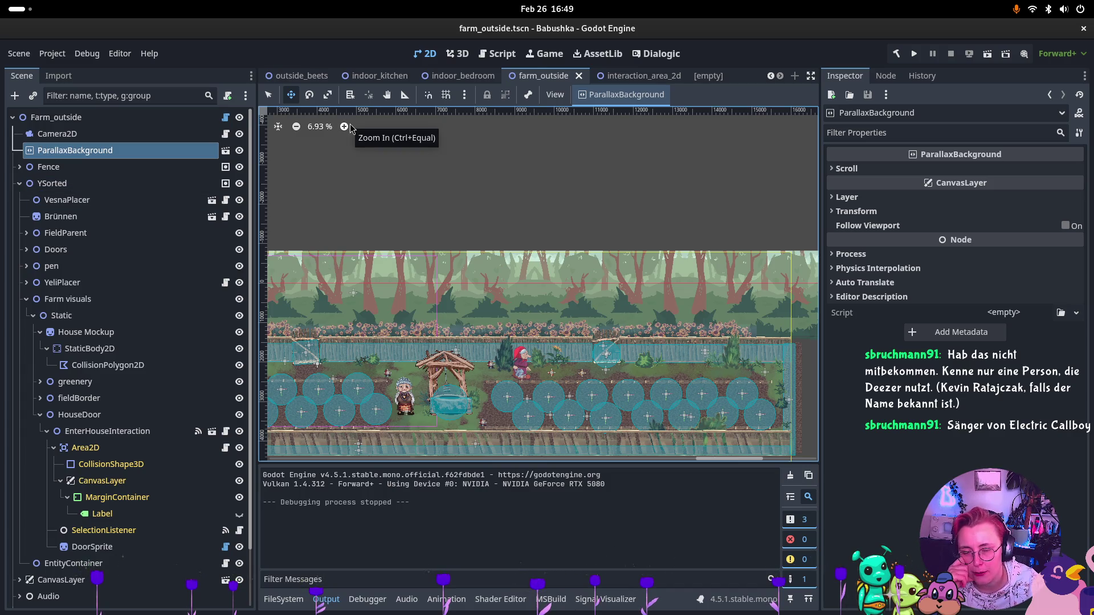
{"action": "mouse_move", "coordinate": [466, 81]}
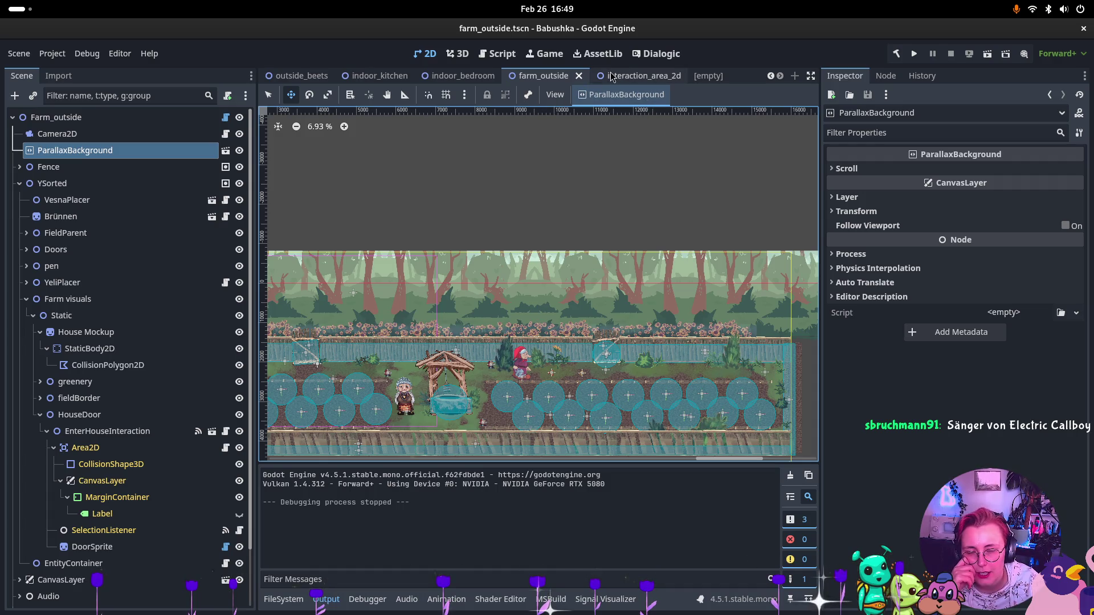
{"action": "left_click", "coordinate": [770, 77]}
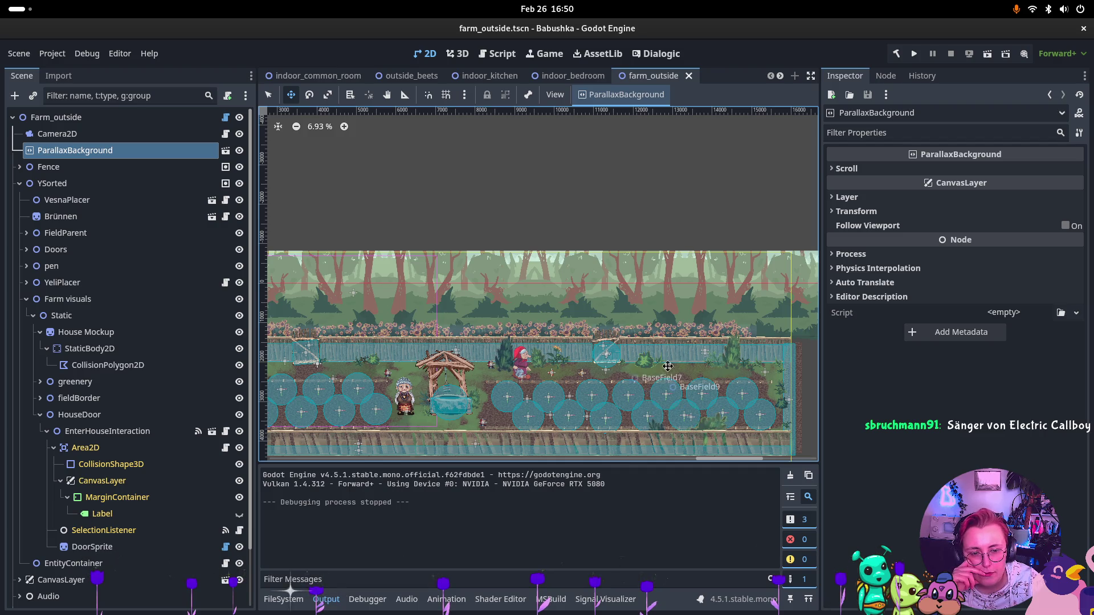
Switch to outside_beets, pan across the beets field and peek at ParallaxBackground's layers
{"action": "scroll", "coordinate": [676, 344], "scroll_direction": "up", "scroll_amount": 3}
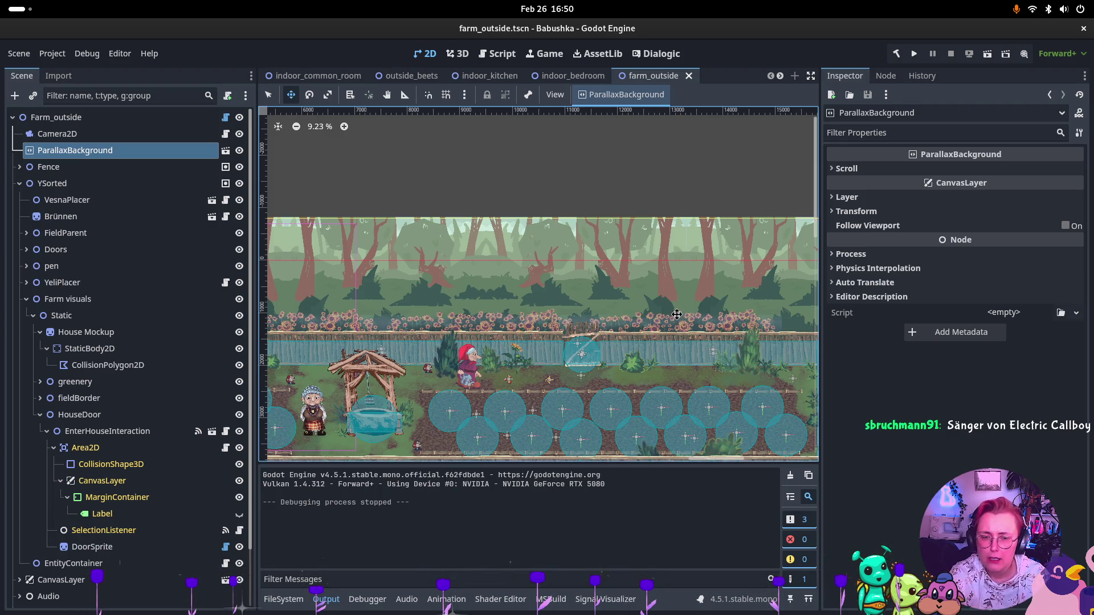
{"action": "scroll", "coordinate": [350, 83], "scroll_direction": "down", "scroll_amount": 1}
{"action": "left_click", "coordinate": [350, 82]}
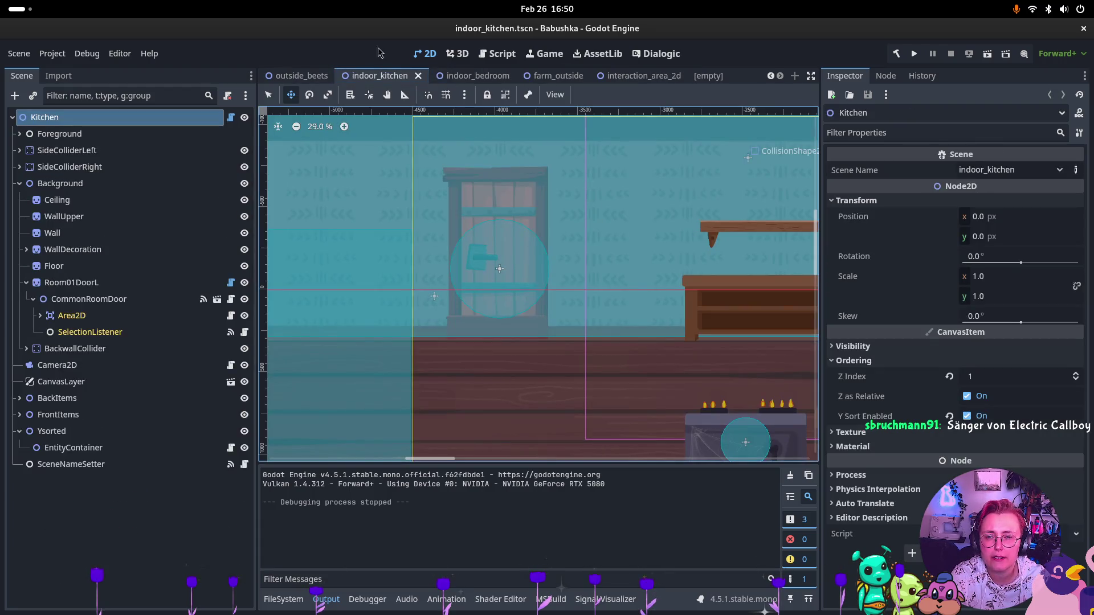
{"action": "left_click", "coordinate": [299, 76]}
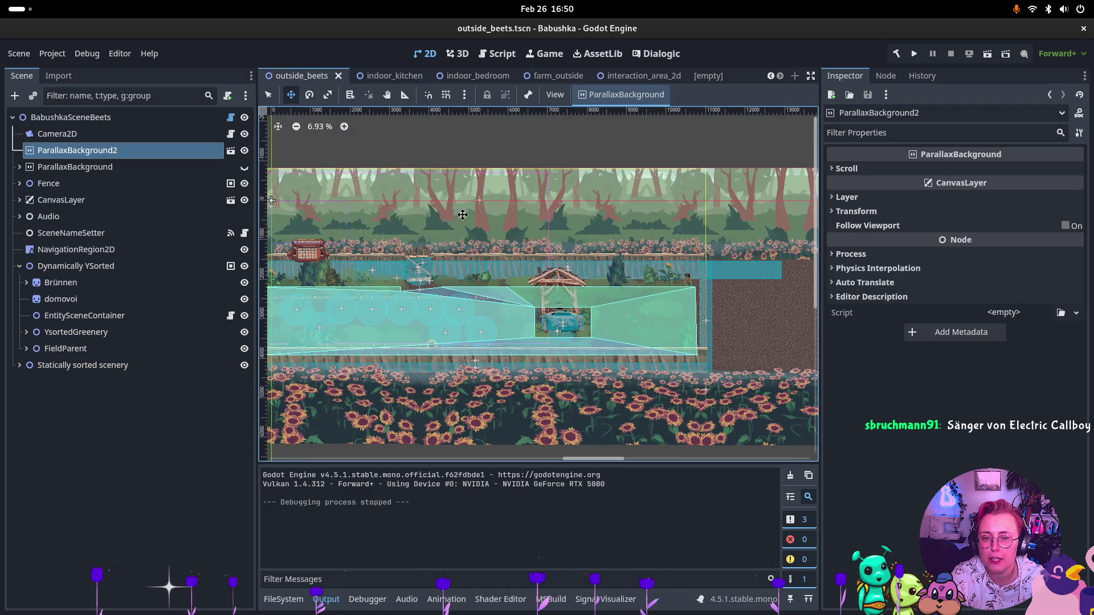
{"action": "mouse_move", "coordinate": [338, 291]}
{"action": "left_mouse_down"}
{"action": "mouse_move", "coordinate": [496, 288]}
{"action": "mouse_move", "coordinate": [451, 284]}
{"action": "left_mouse_up"}
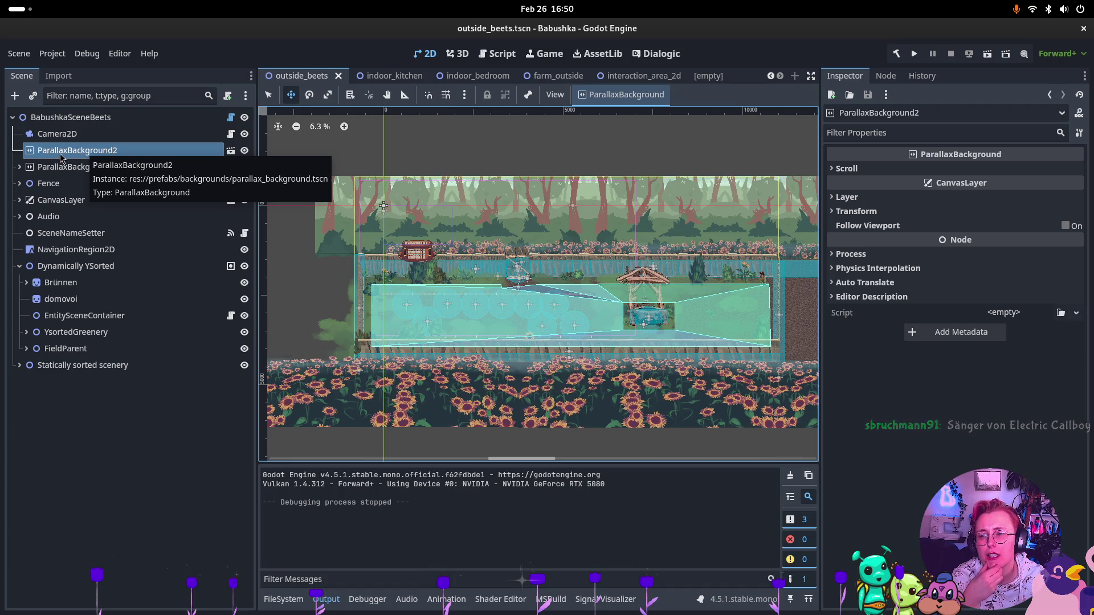
{"action": "left_click", "coordinate": [20, 167]}
{"action": "left_click", "coordinate": [20, 167]}
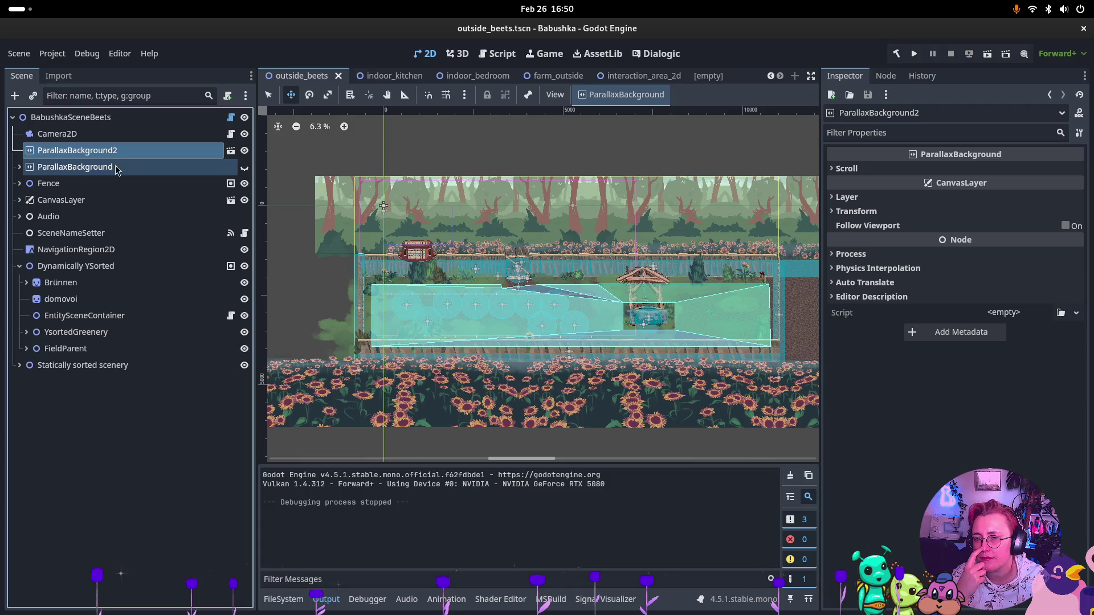
Make ParallaxBackground2's children editable and collapse its color, clouds and layer 3 nodes
{"action": "right_click", "coordinate": [205, 152]}
{"action": "left_click", "coordinate": [234, 454]}
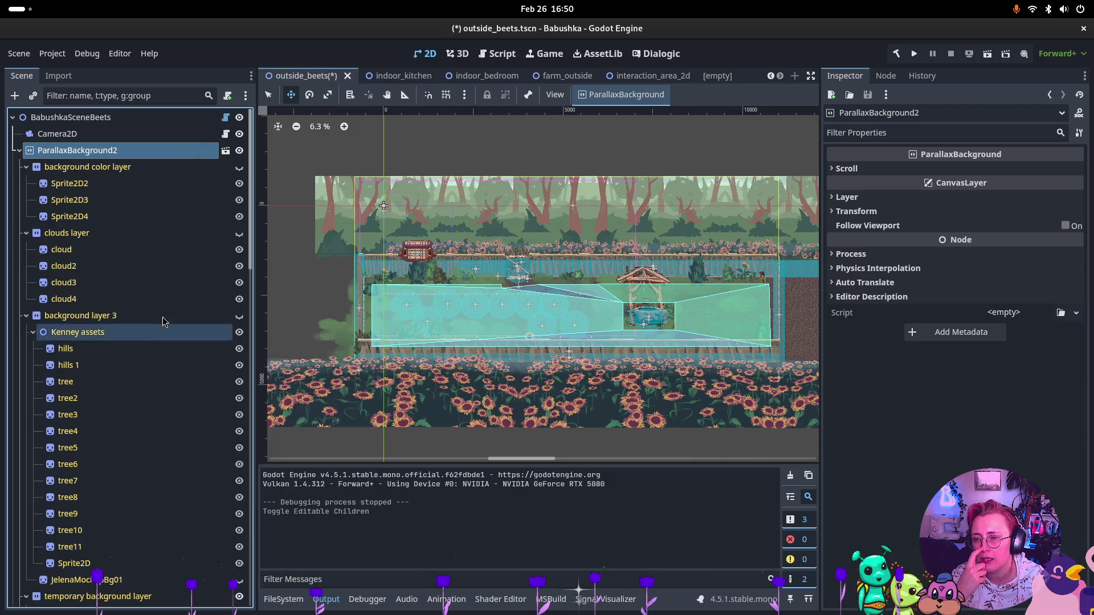
{"action": "left_click", "coordinate": [25, 167]}
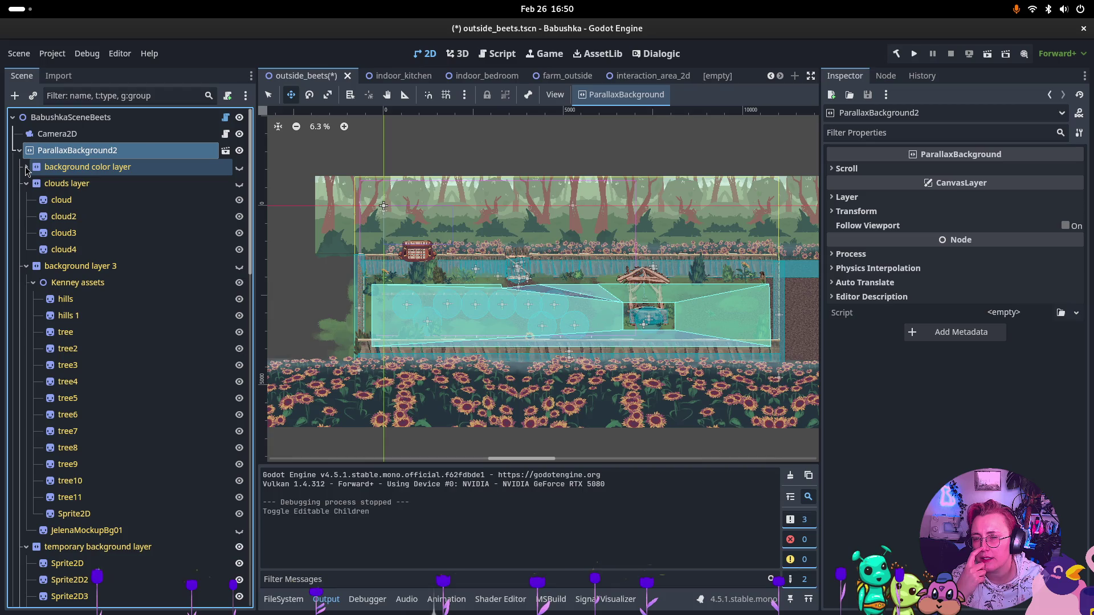
{"action": "left_click", "coordinate": [26, 184]}
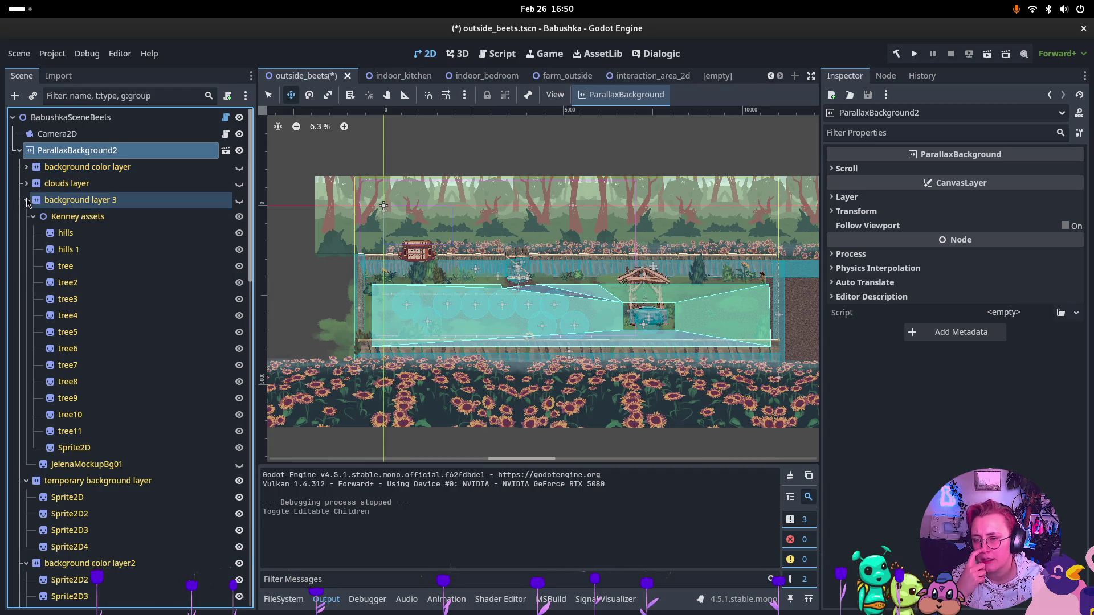
{"action": "left_click", "coordinate": [25, 200]}
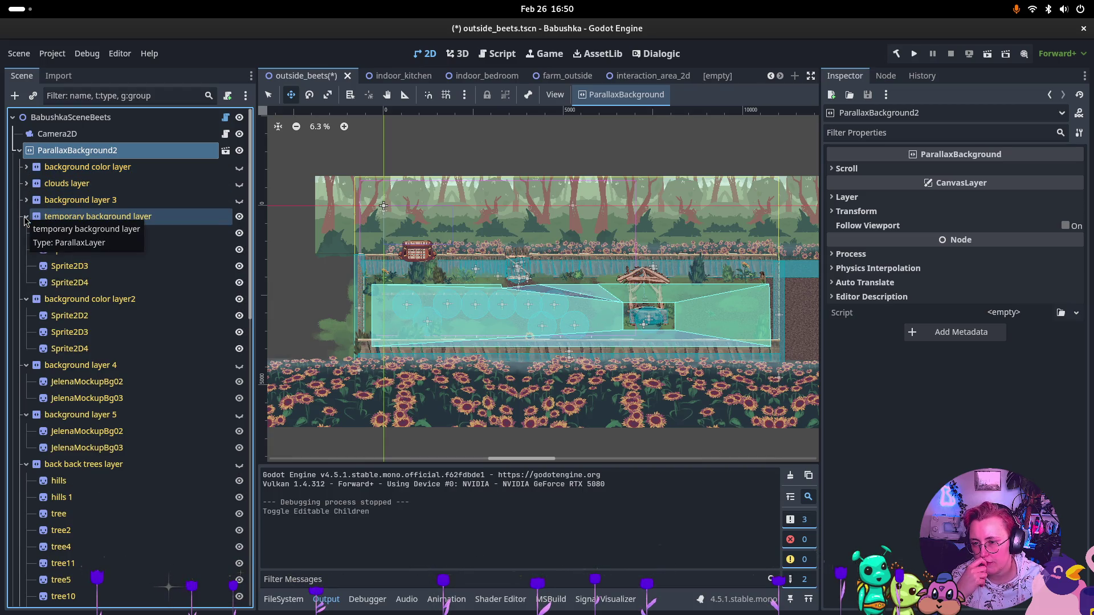
Check the temporary background layer's visibility and select its four sprites, Sprite2D to Sprite2D4
{"action": "left_click", "coordinate": [240, 216]}
{"action": "left_click", "coordinate": [240, 216]}
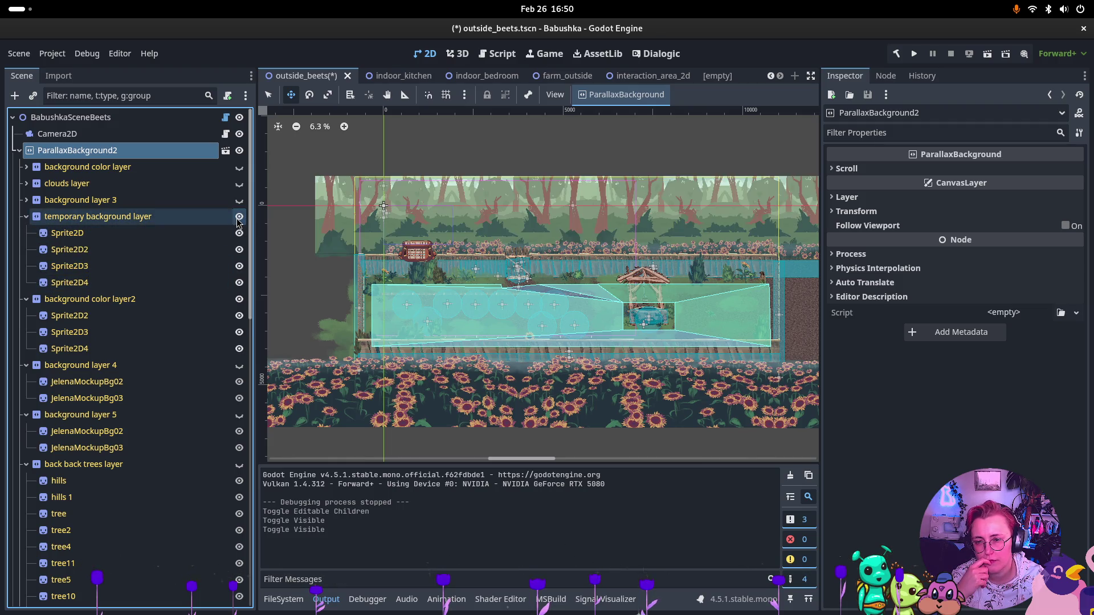
{"action": "left_click", "coordinate": [104, 233]}
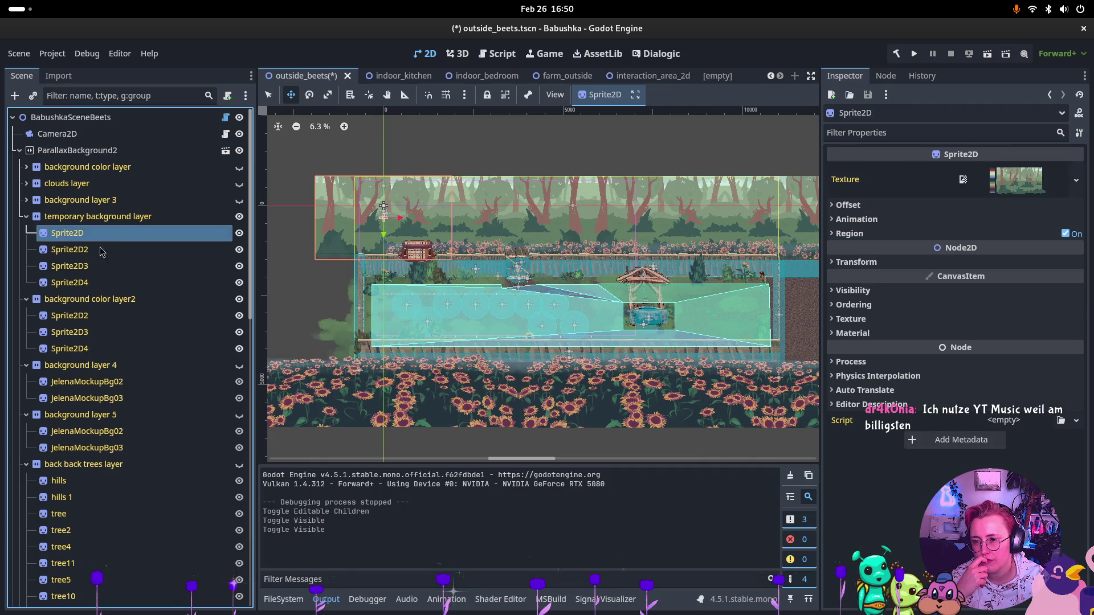
{"action": "left_click", "coordinate": [102, 283], "text": "shift"}
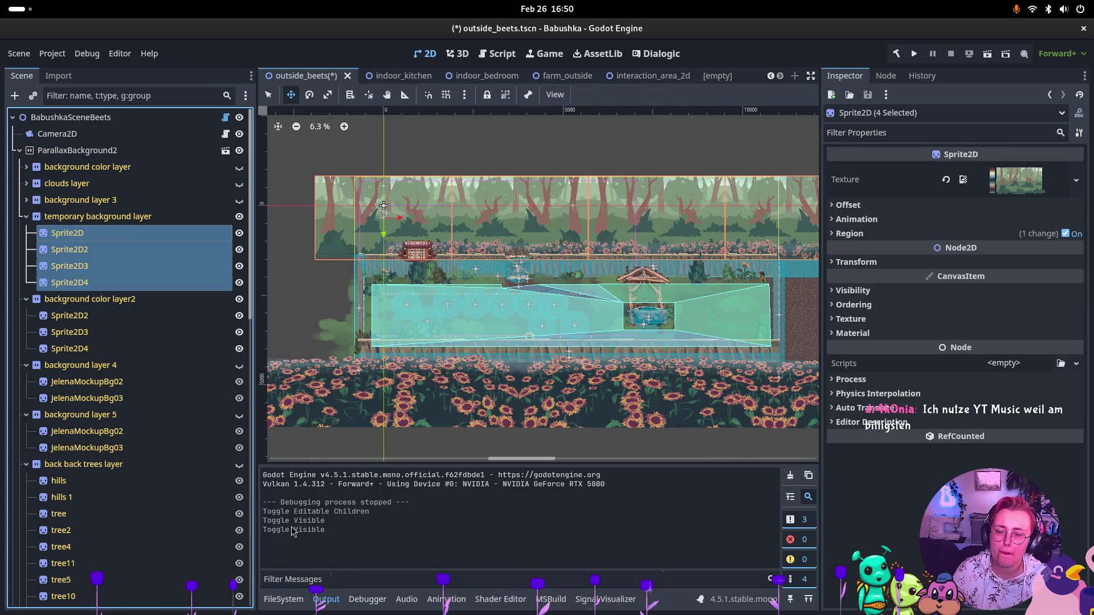
Browse the FileSystem dock down to art › nature › outdoor background
{"action": "left_click", "coordinate": [296, 597]}
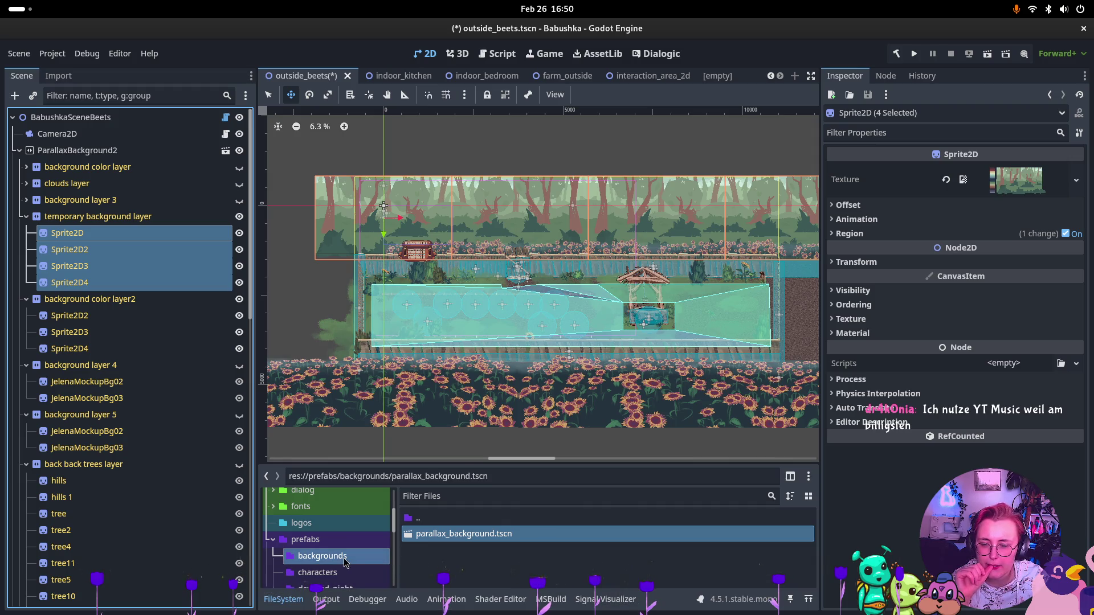
{"action": "scroll", "coordinate": [350, 562], "scroll_direction": "down", "scroll_amount": 1}
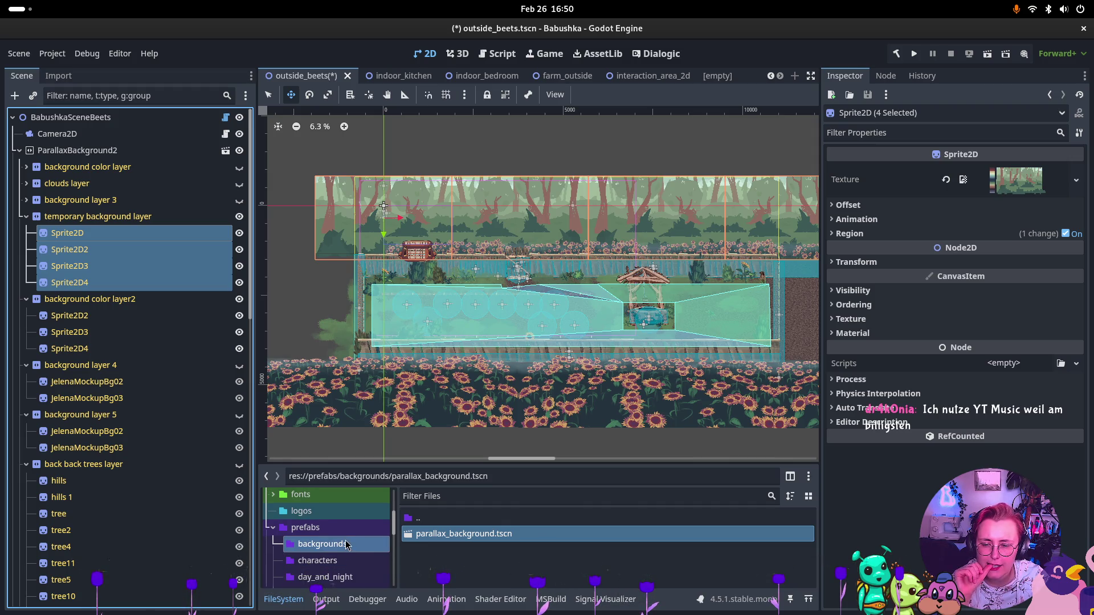
{"action": "scroll", "coordinate": [337, 544], "scroll_direction": "up", "scroll_amount": 5}
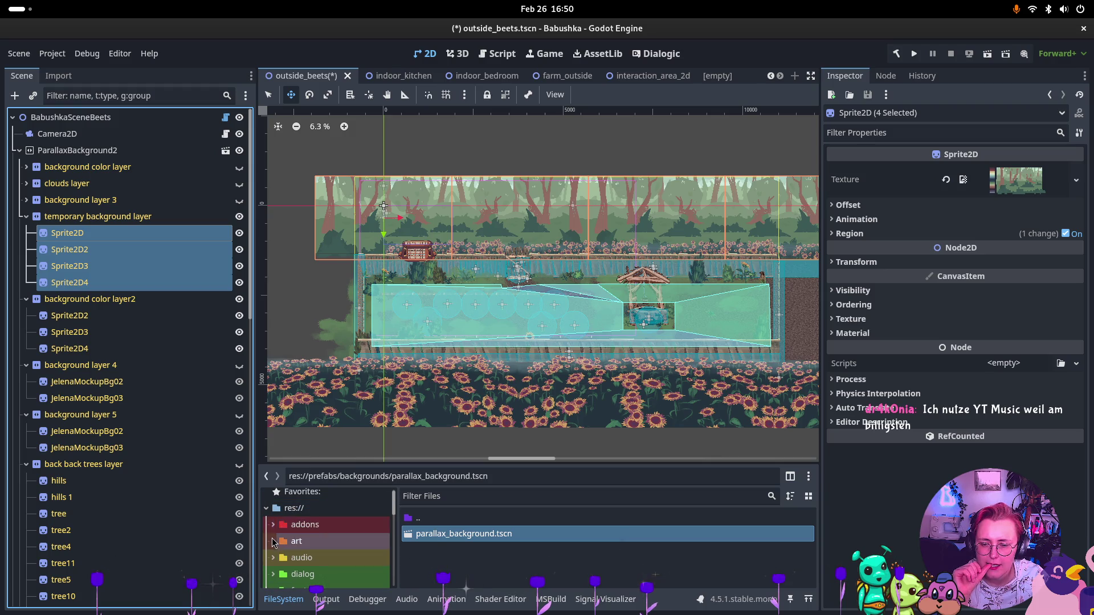
{"action": "double_click", "coordinate": [297, 541]}
{"action": "scroll", "coordinate": [302, 542], "scroll_direction": "down", "scroll_amount": 3}
{"action": "scroll", "coordinate": [303, 540], "scroll_direction": "down", "scroll_amount": 6}
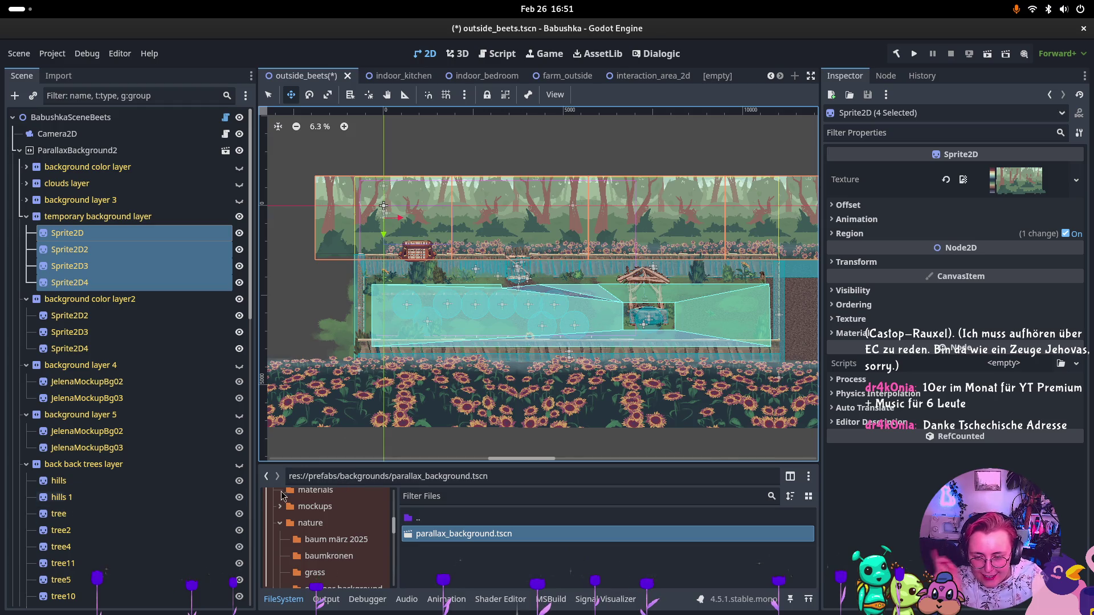
{"action": "scroll", "coordinate": [326, 536], "scroll_direction": "up", "scroll_amount": 2}
{"action": "scroll", "coordinate": [322, 541], "scroll_direction": "down", "scroll_amount": 3}
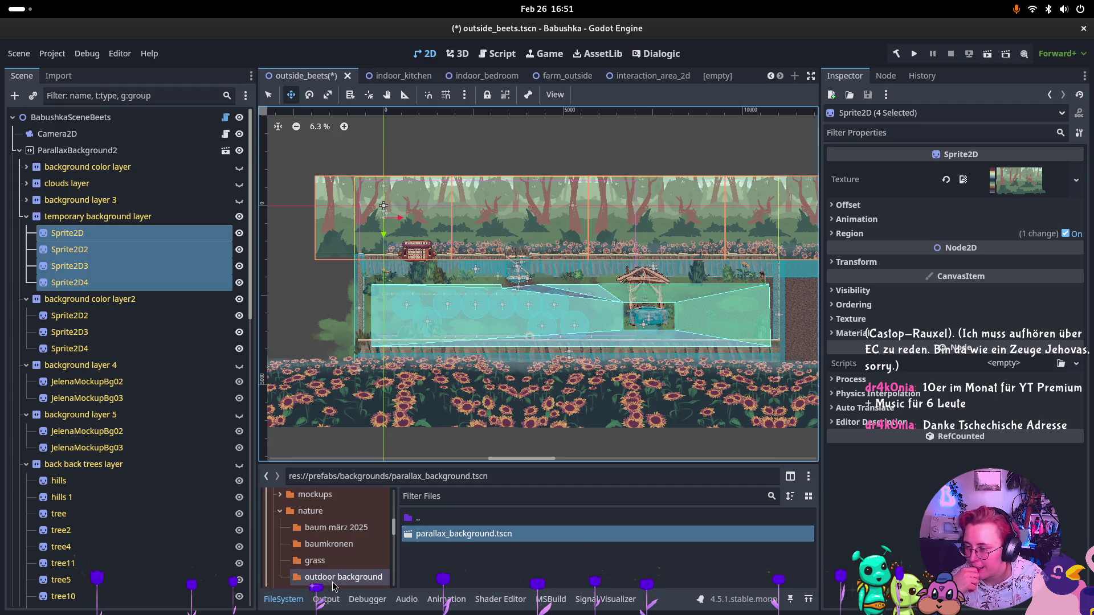
{"action": "left_click", "coordinate": [333, 583]}
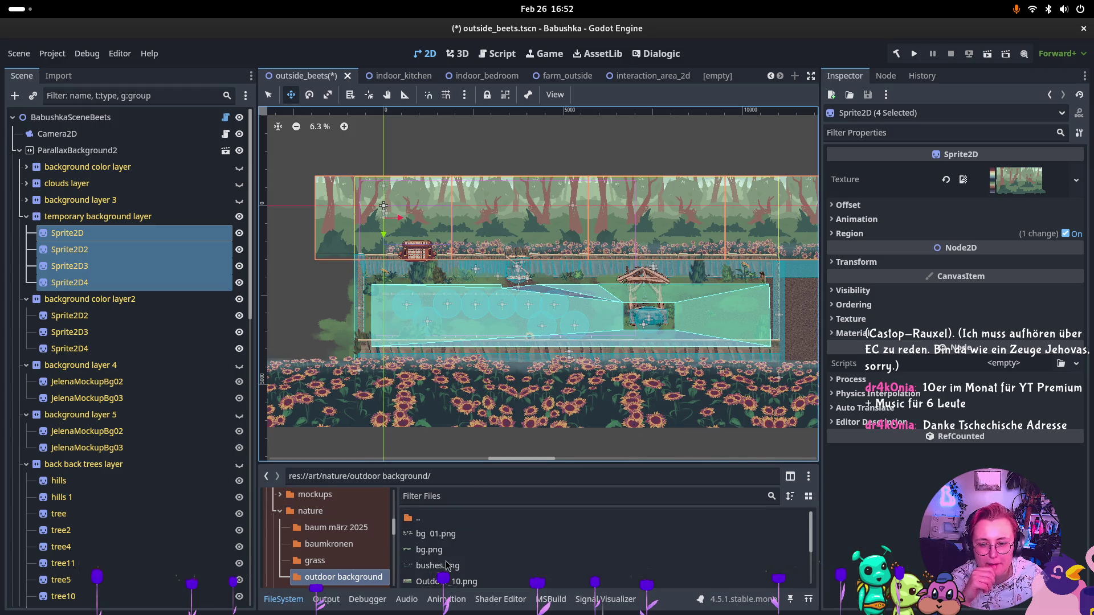
Drop Outdoor_10_night.png onto the four sprites' Texture slot
{"action": "scroll", "coordinate": [467, 564], "scroll_direction": "down", "scroll_amount": 2}
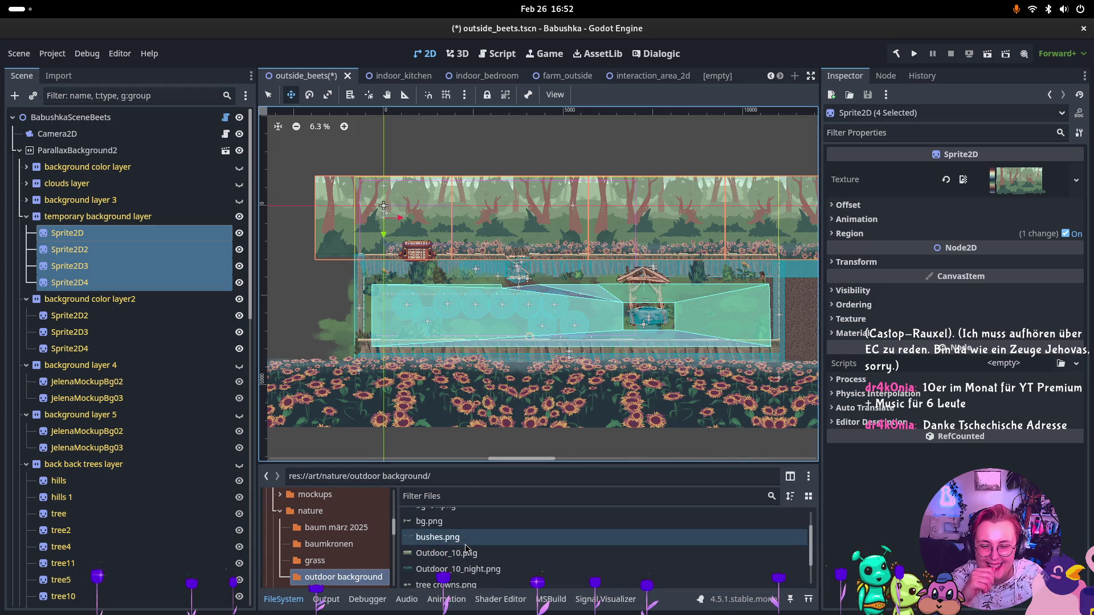
{"action": "mouse_move", "coordinate": [472, 570]}
{"action": "left_mouse_down"}
{"action": "mouse_move", "coordinate": [855, 285]}
{"action": "mouse_move", "coordinate": [1017, 182]}
{"action": "left_mouse_up"}
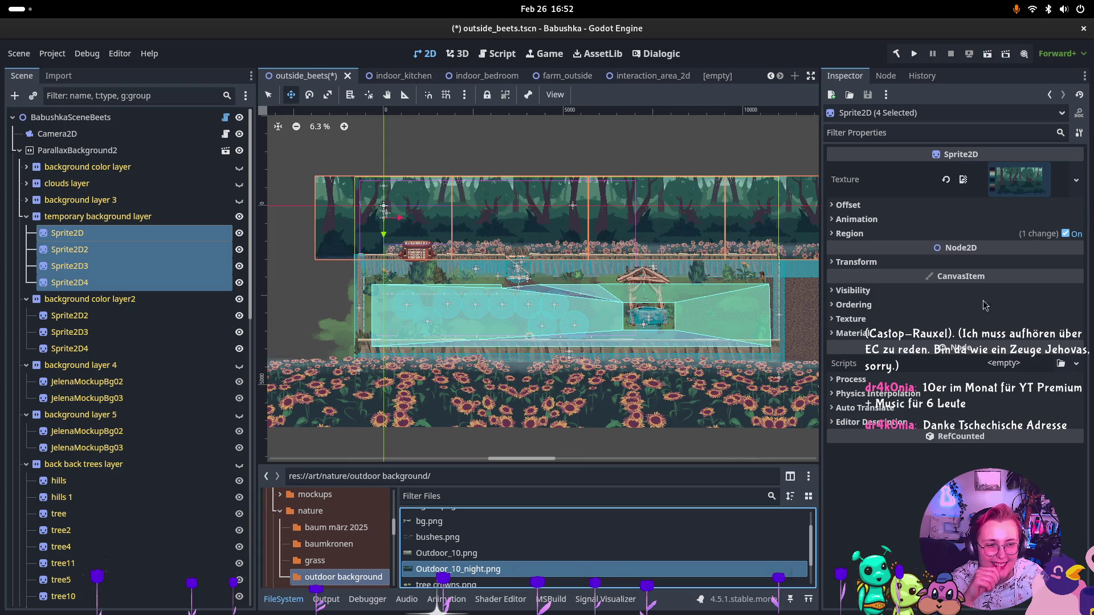
{"action": "scroll", "coordinate": [616, 262], "scroll_direction": "up", "scroll_amount": 4}
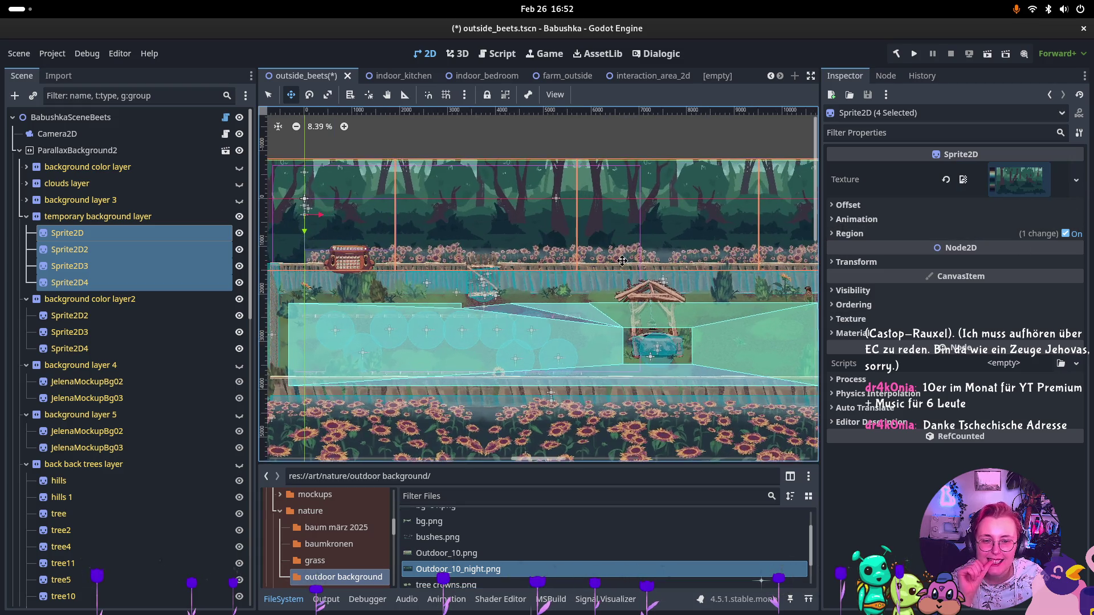
Collapse the temporary layer, then reselect and re-expand ParallaxBackground2 in the Scene tree
{"action": "left_click", "coordinate": [26, 217]}
{"action": "left_click", "coordinate": [108, 268]}
{"action": "left_click", "coordinate": [85, 151]}
{"action": "left_click", "coordinate": [19, 150]}
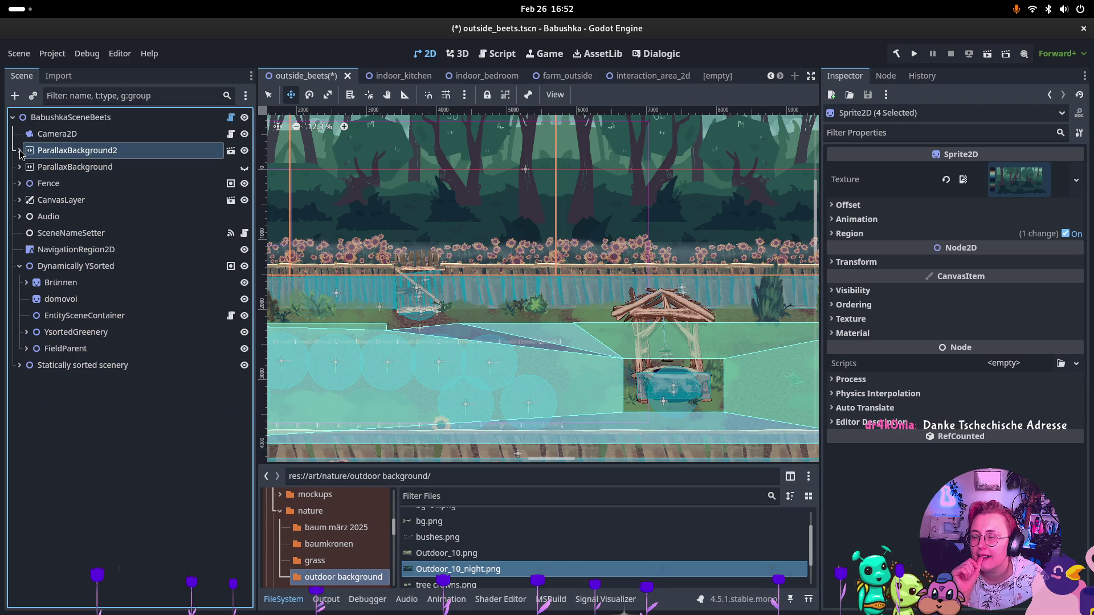
{"action": "scroll", "coordinate": [425, 249], "scroll_direction": "up", "scroll_amount": 2}
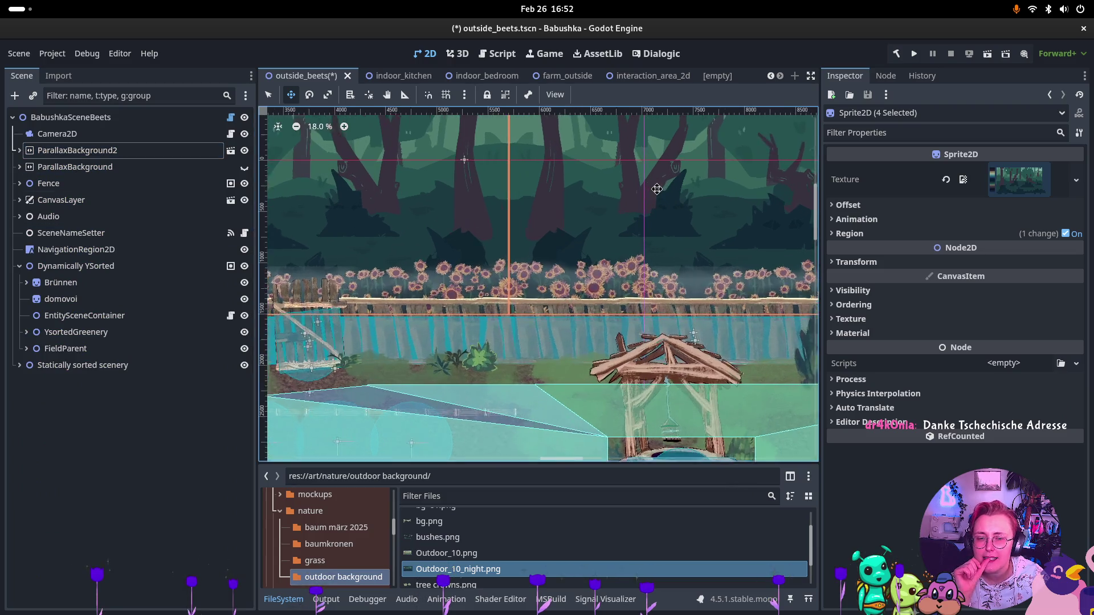
{"action": "left_click", "coordinate": [19, 151]}
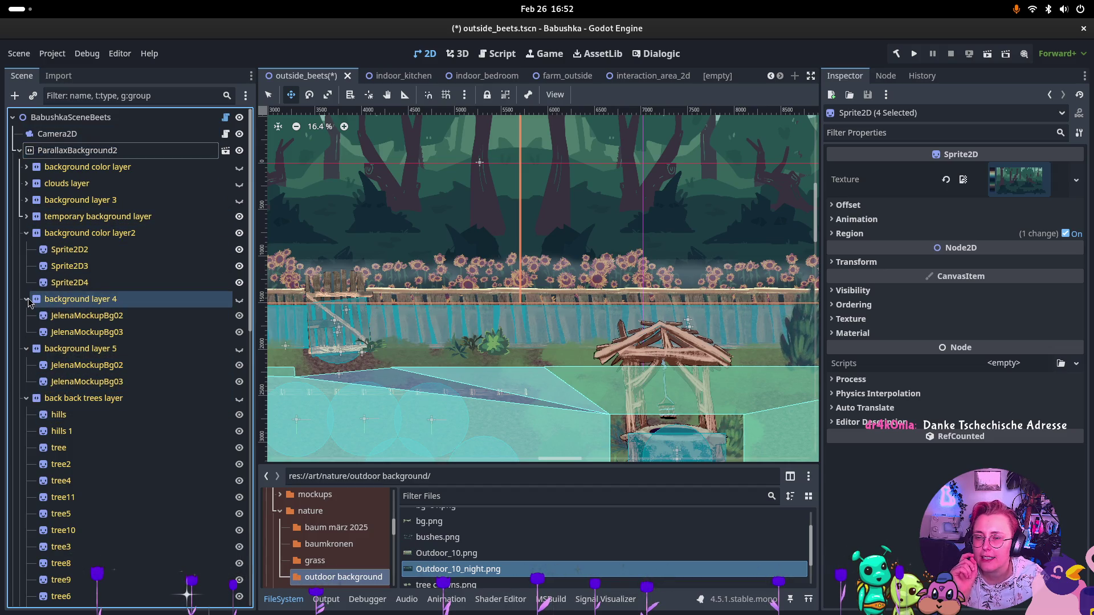
Tint Sprite2D2 through Sprite2D4 dark teal via Modulate and save outside_beets
{"action": "left_click", "coordinate": [60, 253]}
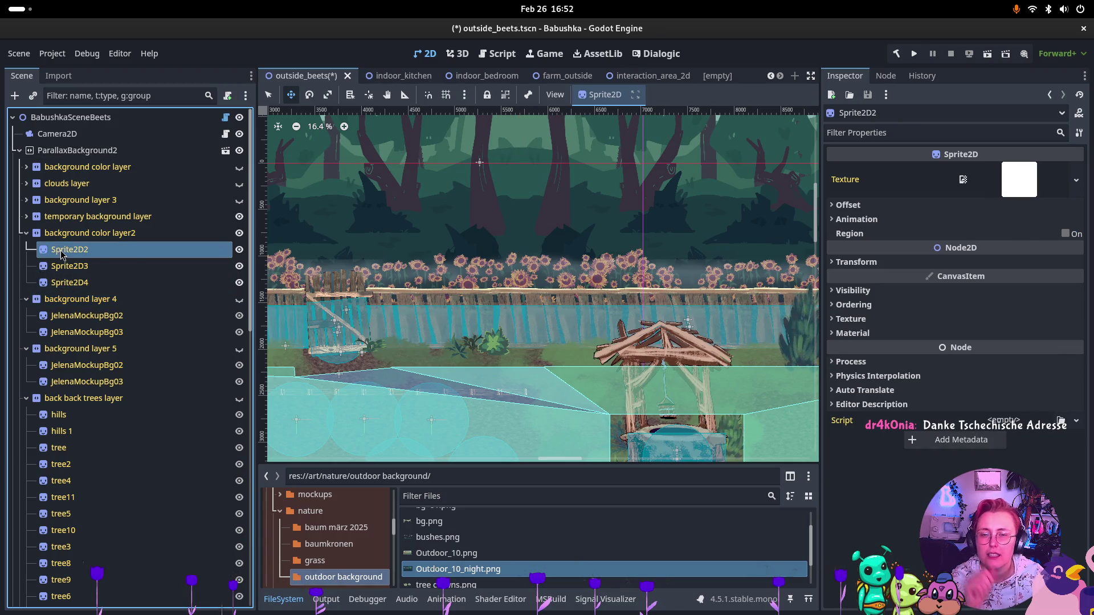
{"action": "double_click", "coordinate": [62, 251]}
{"action": "left_click", "coordinate": [83, 284], "text": "shift"}
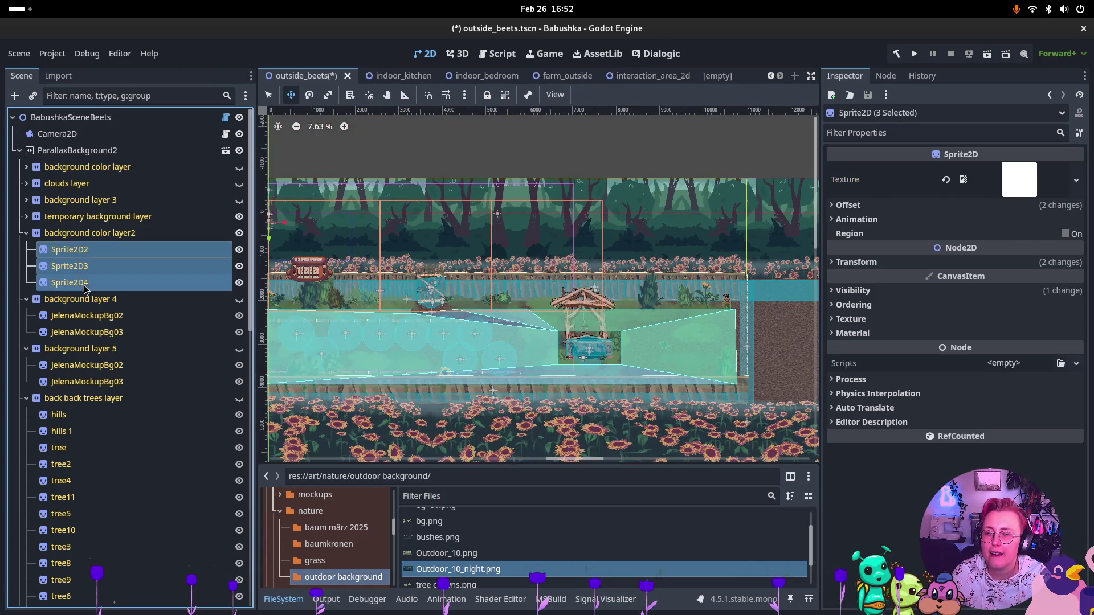
{"action": "left_click", "coordinate": [846, 304]}
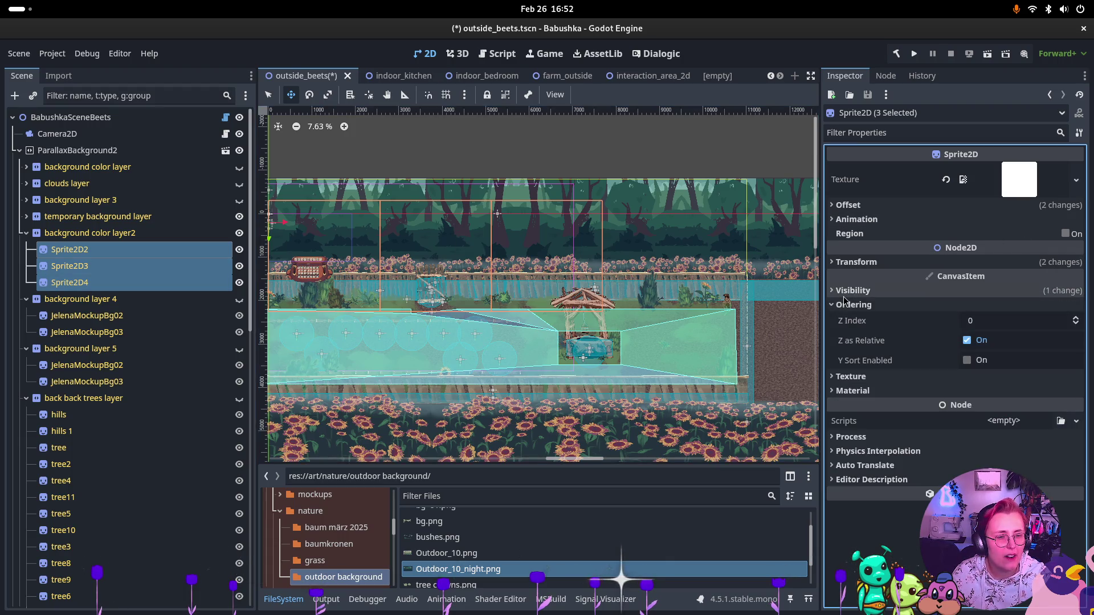
{"action": "left_click", "coordinate": [849, 304]}
{"action": "left_click", "coordinate": [853, 290]}
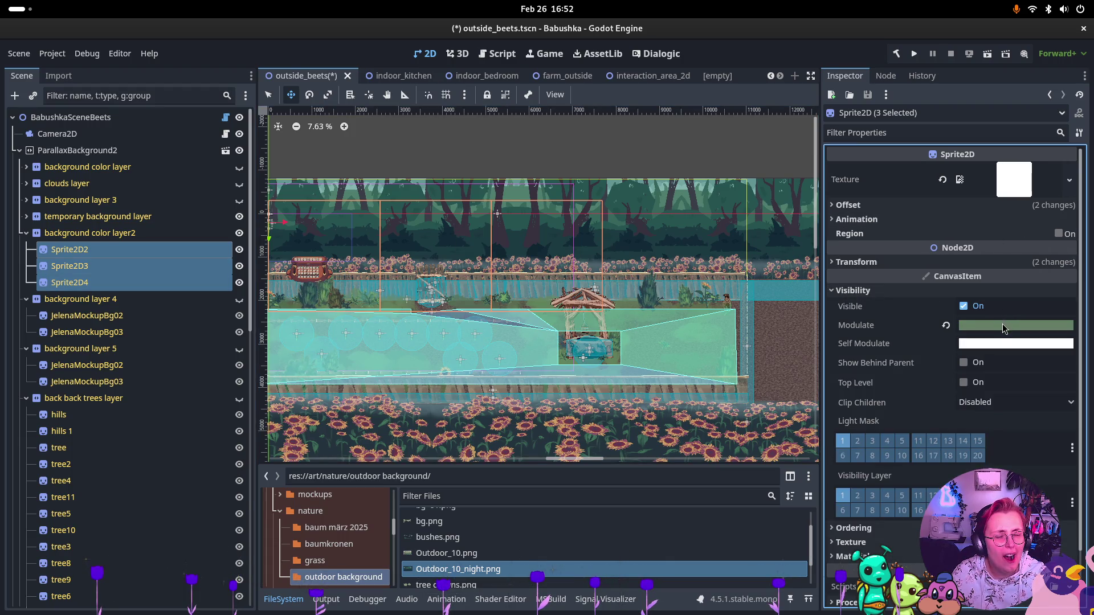
{"action": "left_click", "coordinate": [1003, 329]}
{"action": "left_click", "coordinate": [550, 199]}
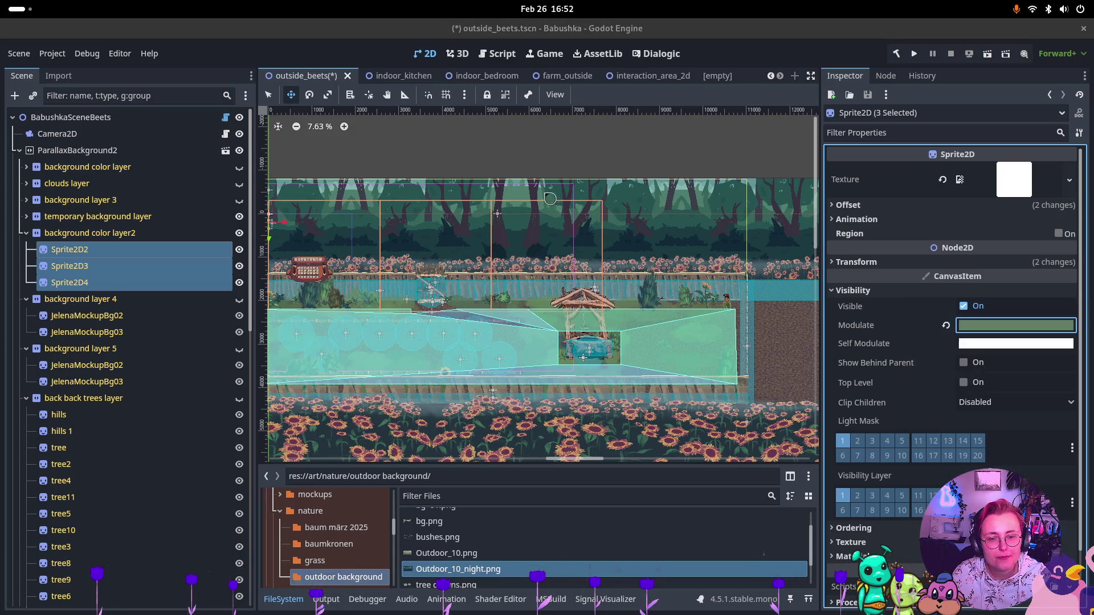
{"action": "left_click", "coordinate": [550, 240]}
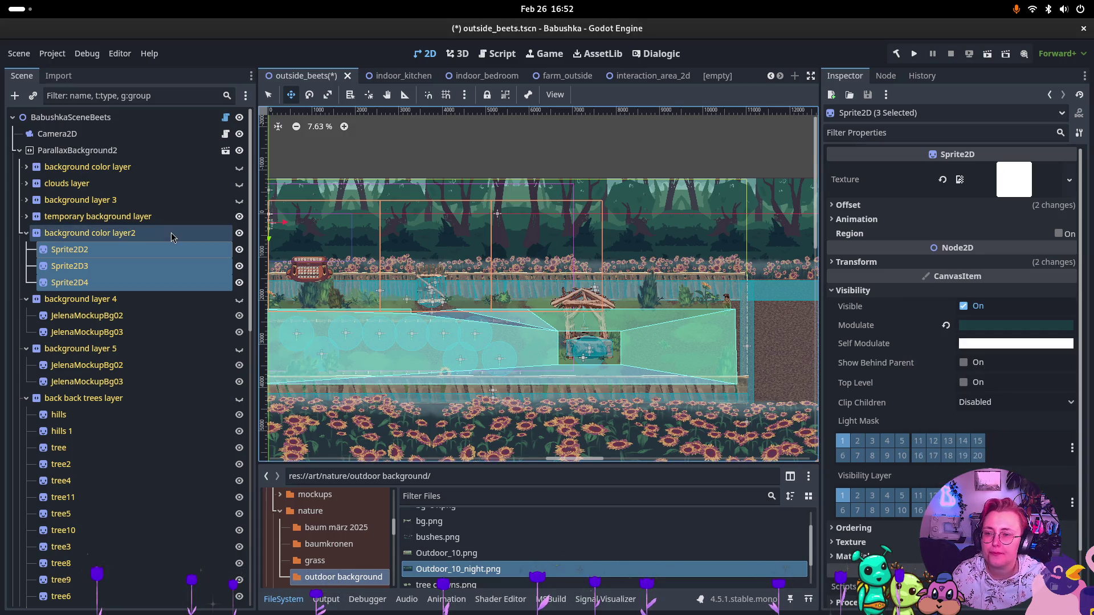
{"action": "key", "text": "ctrl+s"}
Collapse background layers 2, 4, 5, the tree layers, sunflower field and ground groups
{"action": "left_click", "coordinate": [26, 233]}
{"action": "left_click", "coordinate": [26, 251]}
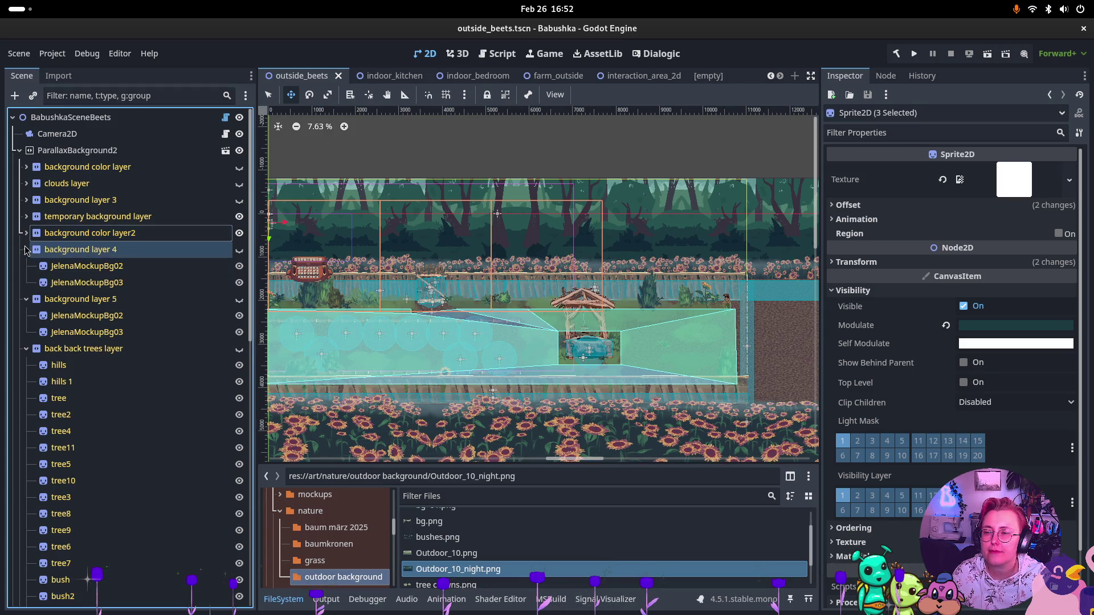
{"action": "left_click", "coordinate": [26, 250]}
{"action": "left_click", "coordinate": [26, 266]}
{"action": "left_click", "coordinate": [26, 282]}
{"action": "left_click", "coordinate": [26, 285]}
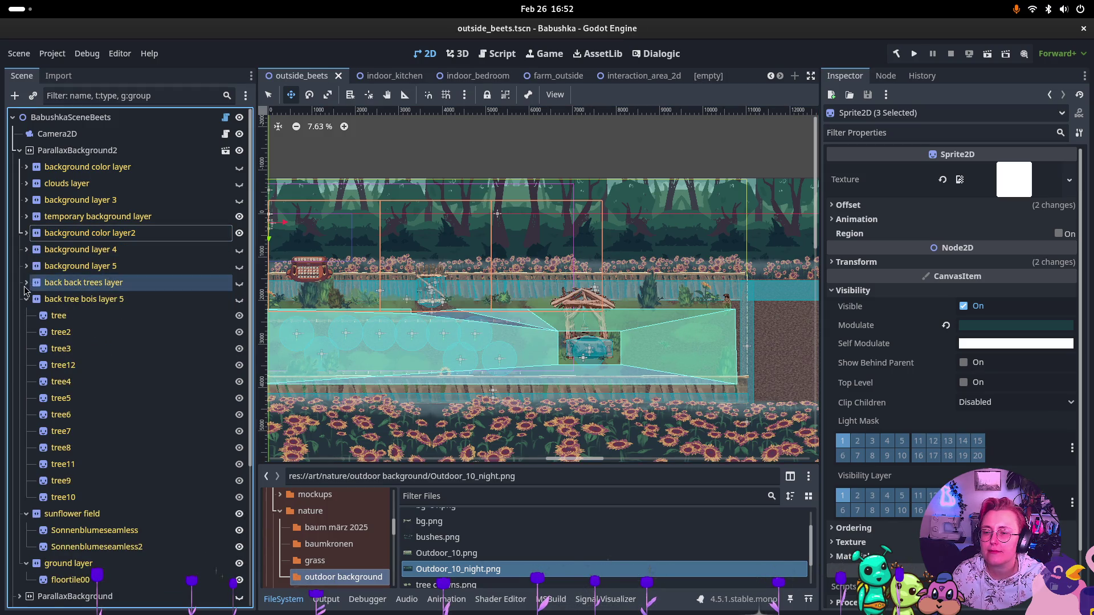
{"action": "left_click", "coordinate": [25, 299]}
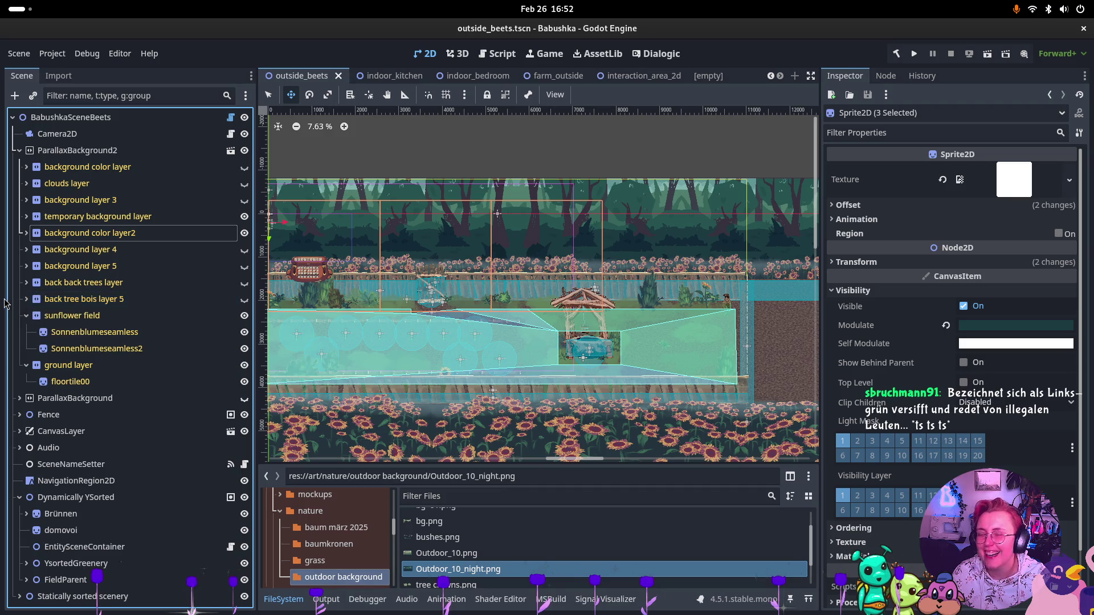
{"action": "left_click", "coordinate": [29, 316]}
{"action": "left_click", "coordinate": [26, 315]}
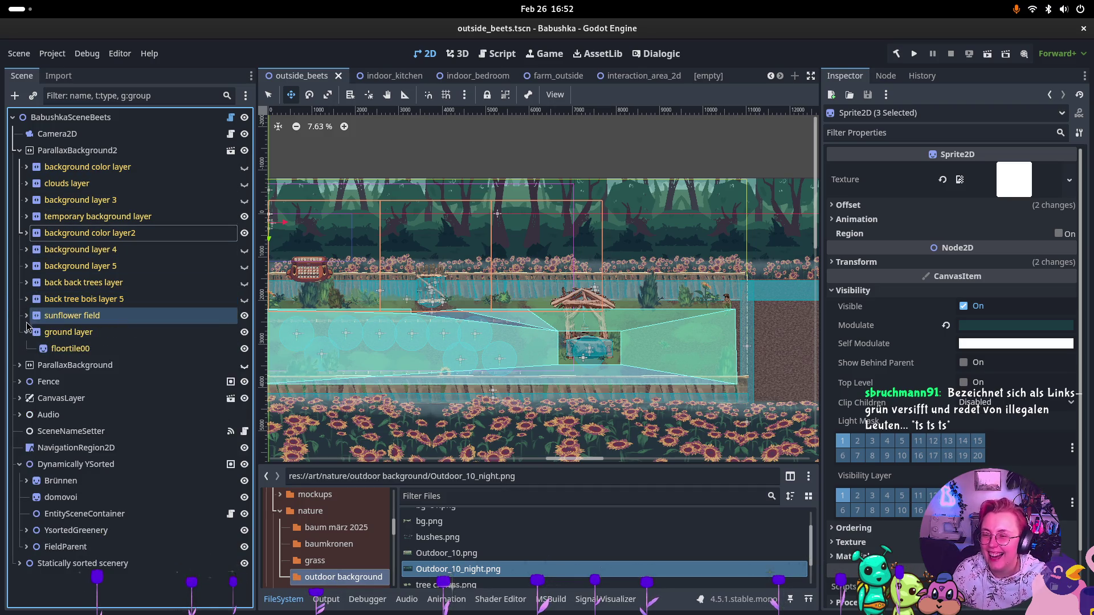
{"action": "left_click", "coordinate": [26, 332]}
Check ParallaxBackground2's clouds layer, then collapse ParallaxBackground2
{"action": "left_click", "coordinate": [70, 151]}
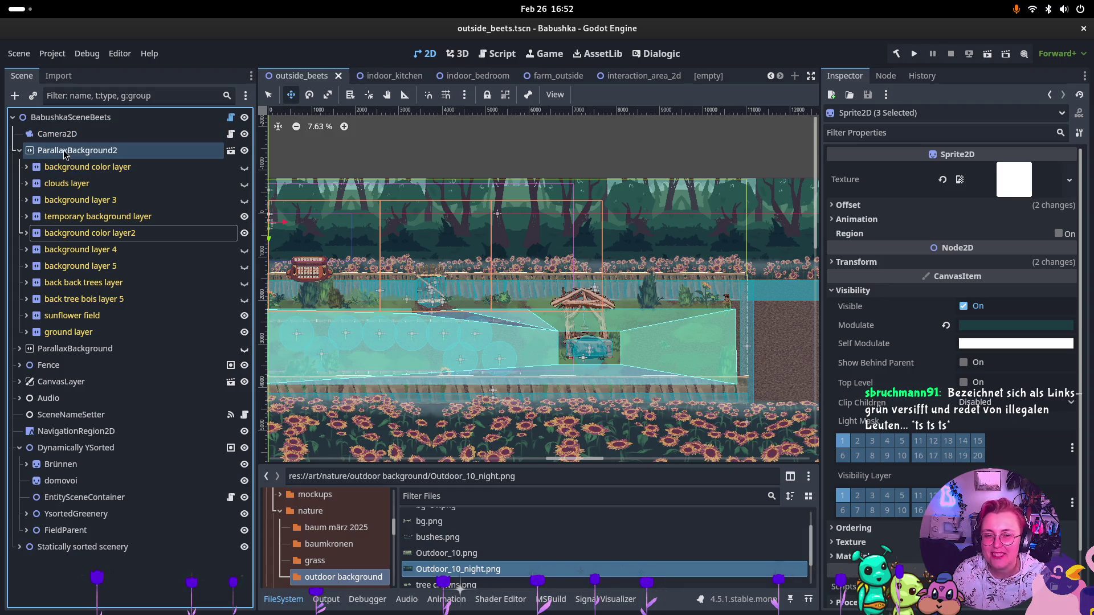
{"action": "left_click", "coordinate": [68, 184]}
{"action": "left_click", "coordinate": [303, 176]}
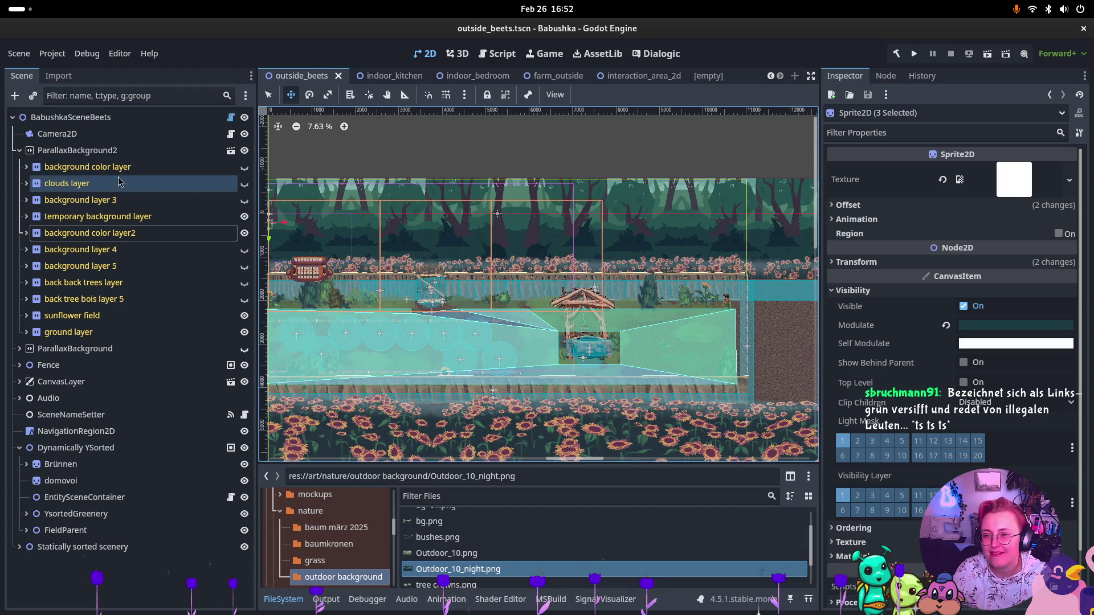
{"action": "left_click", "coordinate": [19, 150]}
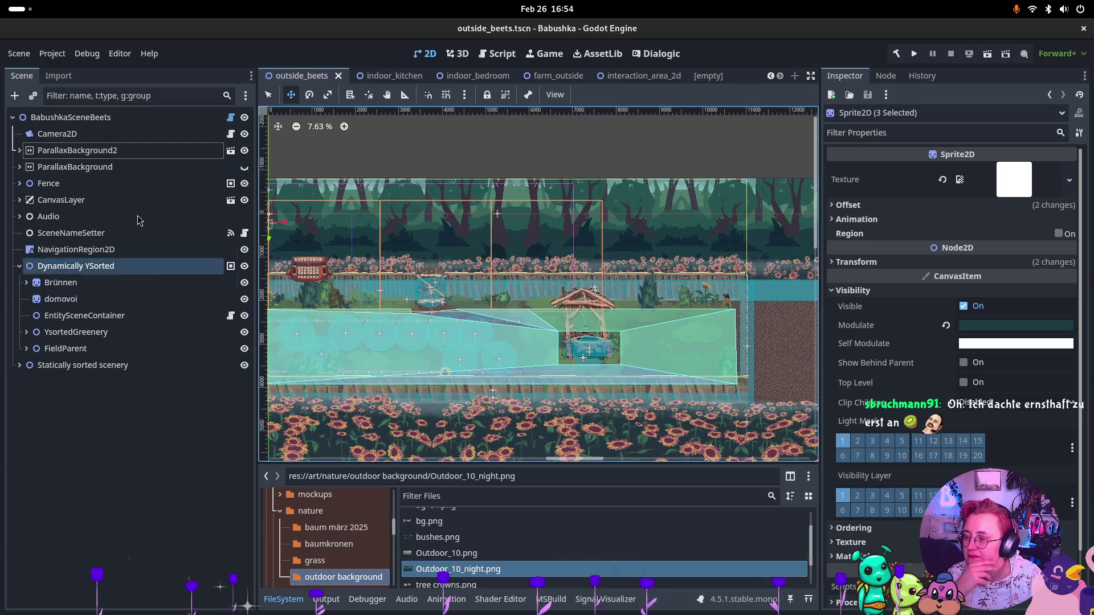
Inspect ParallaxBackground and CanvasLayer, fold Dynamically YSorted and expand the Audio node
{"action": "left_click", "coordinate": [65, 169]}
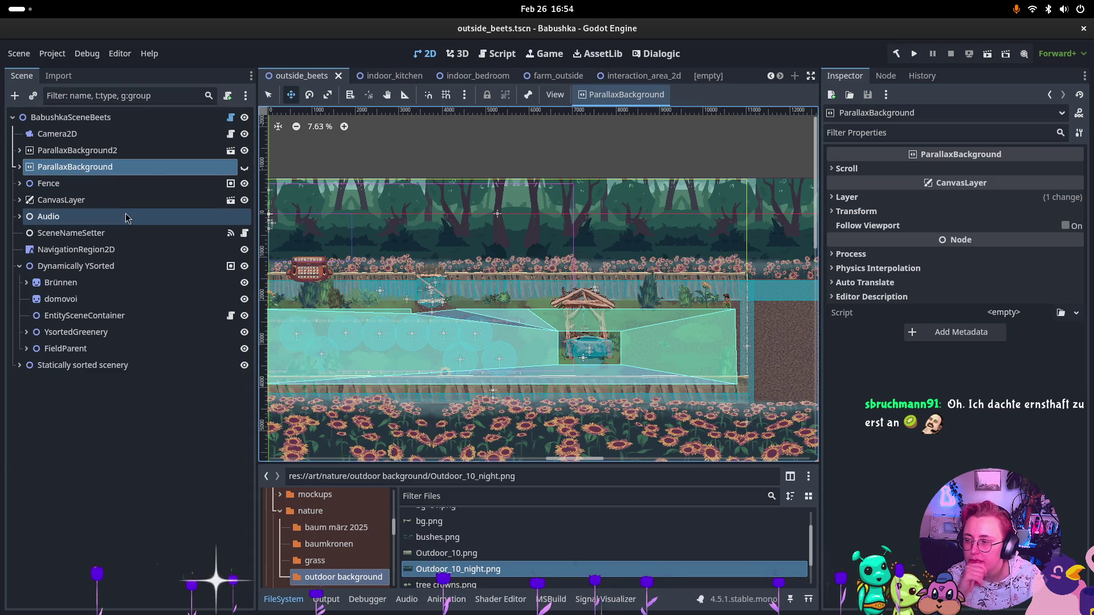
{"action": "left_click", "coordinate": [67, 199]}
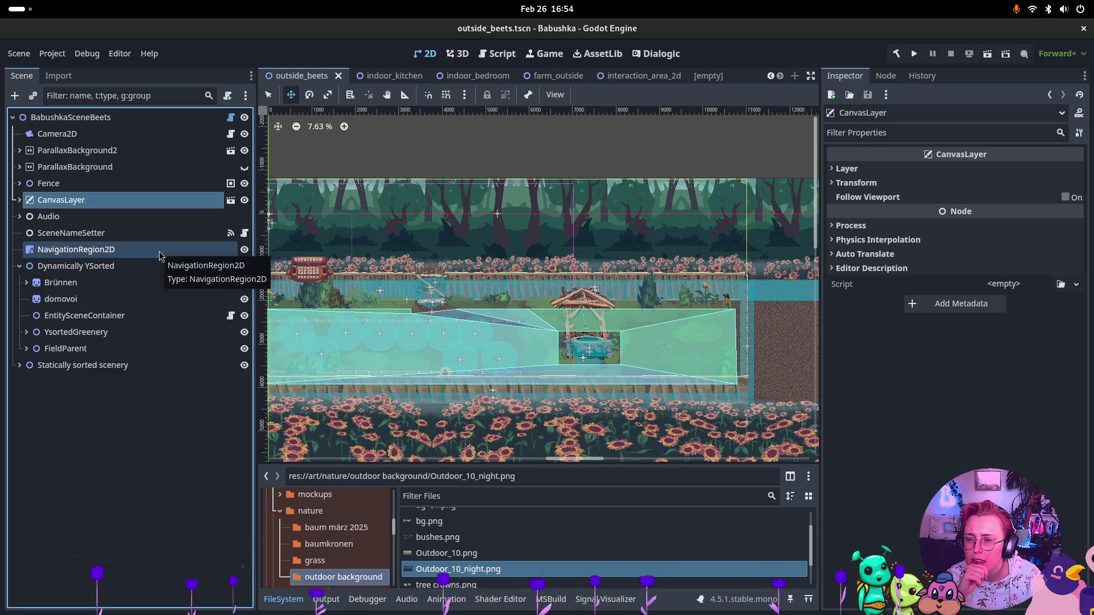
{"action": "left_click", "coordinate": [19, 266]}
{"action": "left_click", "coordinate": [20, 217]}
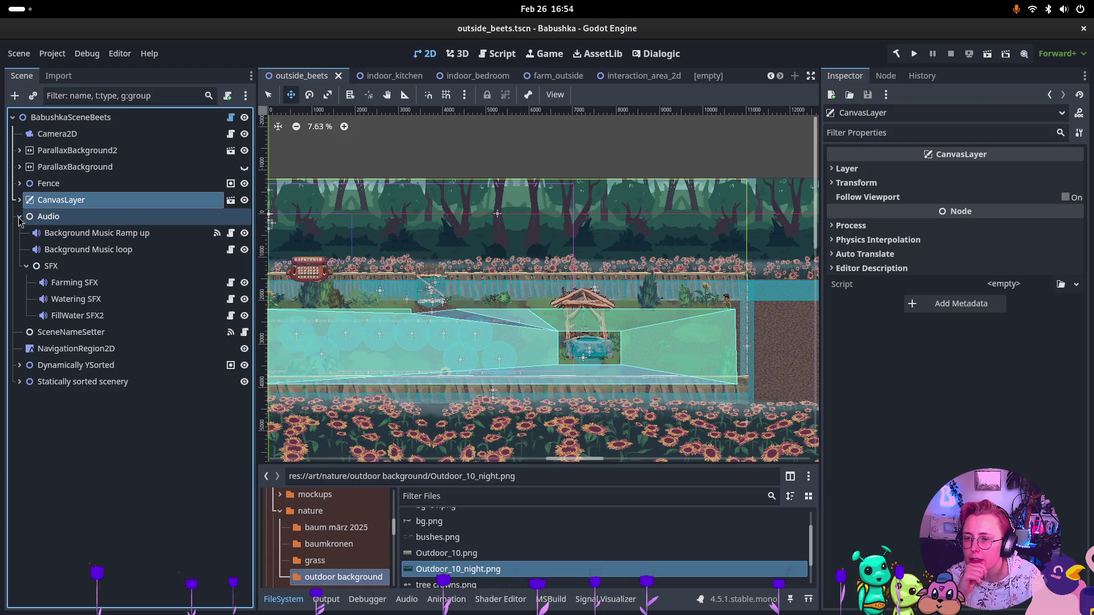
Select Background Music Ramp up and expand its Playlist stream showing Farming_90BPM_69Bars.wav
{"action": "left_click", "coordinate": [64, 238]}
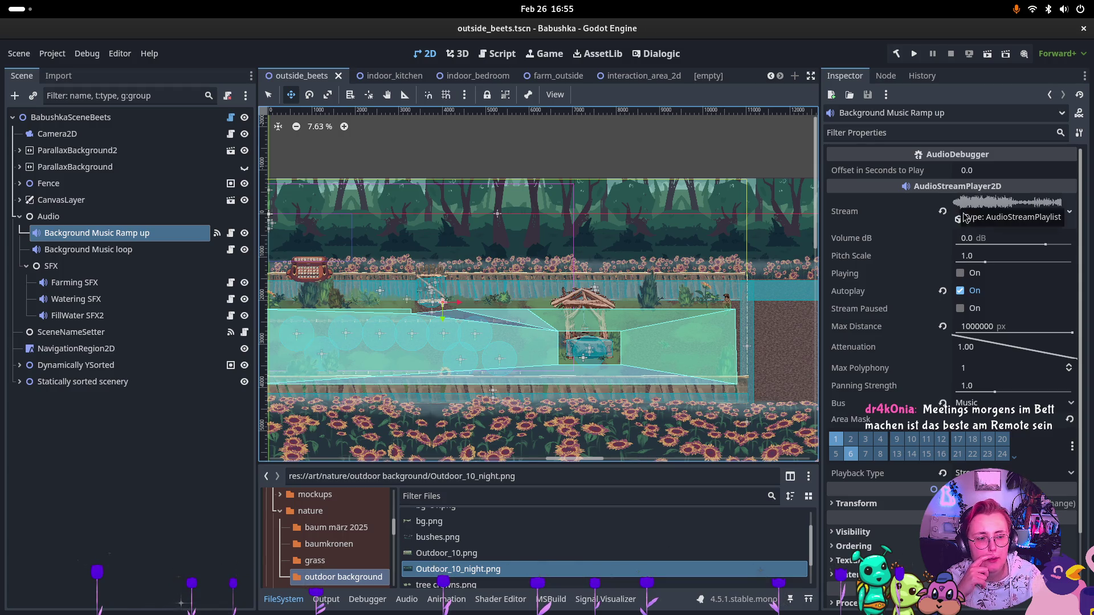
{"action": "left_click", "coordinate": [992, 226]}
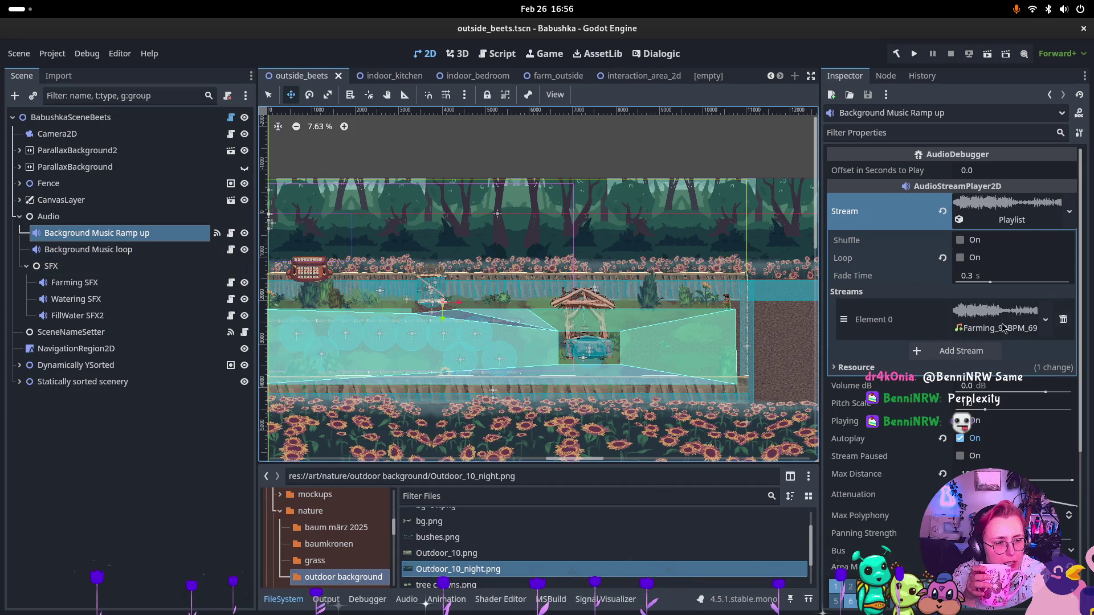
Collapse the nature folder, enlarge the file browser and move it to the left dock
{"action": "left_click", "coordinate": [976, 310]}
{"action": "left_click", "coordinate": [976, 309]}
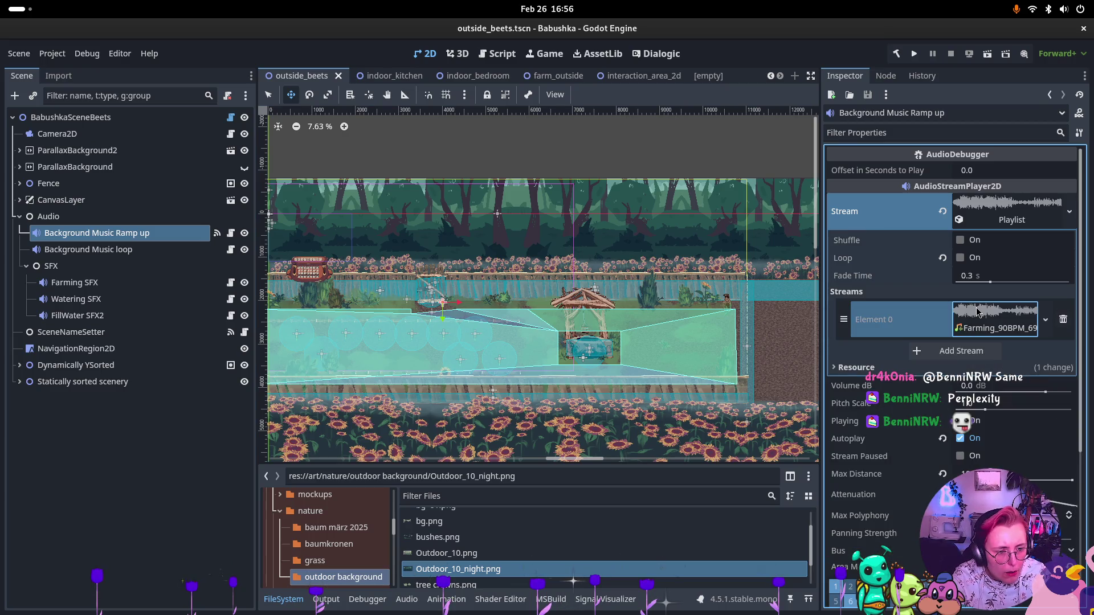
{"action": "left_click", "coordinate": [280, 511]}
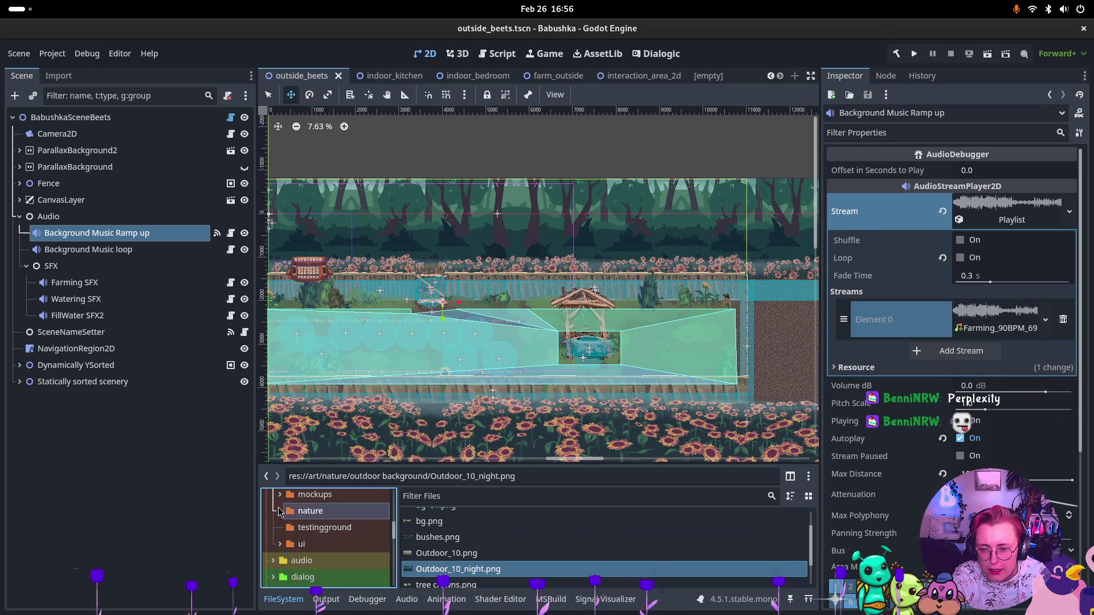
{"action": "left_click_drag", "start_coordinate": [429, 463], "coordinate": [399, 449]}
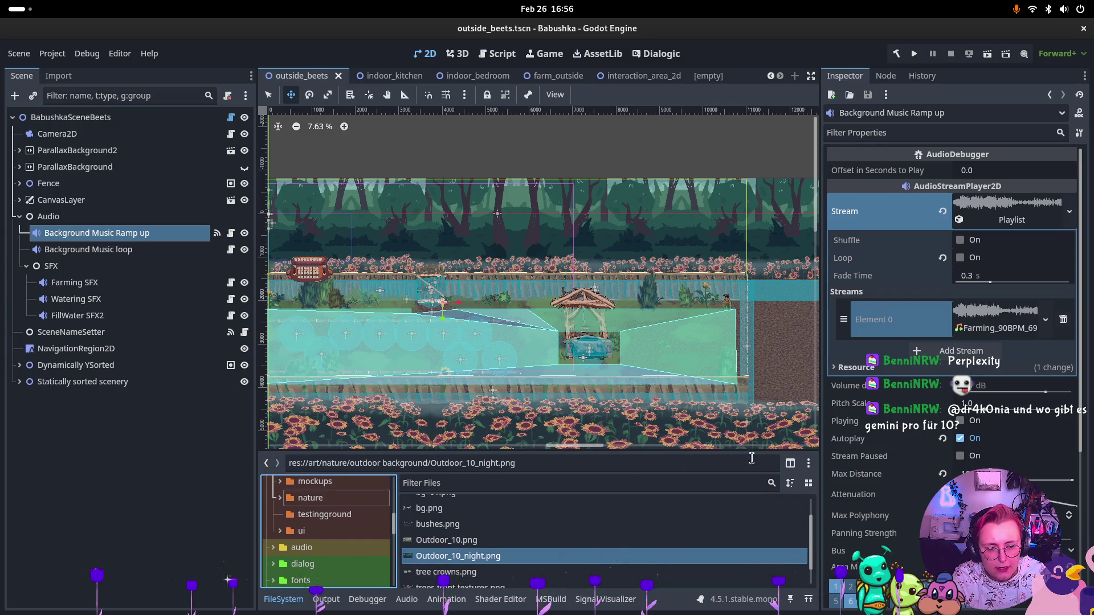
{"action": "left_click", "coordinate": [808, 463]}
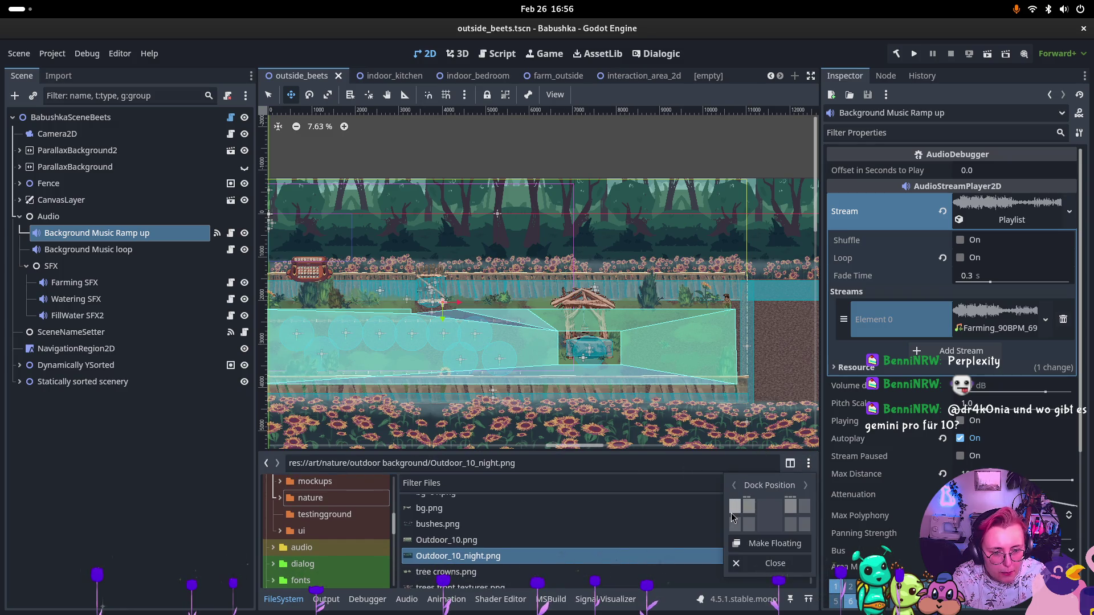
{"action": "left_click", "coordinate": [735, 507]}
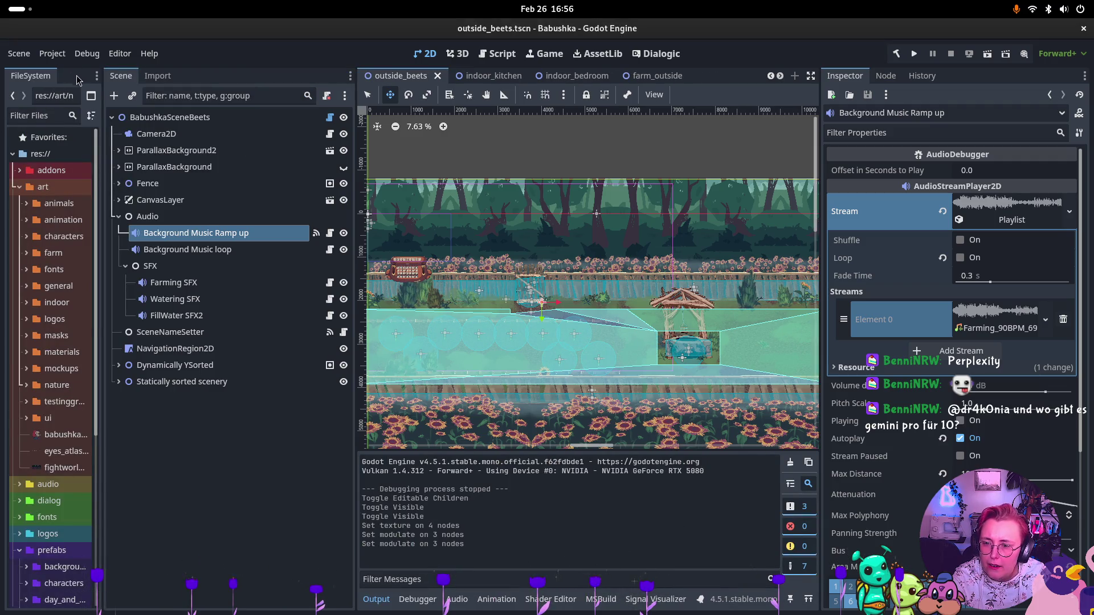
Dock the file browser below the Import panel and reimport Outdoor_10_night.png
{"action": "left_click", "coordinate": [95, 97]}
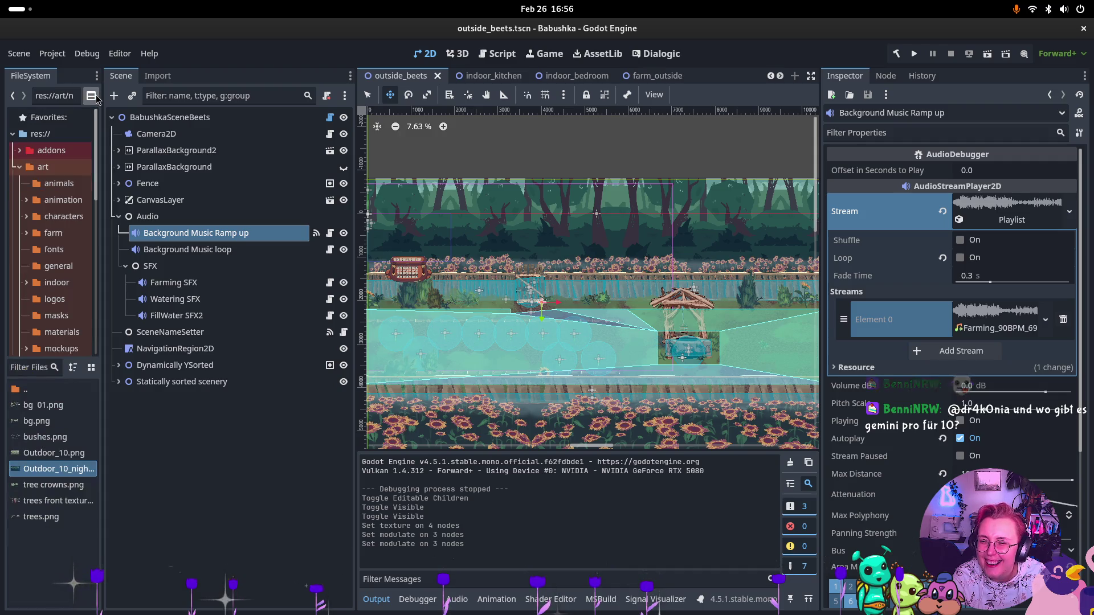
{"action": "left_click", "coordinate": [92, 97]}
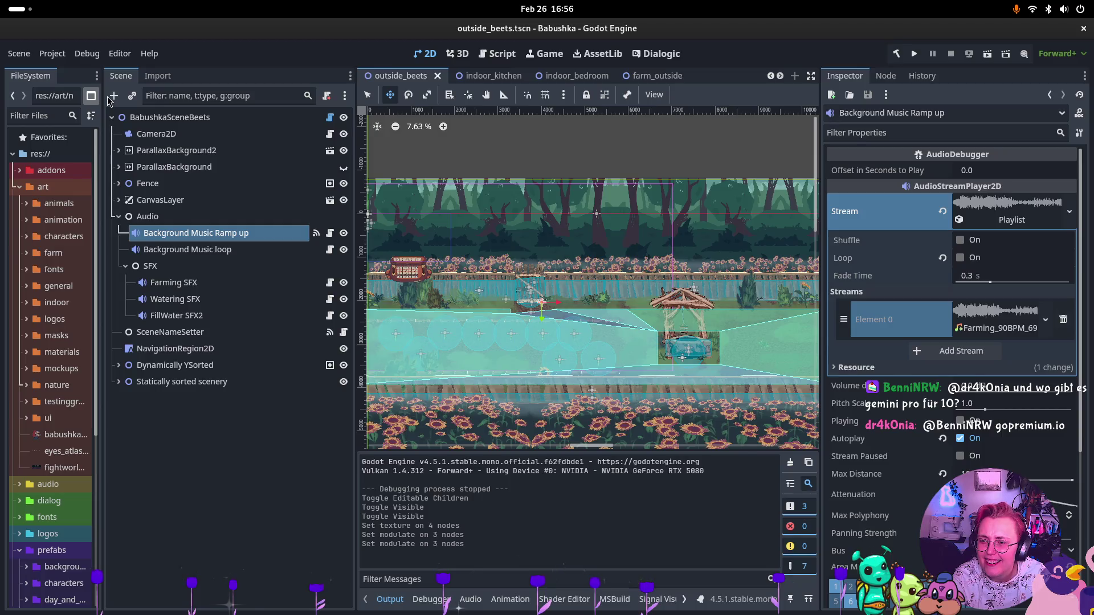
{"action": "left_click_drag", "start_coordinate": [30, 75], "coordinate": [182, 537]}
{"action": "mouse_move", "coordinate": [106, 78]}
{"action": "left_mouse_down"}
{"action": "mouse_move", "coordinate": [160, 610]}
{"action": "mouse_move", "coordinate": [142, 593]}
{"action": "mouse_move", "coordinate": [143, 496]}
{"action": "left_mouse_up"}
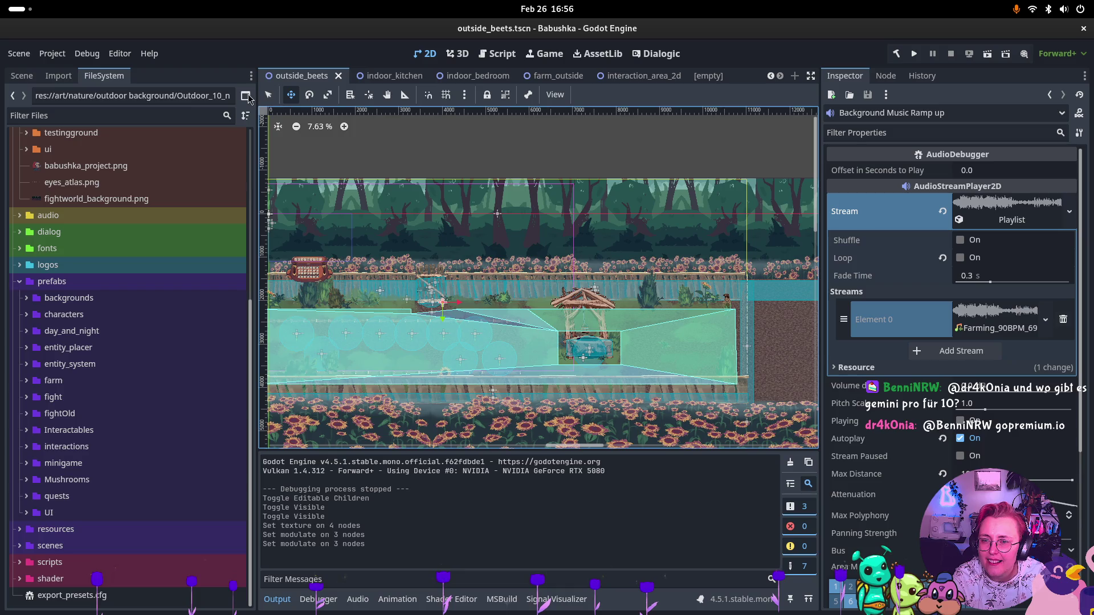
{"action": "left_click", "coordinate": [253, 76]}
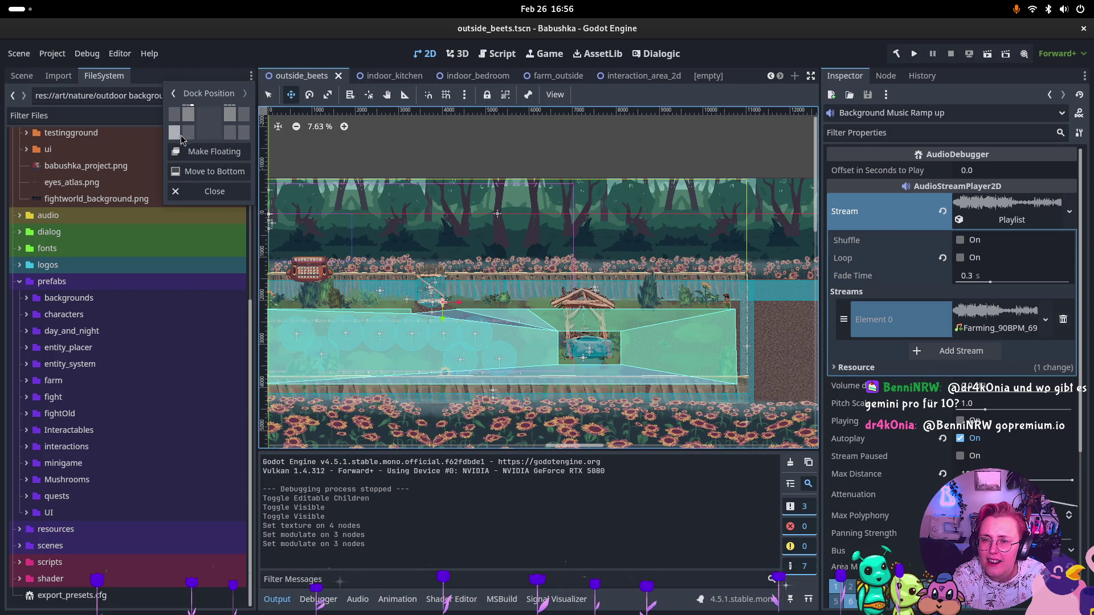
{"action": "left_click", "coordinate": [188, 133]}
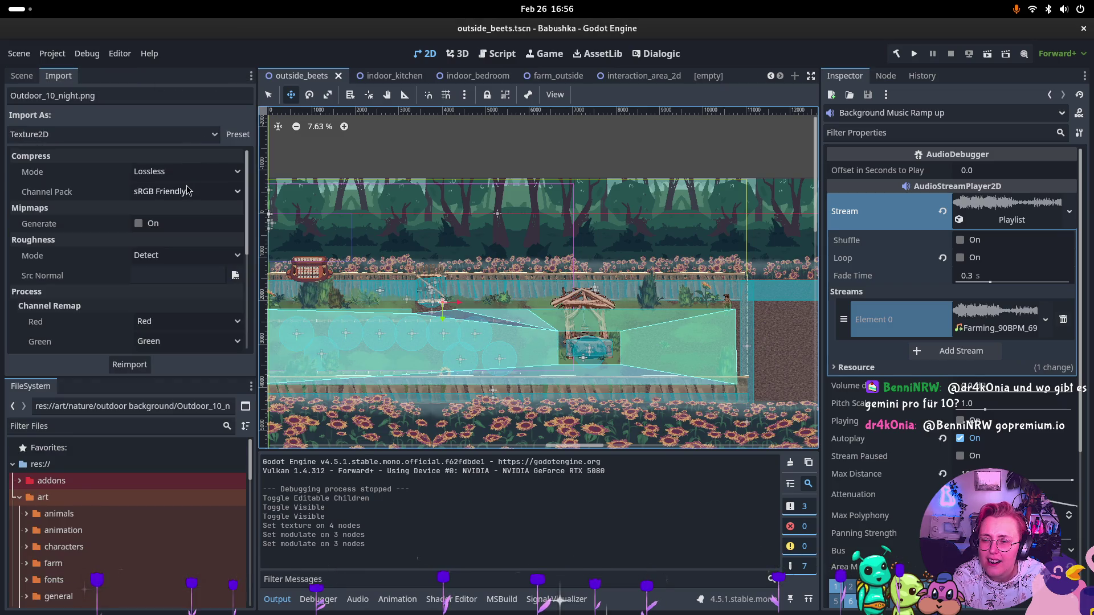
{"action": "left_click", "coordinate": [143, 376]}
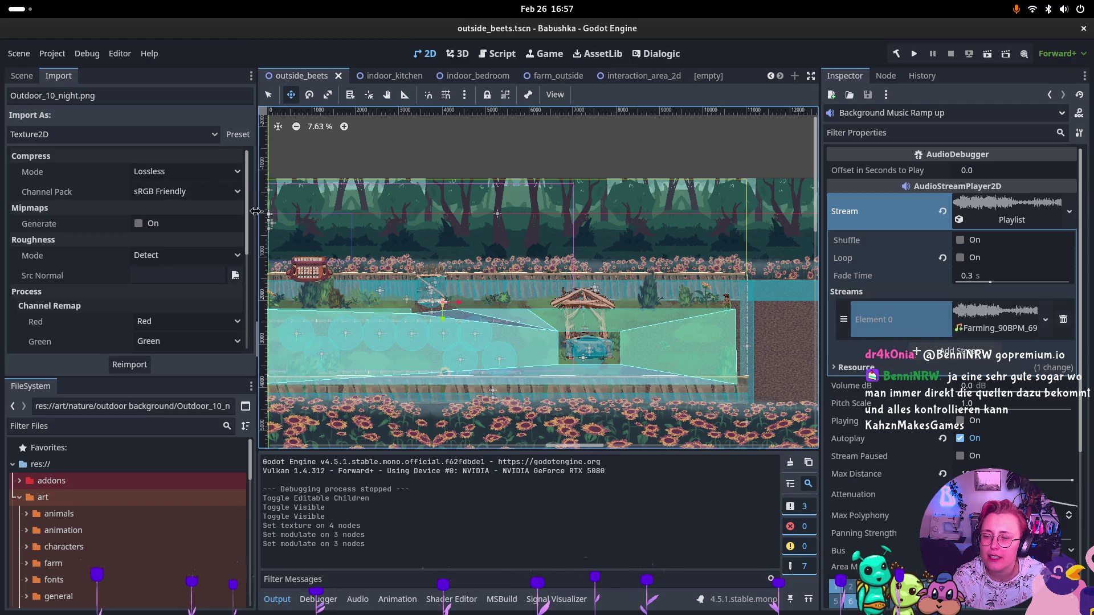
Collapse art, expand audio and open the Music folder to list its .wav tracks
{"action": "left_click", "coordinate": [19, 496]}
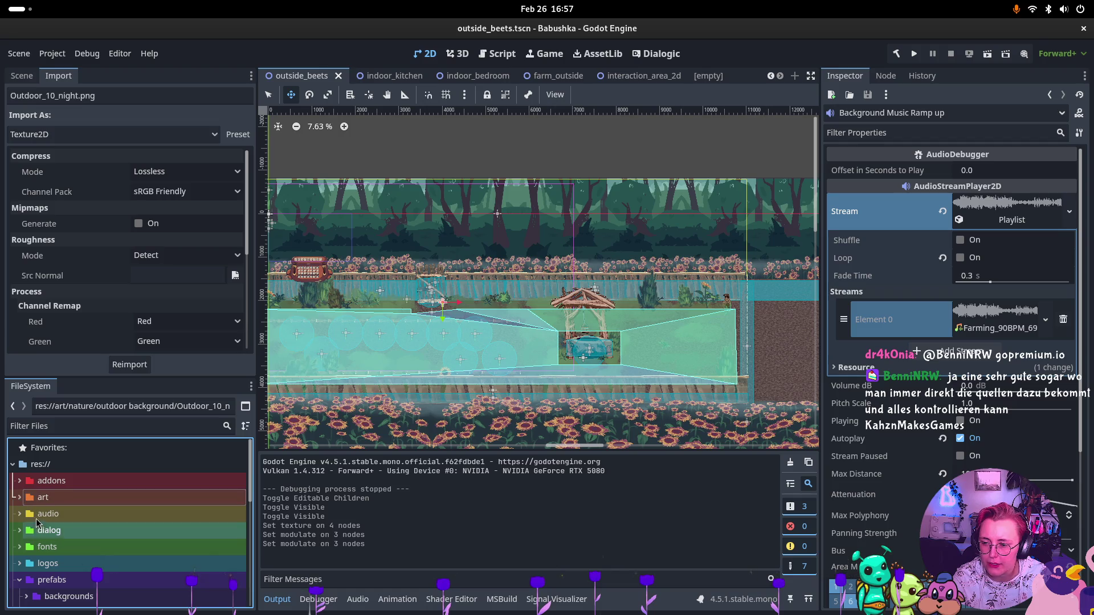
{"action": "left_click", "coordinate": [34, 514]}
{"action": "left_click", "coordinate": [19, 514]}
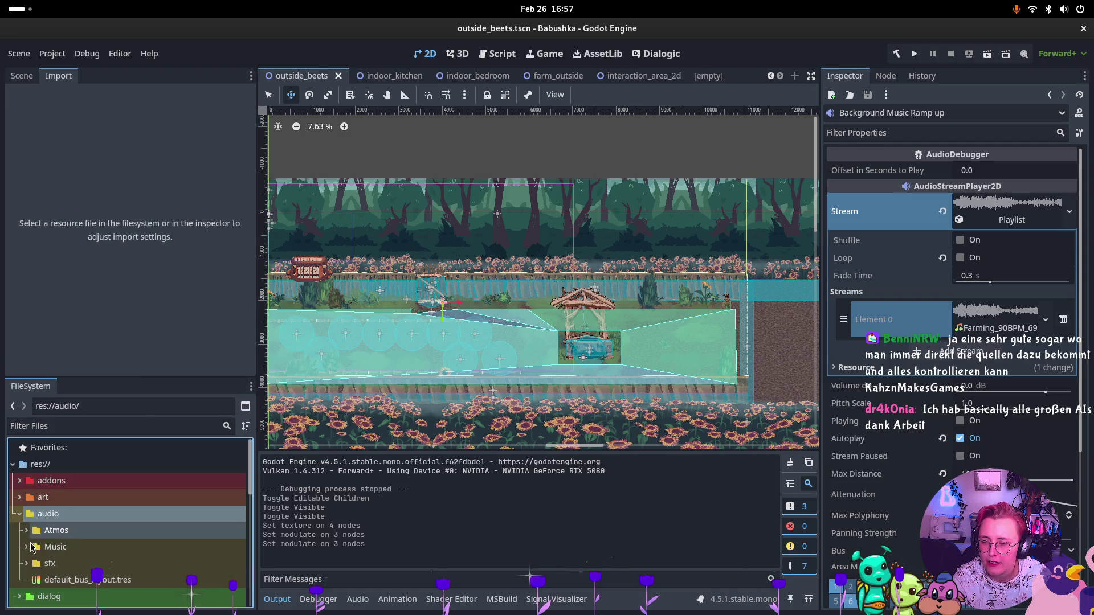
{"action": "double_click", "coordinate": [48, 547]}
{"action": "scroll", "coordinate": [47, 547], "scroll_direction": "down", "scroll_amount": 3}
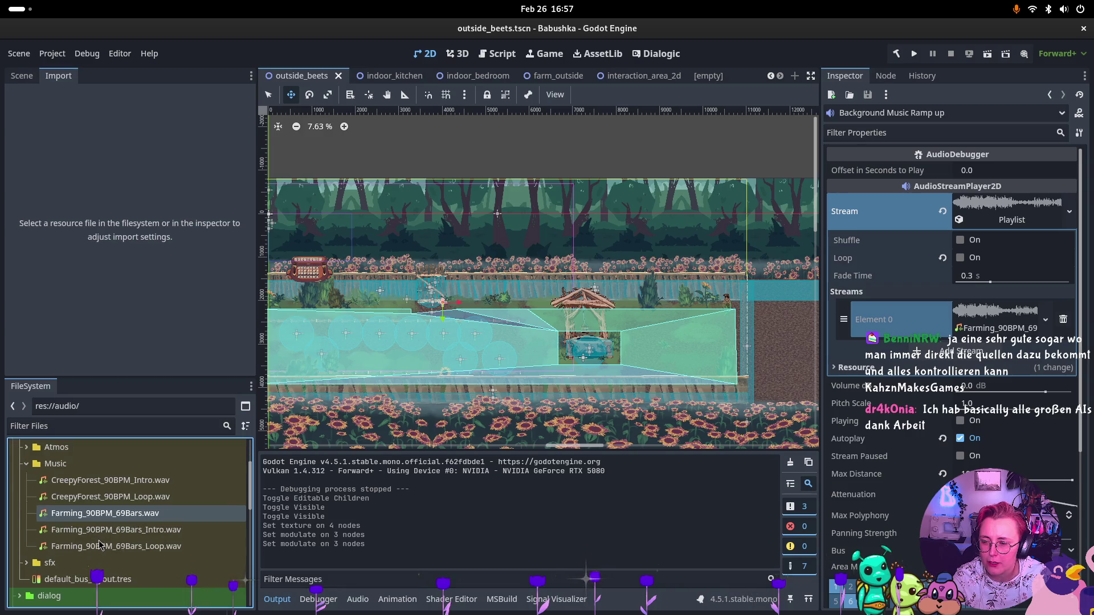
{"action": "key", "text": "super"}
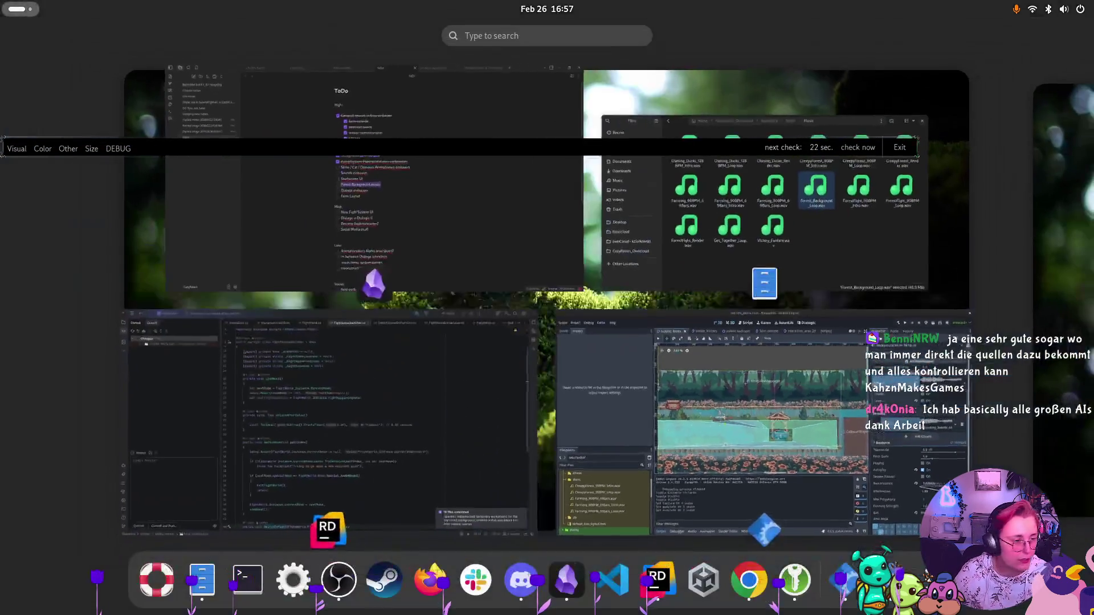
Select all Owncloud Audio/Music files and navigate to Home/Godot/Babushka/audio/Music
{"action": "key", "text": "super"}
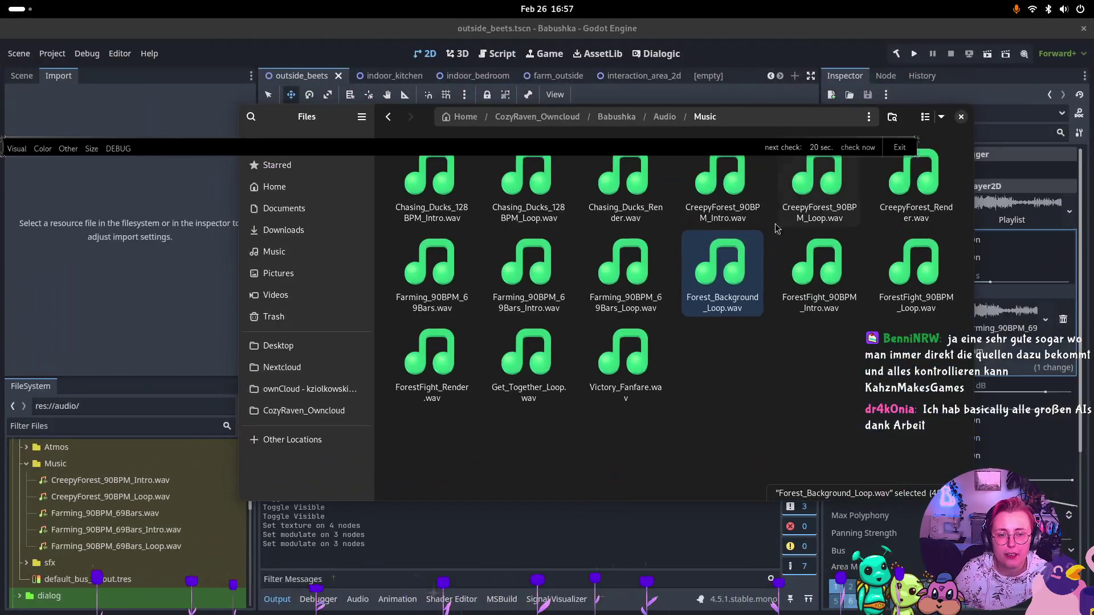
{"action": "left_click_drag", "start_coordinate": [372, 162], "coordinate": [373, 163]}
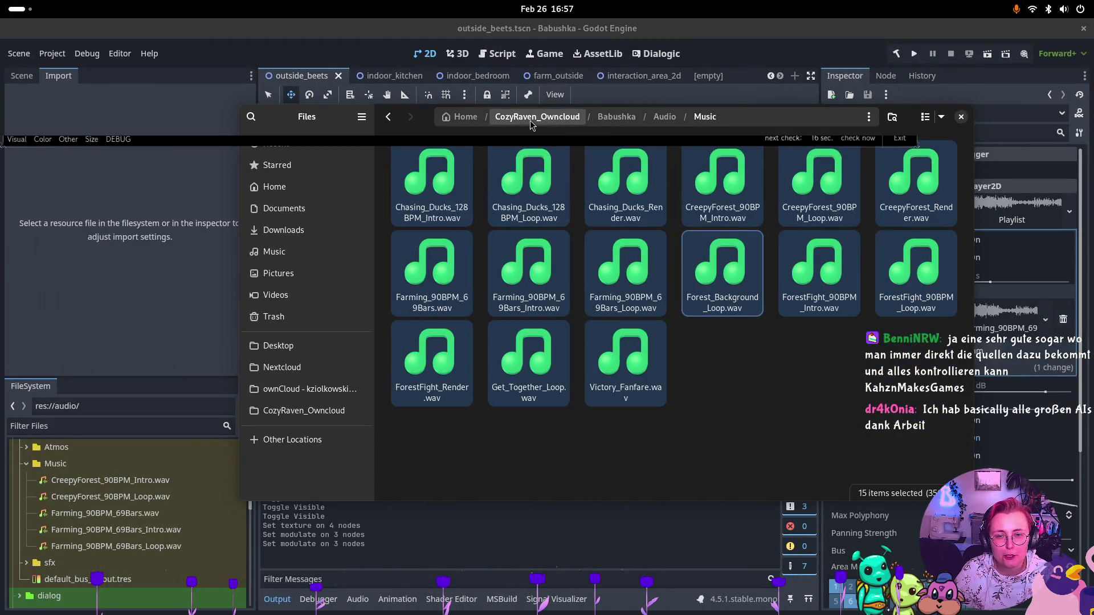
{"action": "left_click", "coordinate": [466, 117]}
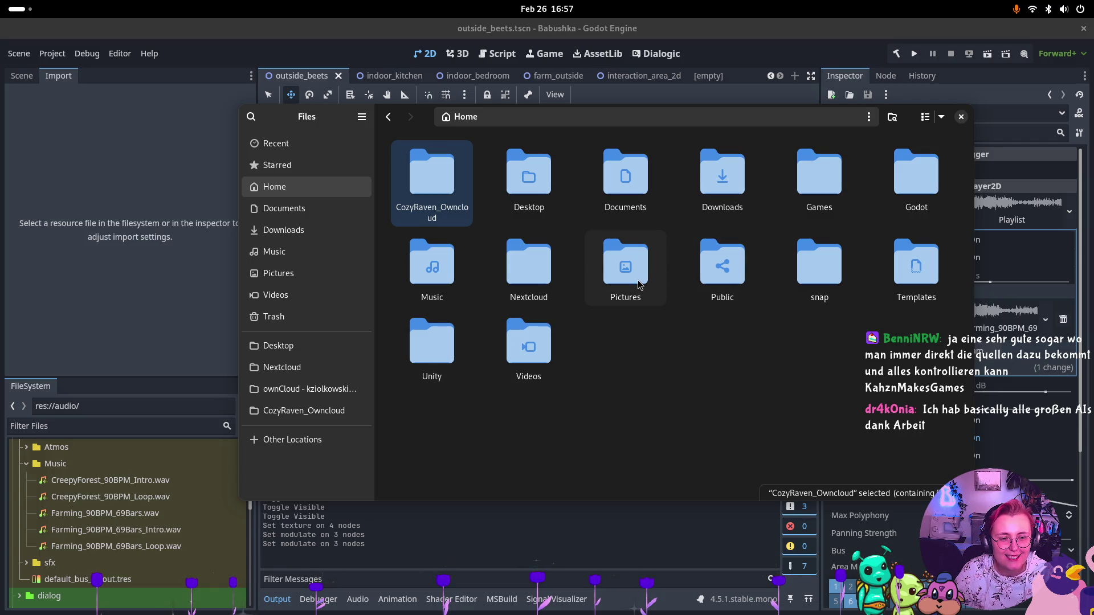
{"action": "double_click", "coordinate": [922, 172]}
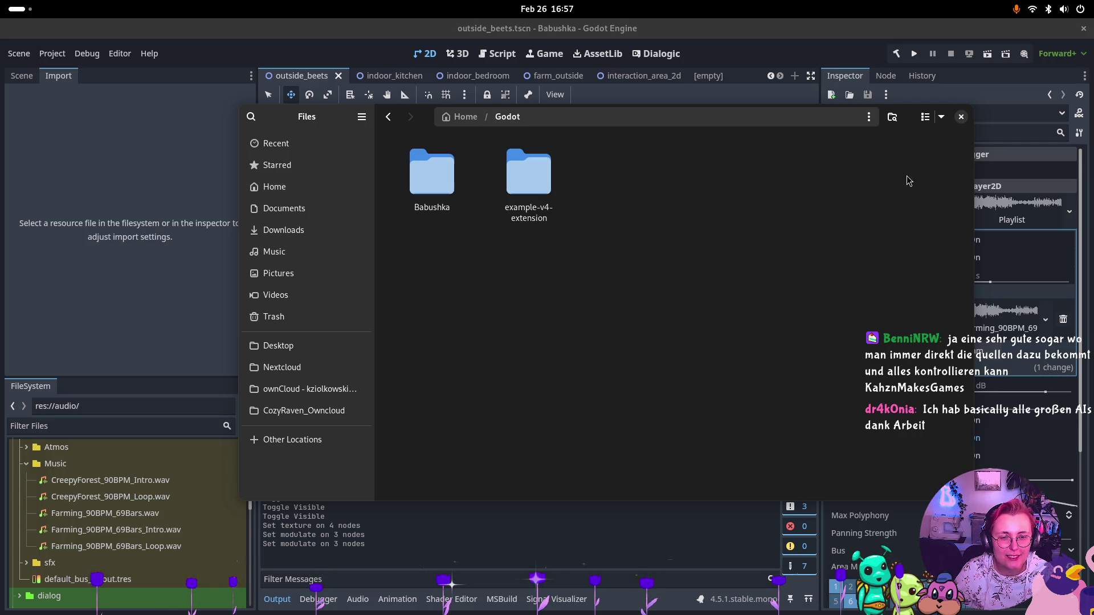
{"action": "double_click", "coordinate": [446, 152]}
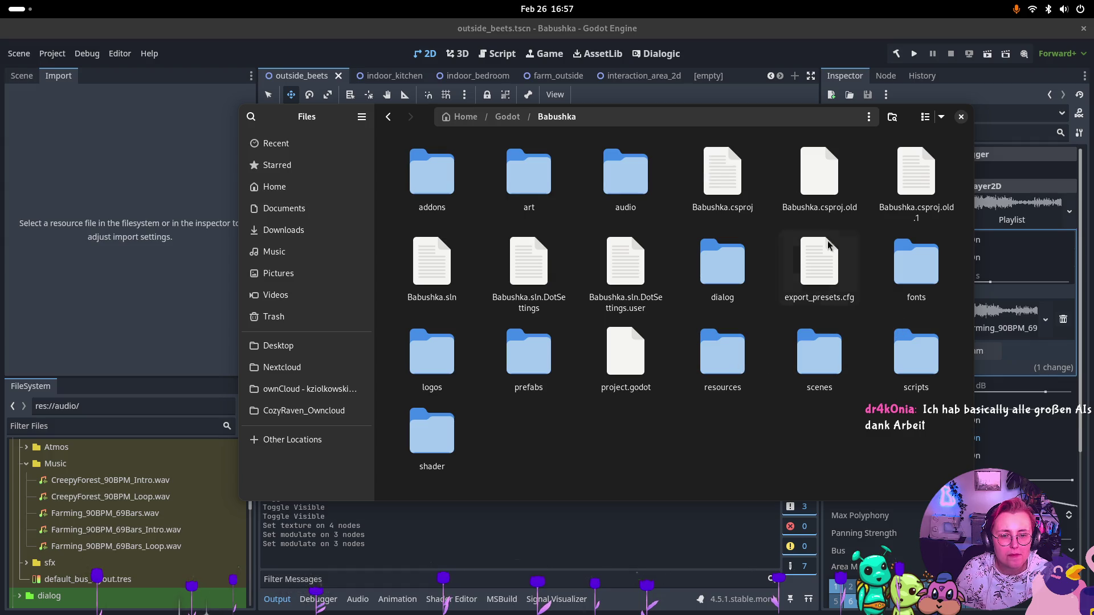
{"action": "double_click", "coordinate": [627, 170]}
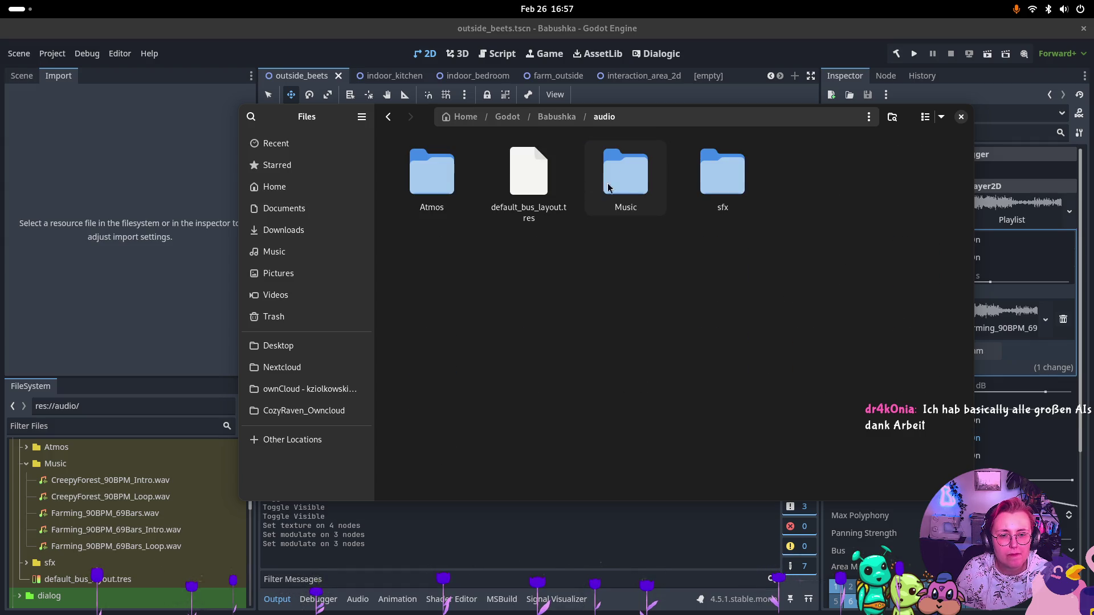
{"action": "double_click", "coordinate": [627, 174]}
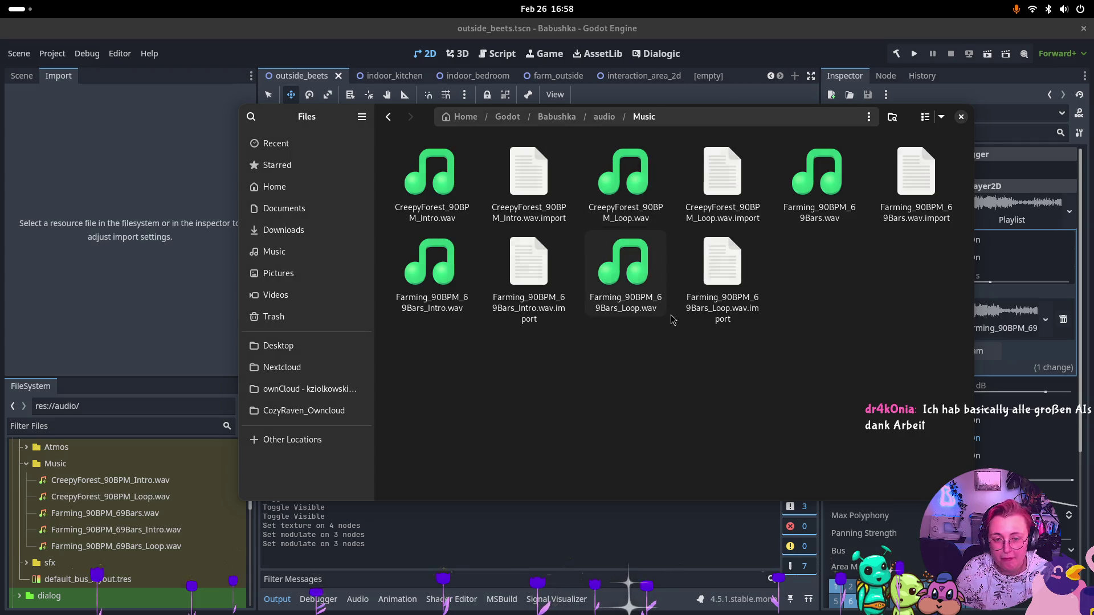
Paste the music files there, skipping those that already exist
{"action": "key", "text": "ctrl+v"}
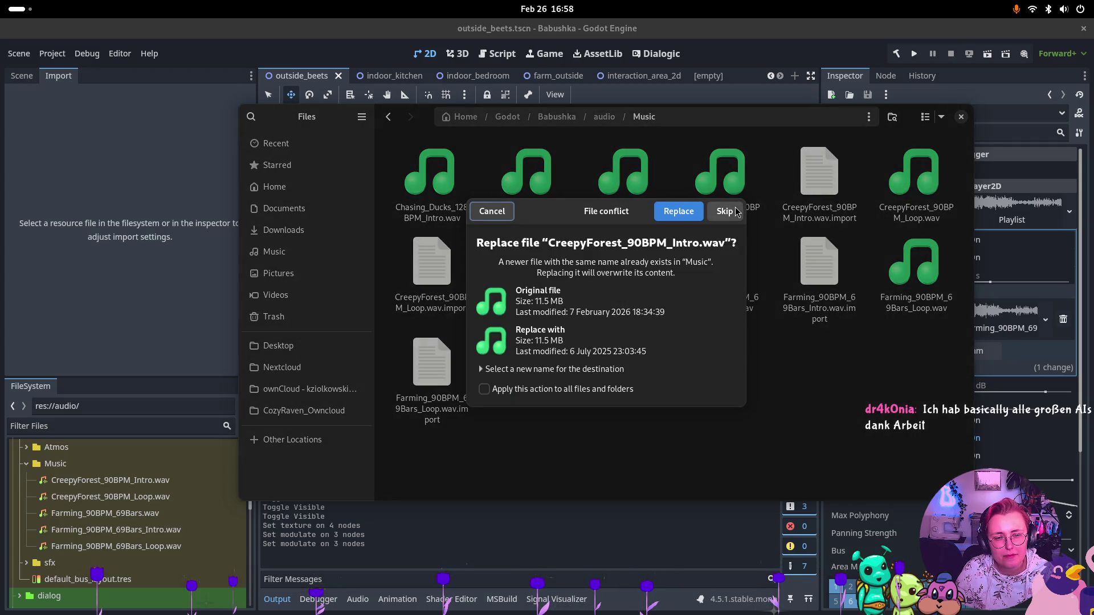
{"action": "left_click", "coordinate": [483, 388]}
{"action": "left_click", "coordinate": [724, 211]}
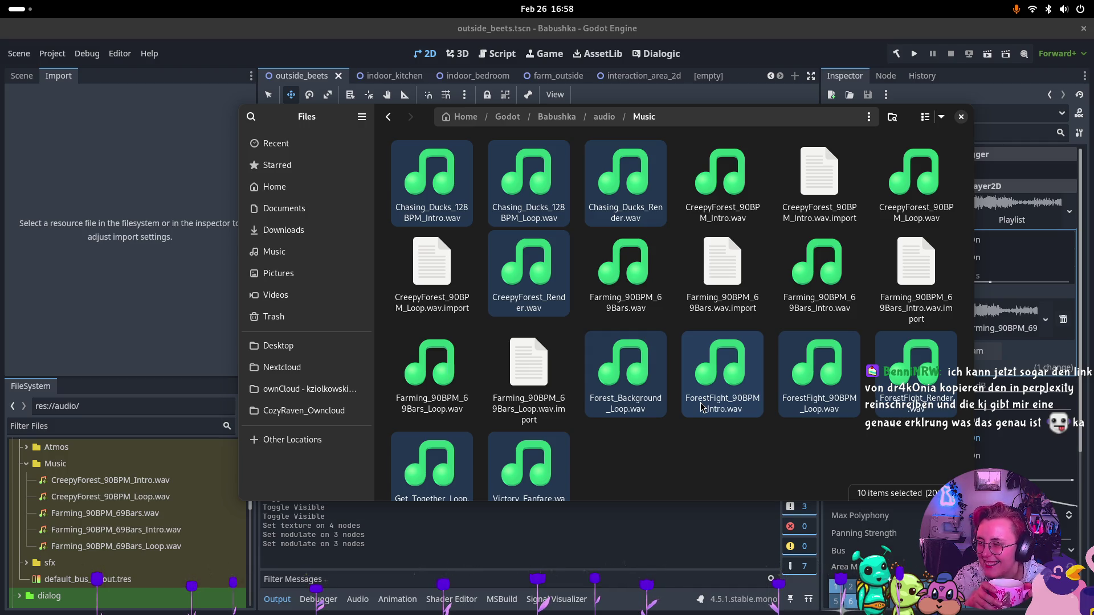
{"action": "left_click", "coordinate": [17, 9]}
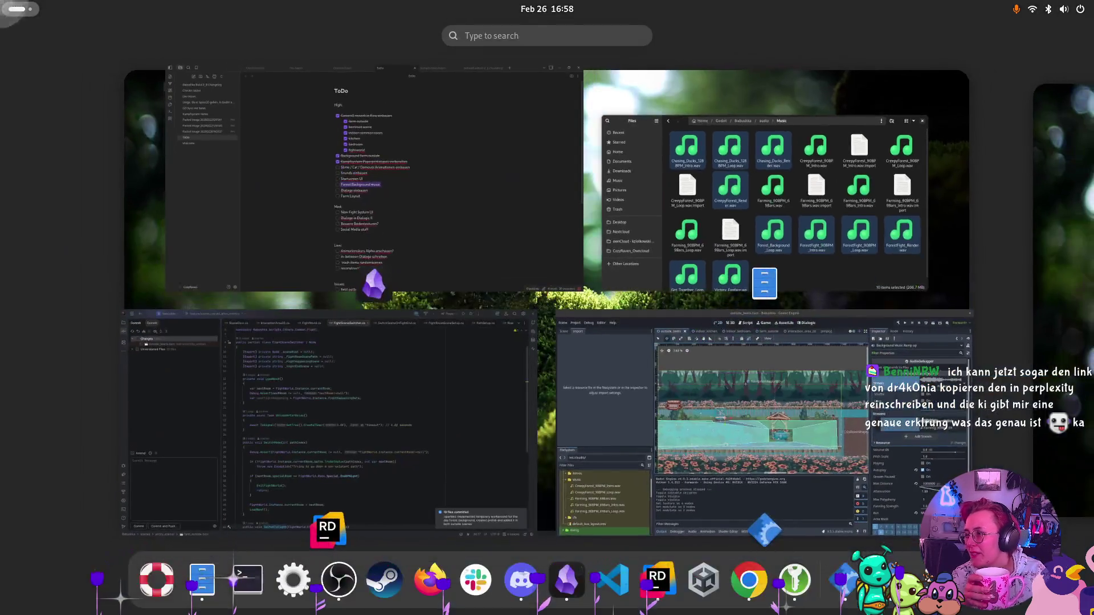
Scroll the GoPremium page in Chrome down to 'How does it work?'
{"action": "left_click", "coordinate": [741, 318]}
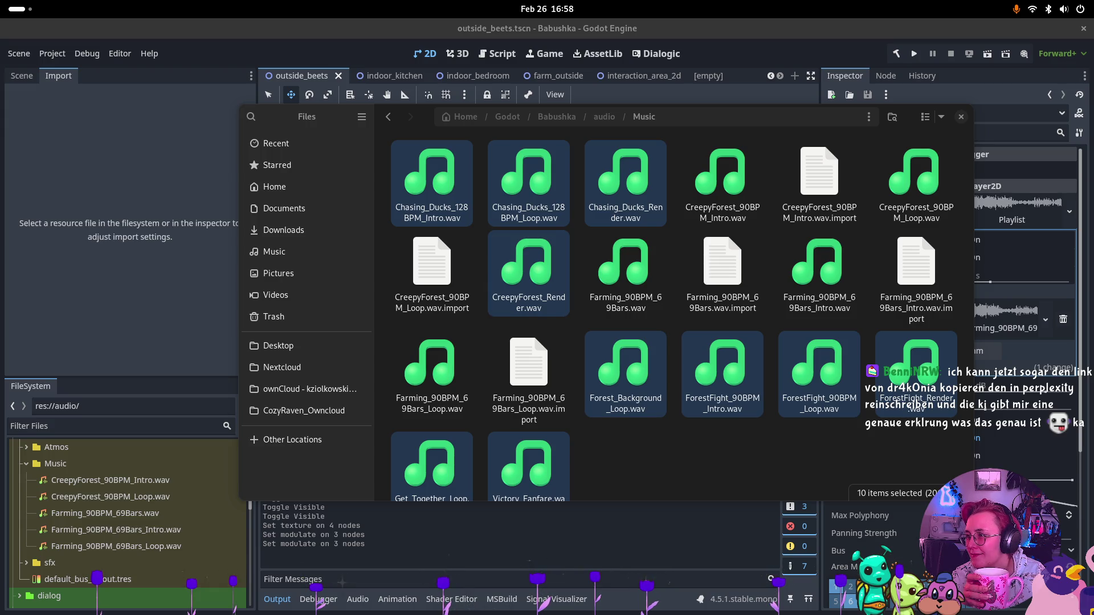
{"action": "key", "text": "alt+Tab"}
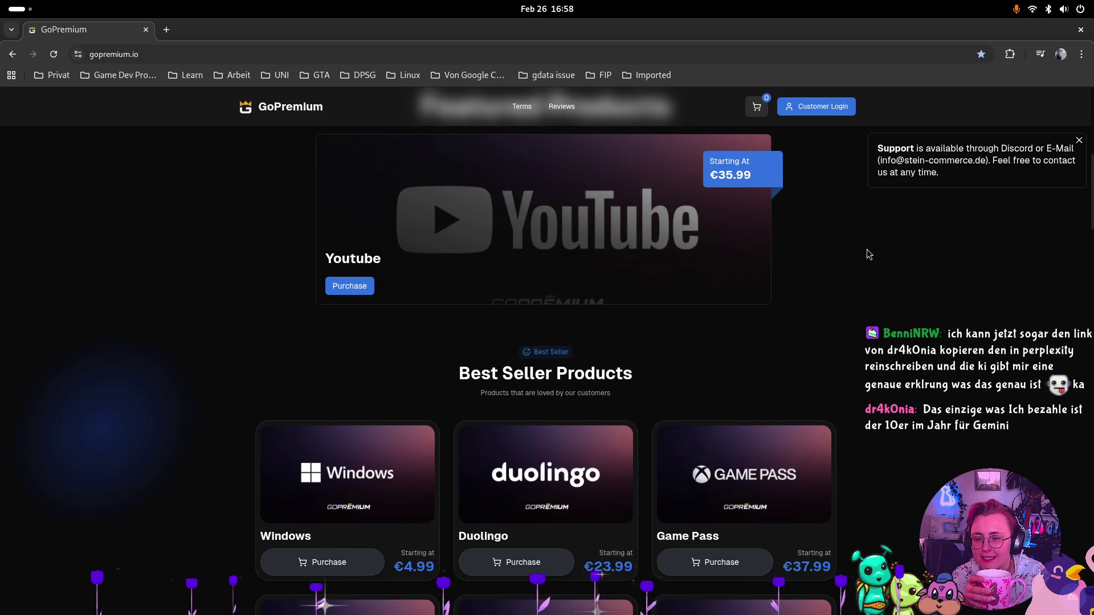
{"action": "scroll", "coordinate": [869, 254], "scroll_direction": "down", "scroll_amount": 12}
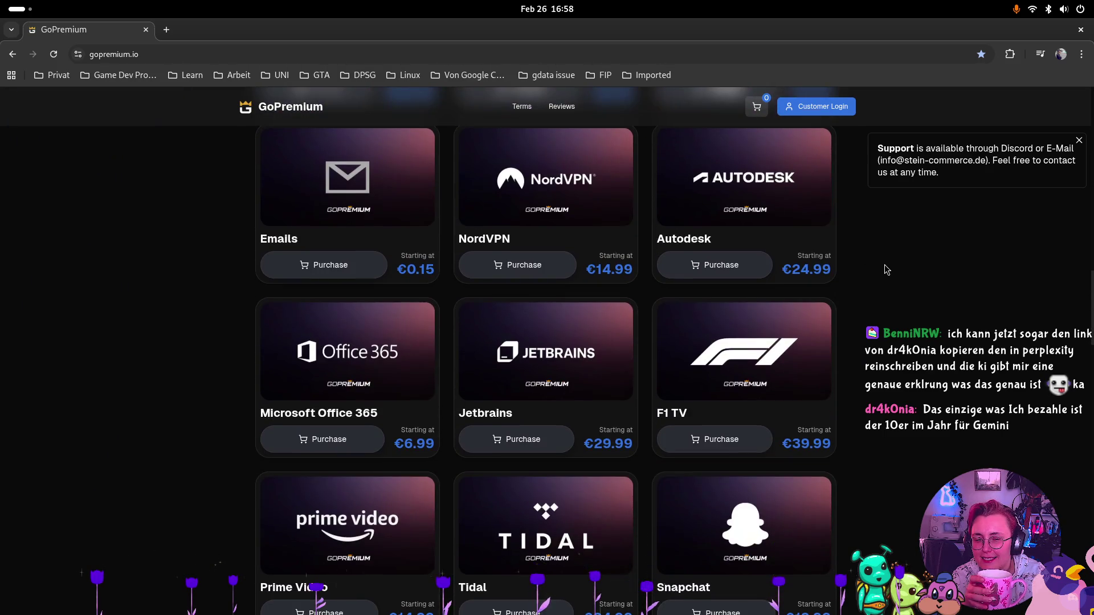
{"action": "scroll", "coordinate": [891, 215], "scroll_direction": "down", "scroll_amount": 2}
{"action": "scroll", "coordinate": [890, 215], "scroll_direction": "down", "scroll_amount": 1}
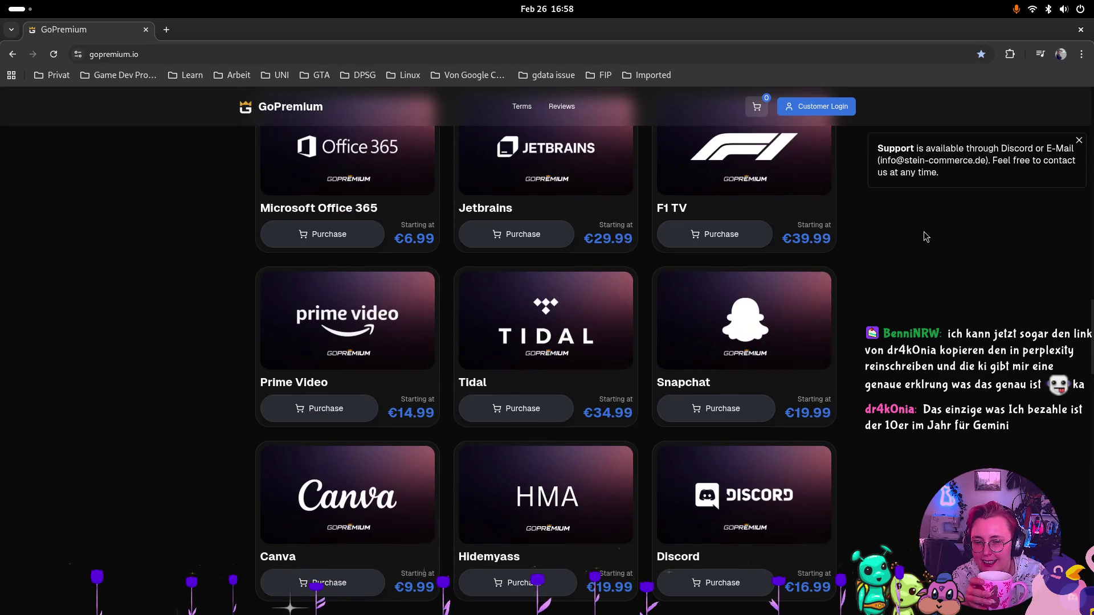
{"action": "scroll", "coordinate": [926, 237], "scroll_direction": "down", "scroll_amount": 9}
{"action": "scroll", "coordinate": [925, 233], "scroll_direction": "up", "scroll_amount": 6}
{"action": "scroll", "coordinate": [928, 280], "scroll_direction": "up", "scroll_amount": 15}
{"action": "scroll", "coordinate": [874, 289], "scroll_direction": "down", "scroll_amount": 20}
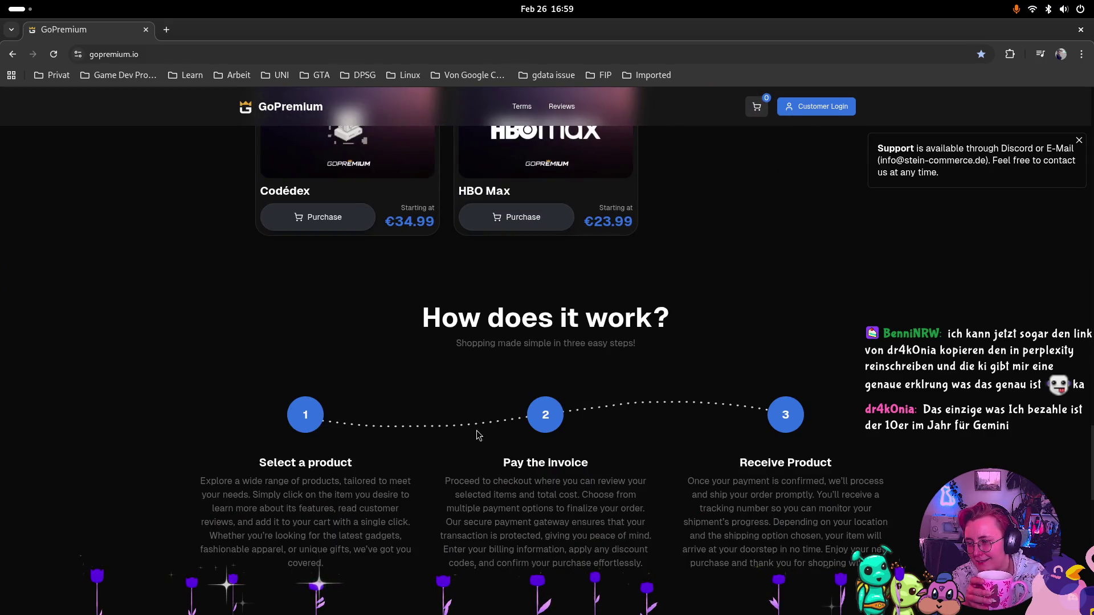
{"action": "key", "text": "super+Page_Down"}
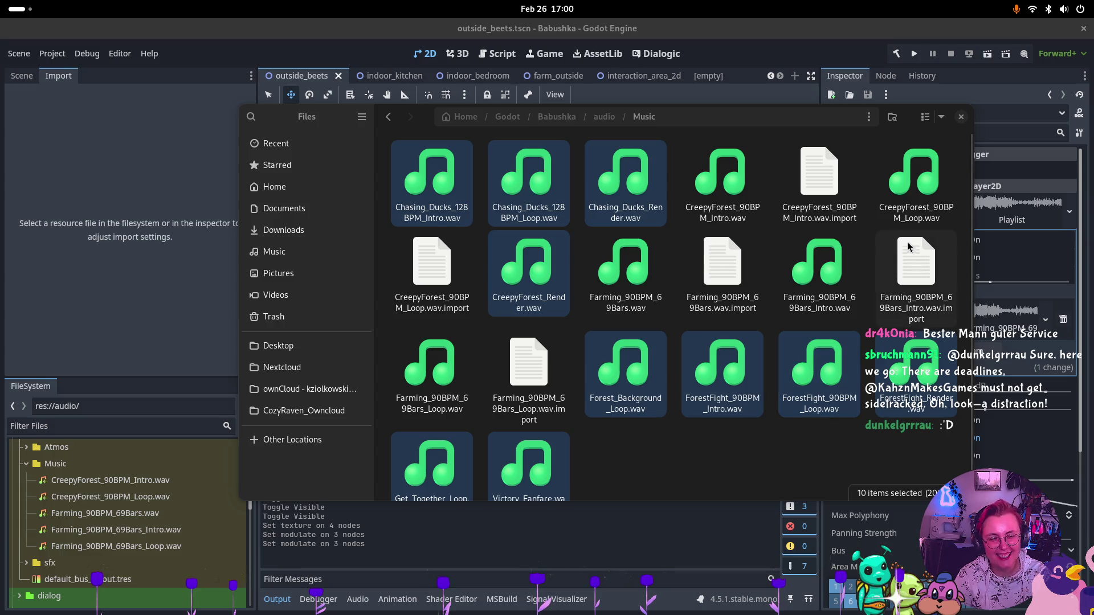
Close the Files window to return to the Godot editor
{"action": "left_click", "coordinate": [961, 117]}
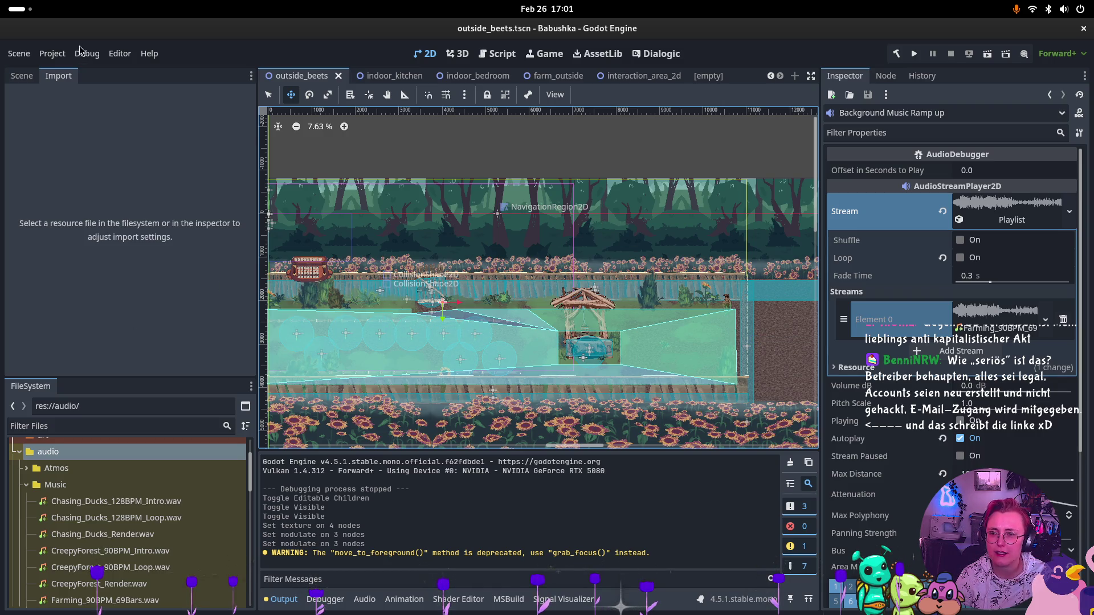
Assign Forest_Background_Loop.wav to the Background Music loop player's Stream property
{"action": "left_click", "coordinate": [22, 75]}
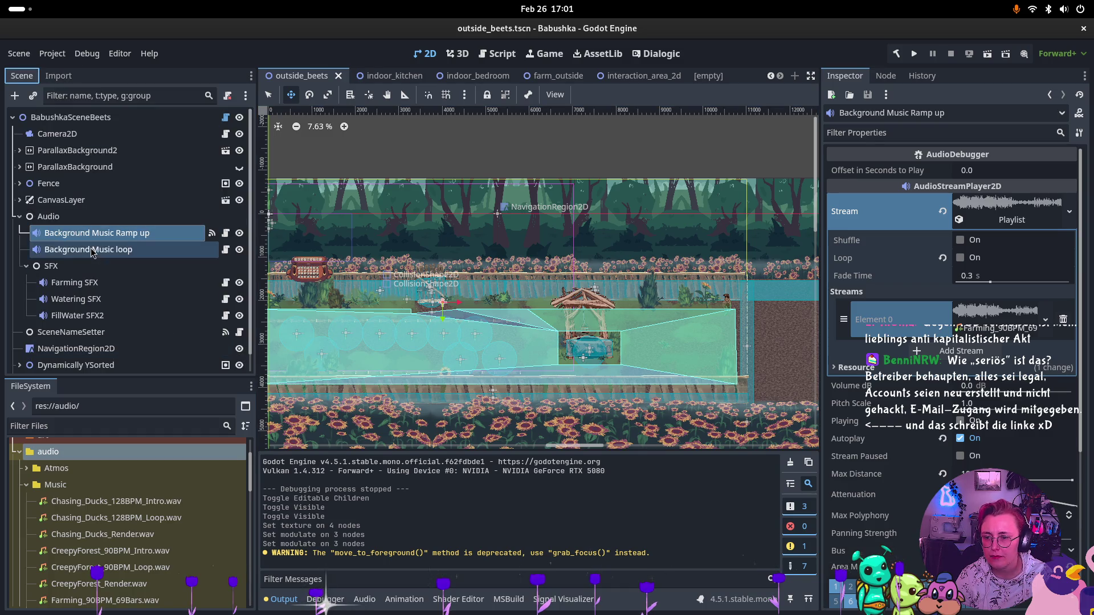
{"action": "left_click", "coordinate": [92, 249]}
{"action": "left_click", "coordinate": [98, 234]}
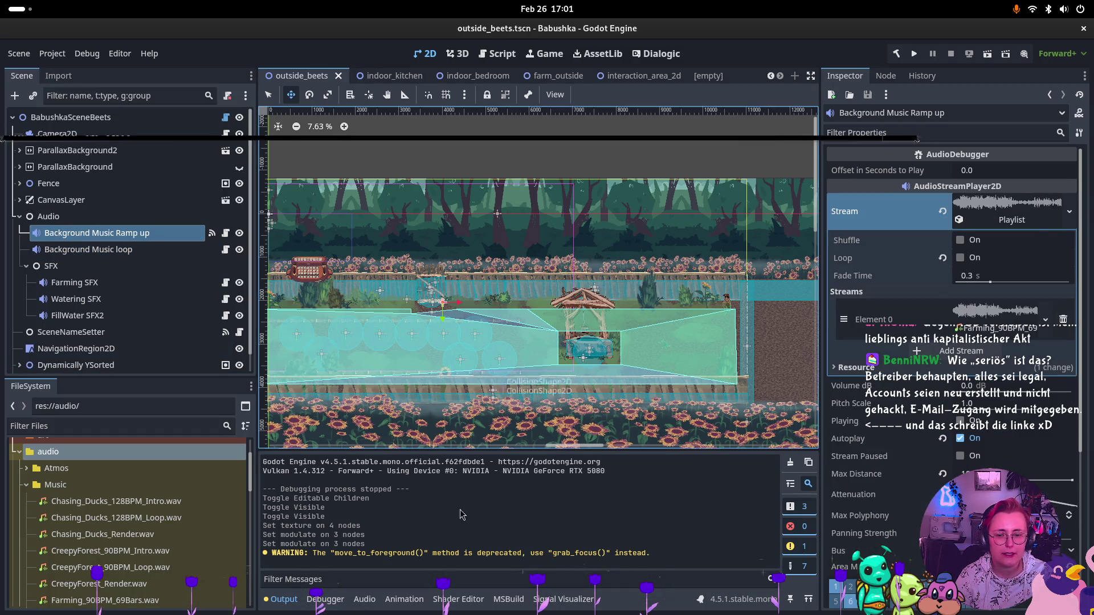
{"action": "scroll", "coordinate": [91, 536], "scroll_direction": "down", "scroll_amount": 1}
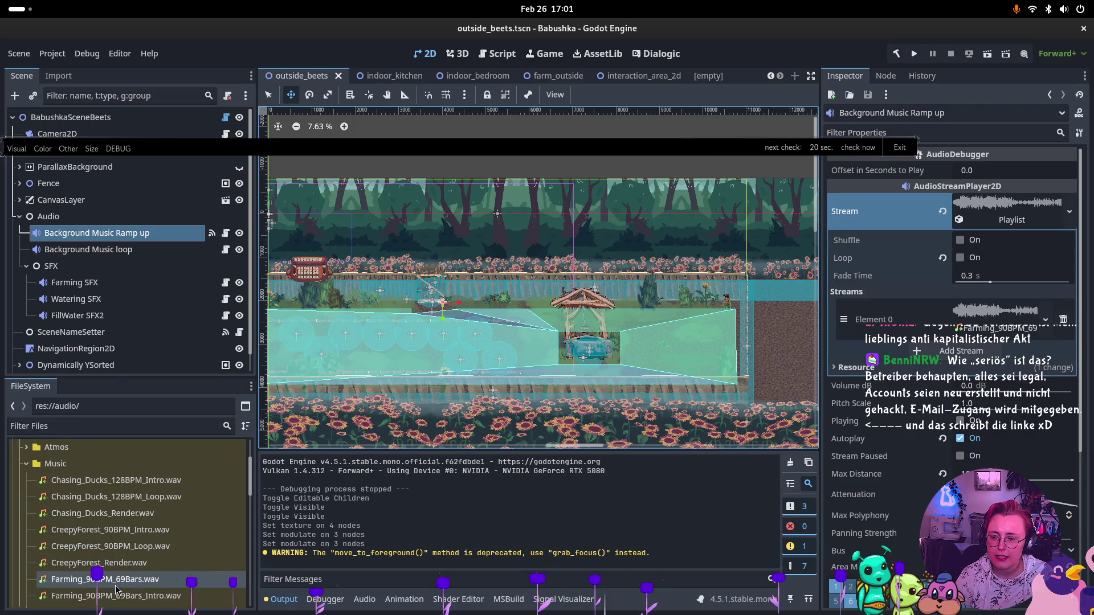
{"action": "scroll", "coordinate": [117, 602], "scroll_direction": "down", "scroll_amount": 2}
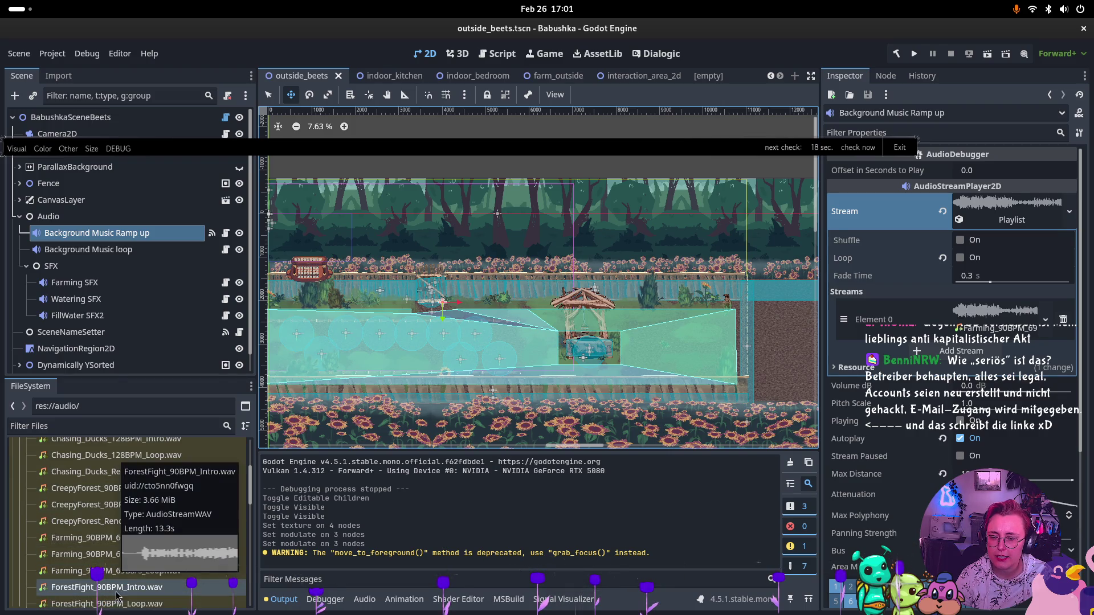
{"action": "scroll", "coordinate": [117, 602], "scroll_direction": "down", "scroll_amount": 2}
{"action": "scroll", "coordinate": [117, 602], "scroll_direction": "down", "scroll_amount": 1}
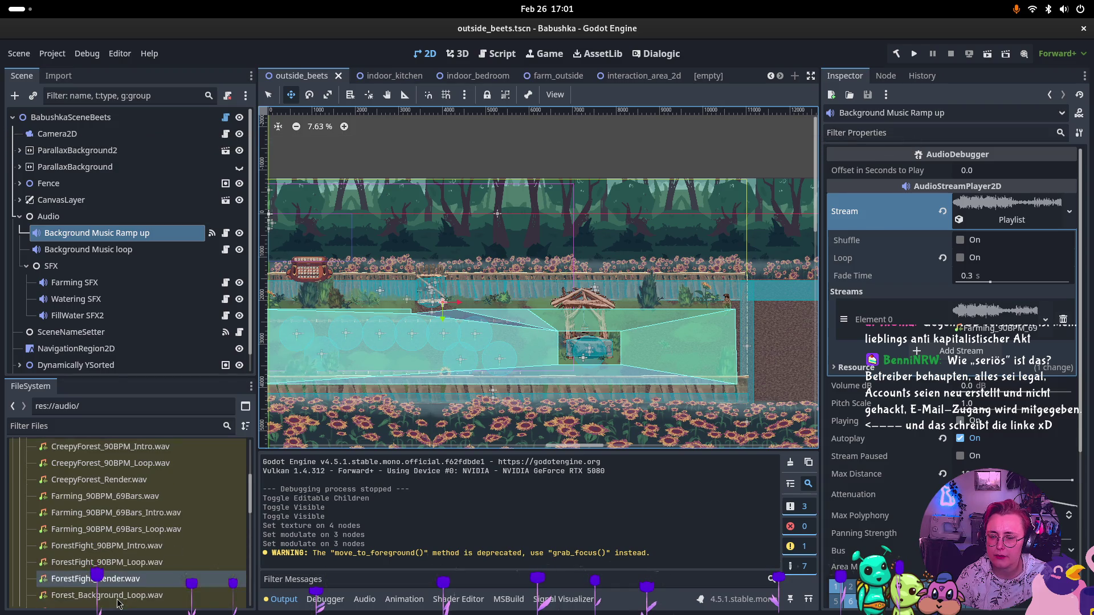
{"action": "mouse_move", "coordinate": [118, 598]}
{"action": "left_mouse_down"}
{"action": "mouse_move", "coordinate": [513, 342]}
{"action": "mouse_move", "coordinate": [963, 222]}
{"action": "mouse_move", "coordinate": [434, 285]}
{"action": "mouse_move", "coordinate": [65, 250]}
{"action": "mouse_move", "coordinate": [74, 251]}
{"action": "left_mouse_up"}
{"action": "left_click_drag", "start_coordinate": [213, 251], "coordinate": [1003, 213]}
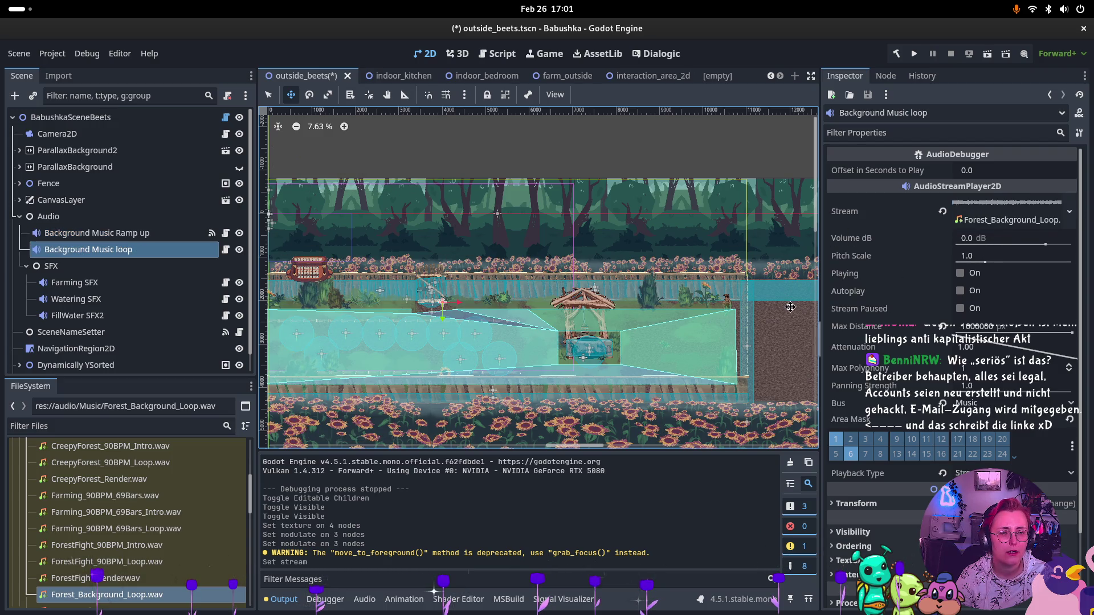
{"action": "scroll", "coordinate": [126, 607], "scroll_direction": "down", "scroll_amount": 2}
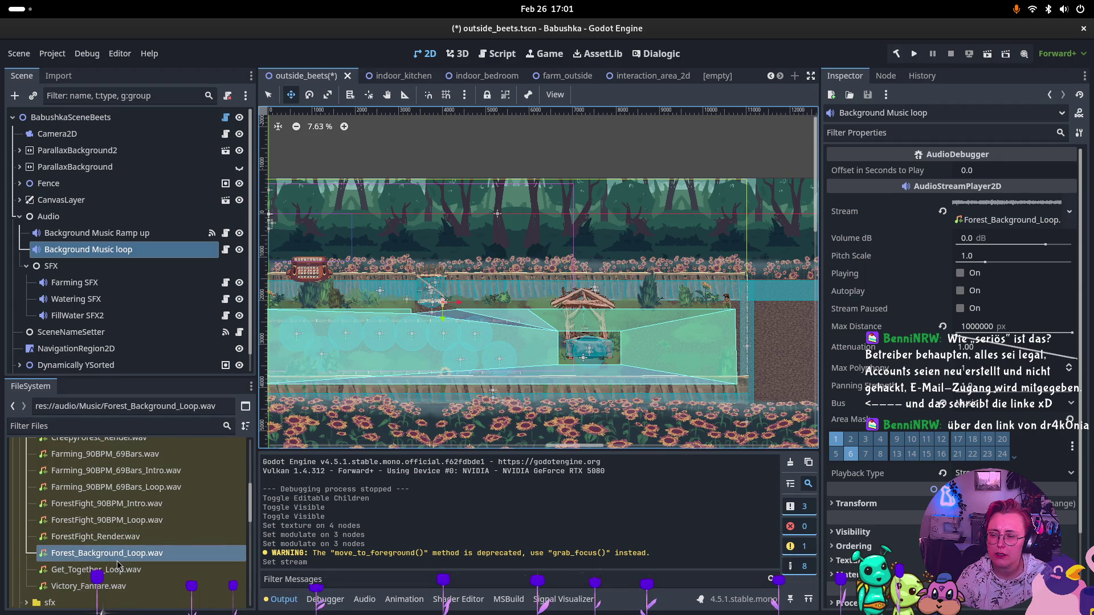
Check the signals on Ramp up and loop, including Ramp up's finished link to PlayFromOffset
{"action": "left_click", "coordinate": [135, 237]}
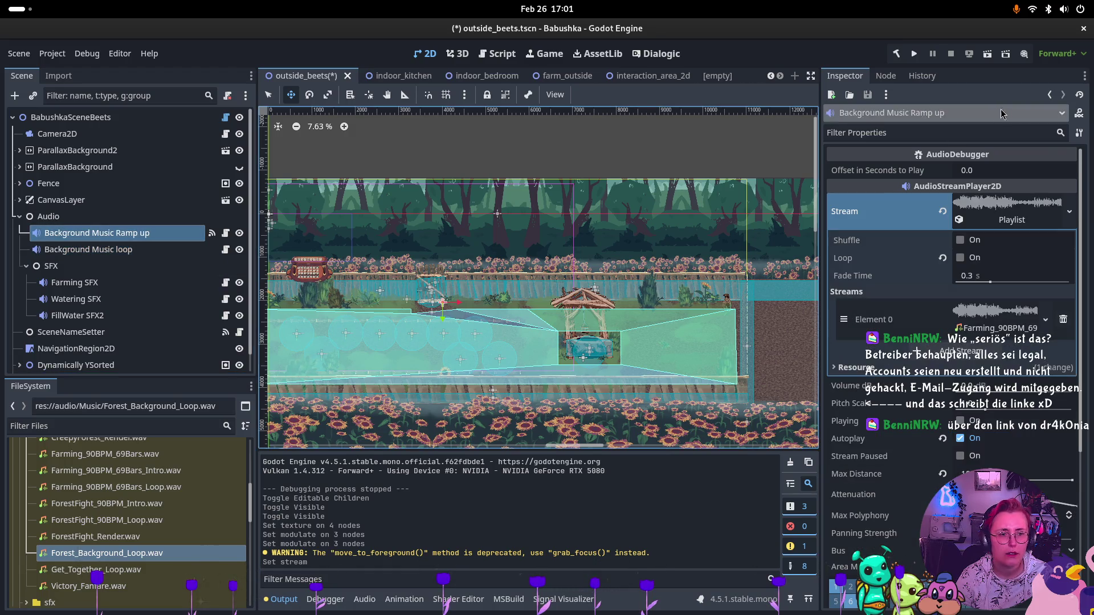
{"action": "left_click", "coordinate": [882, 75]}
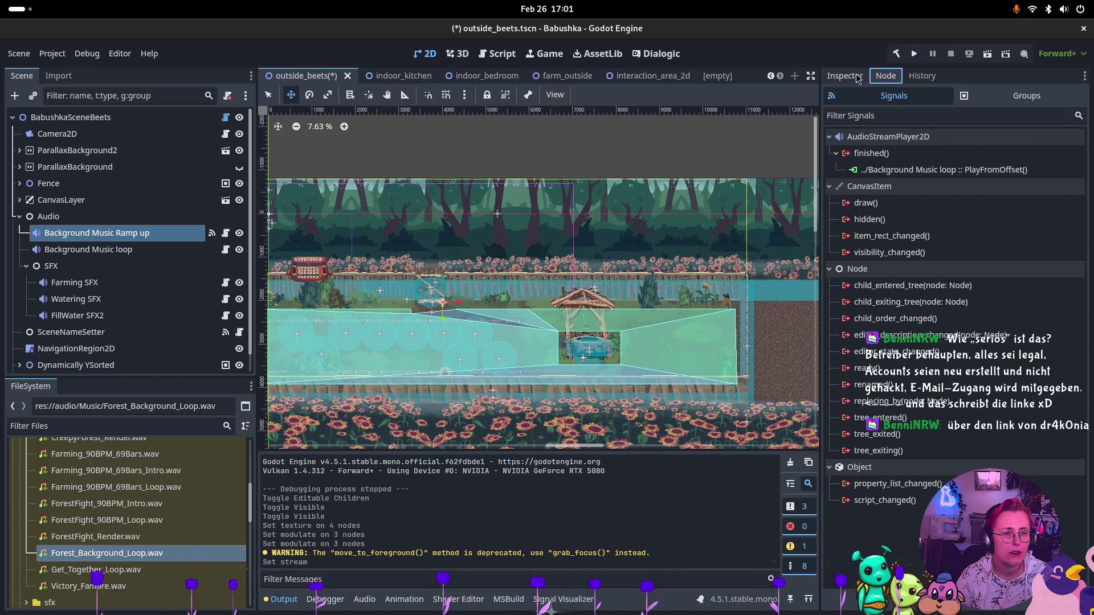
{"action": "left_click", "coordinate": [131, 252]}
{"action": "left_click", "coordinate": [132, 234]}
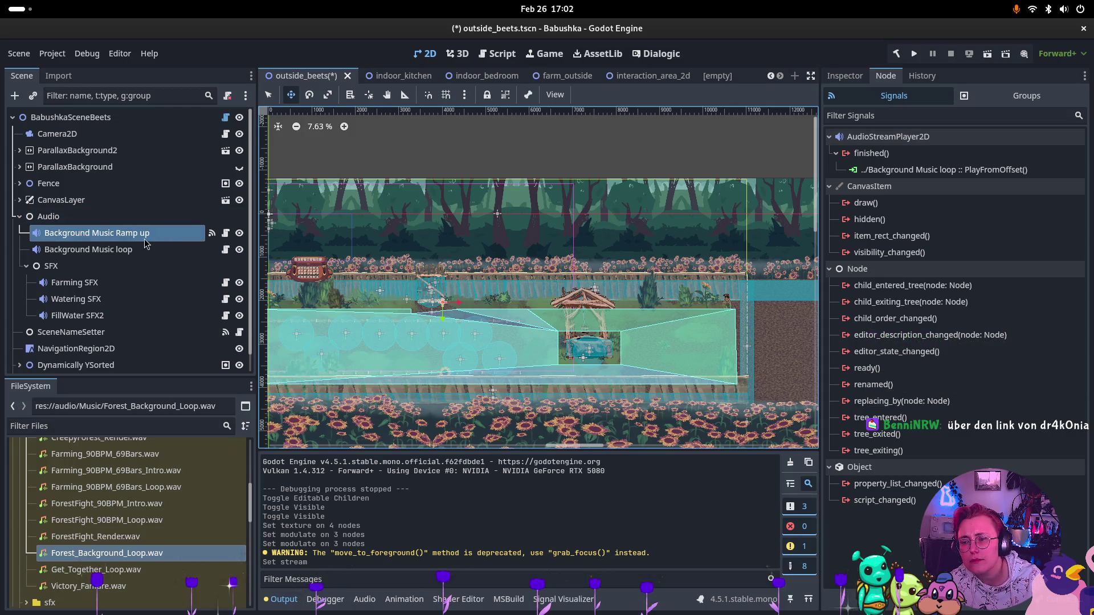
{"action": "left_click", "coordinate": [846, 77]}
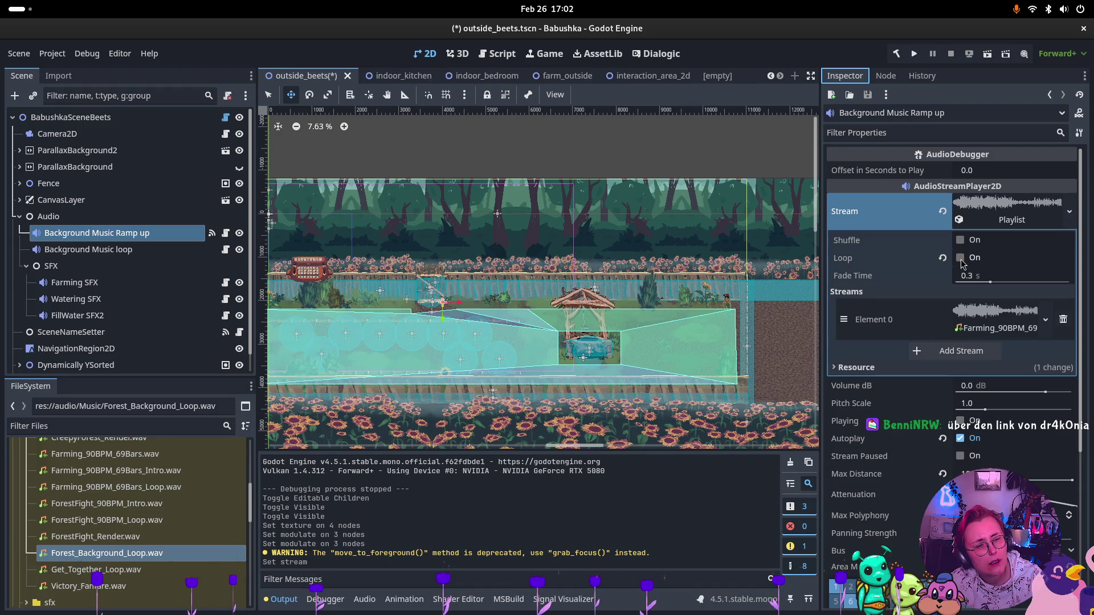
Compare the loop and Ramp up node settings, then delete the Background Music Ramp up node
{"action": "left_click", "coordinate": [130, 254]}
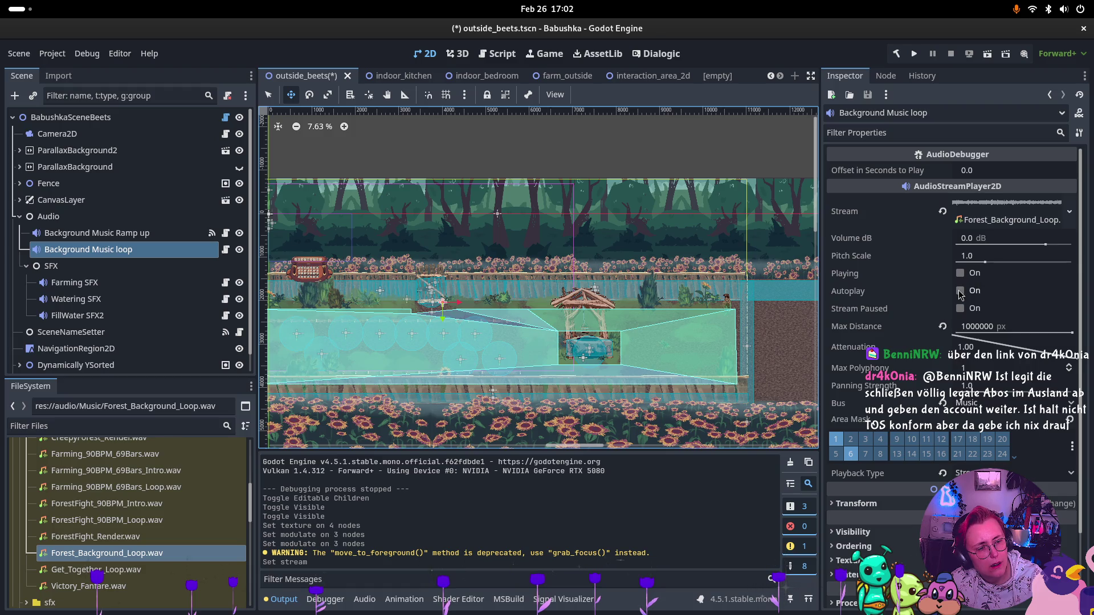
{"action": "left_click", "coordinate": [108, 235]}
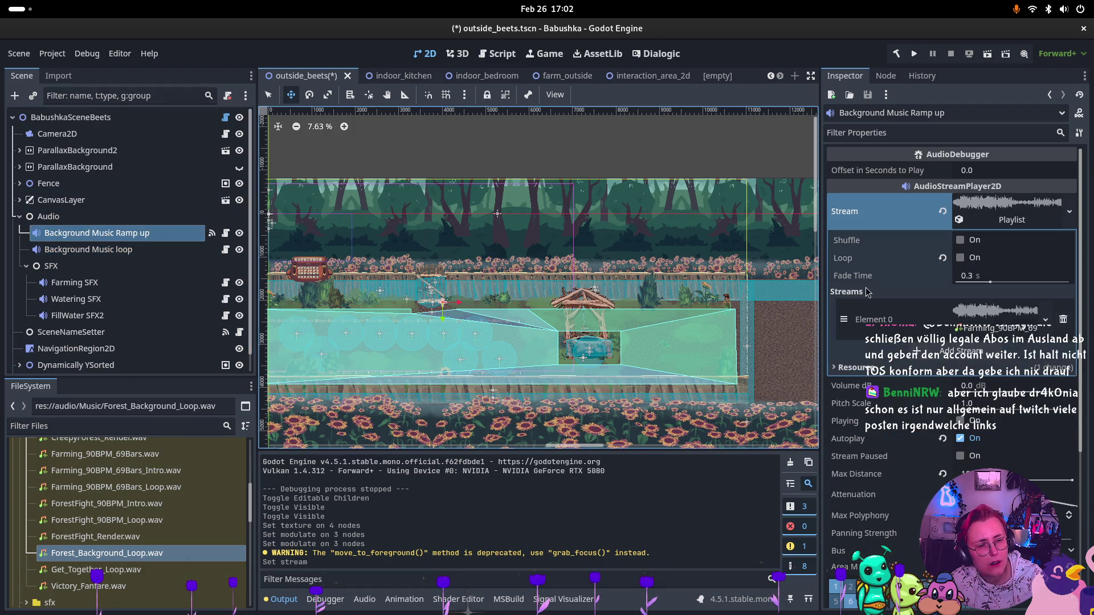
{"action": "left_click", "coordinate": [147, 246]}
{"action": "left_click", "coordinate": [147, 240]}
{"action": "key", "text": "Delete"}
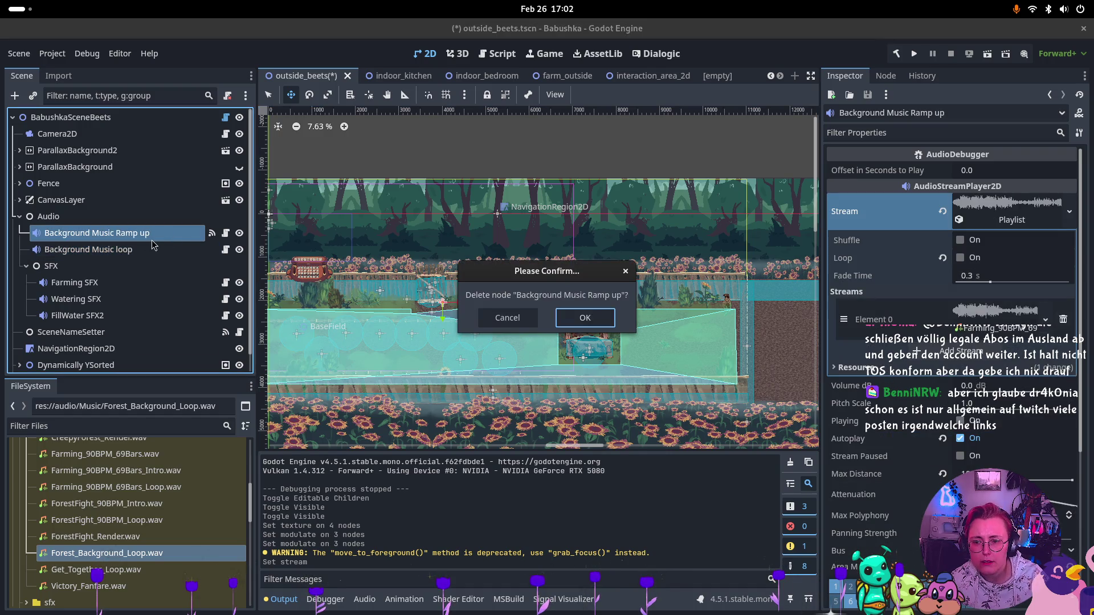
Confirm removing Ramp up, enable Autoplay on Background Music loop, and expand its Stream details
{"action": "left_click", "coordinate": [585, 318]}
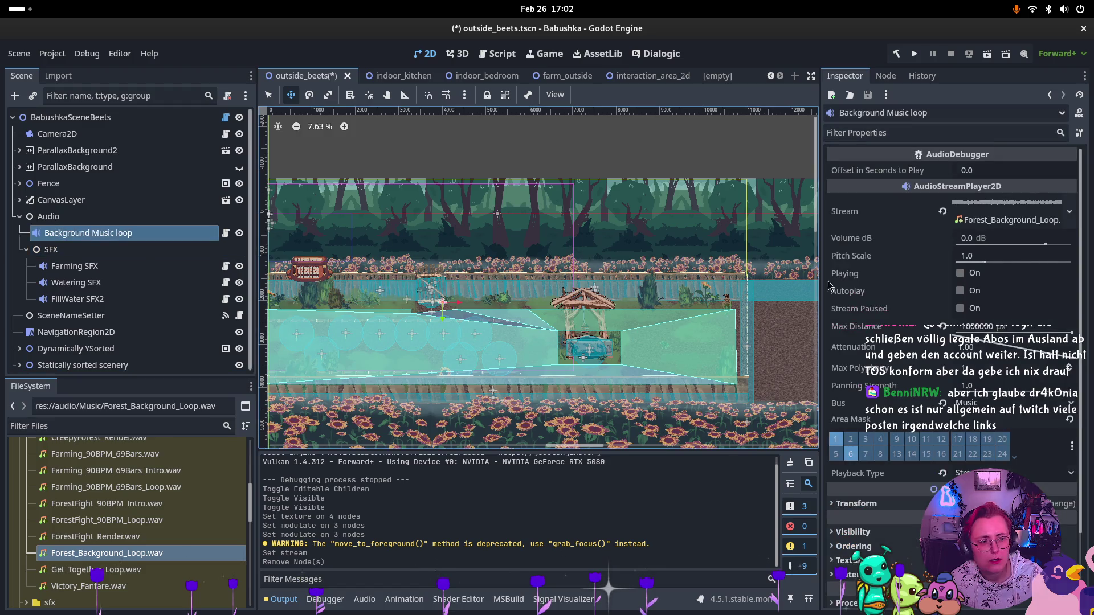
{"action": "left_click", "coordinate": [975, 292]}
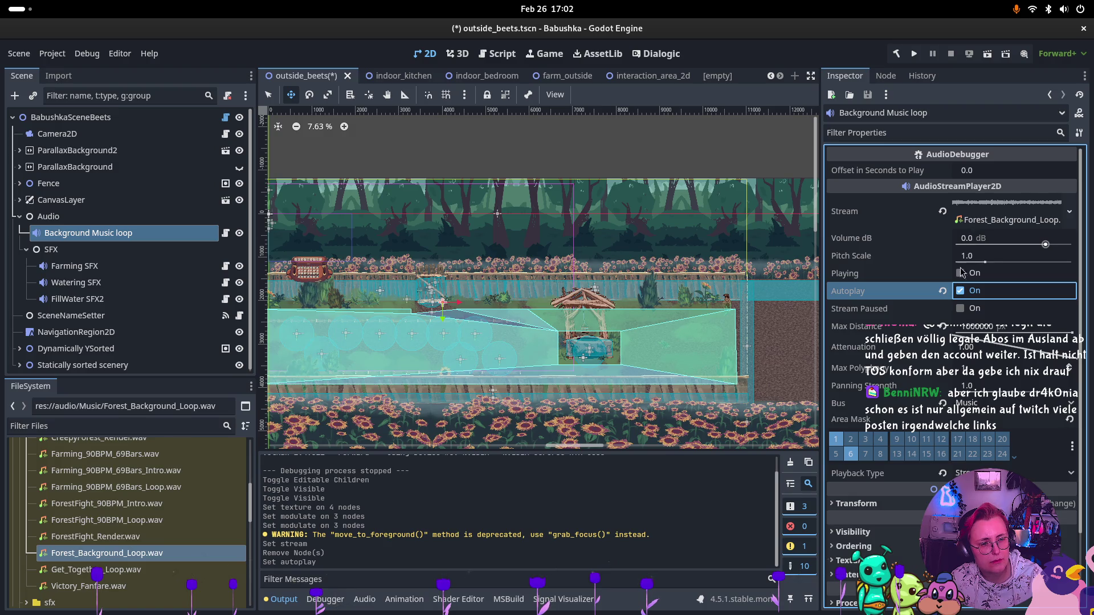
{"action": "left_click", "coordinate": [978, 212]}
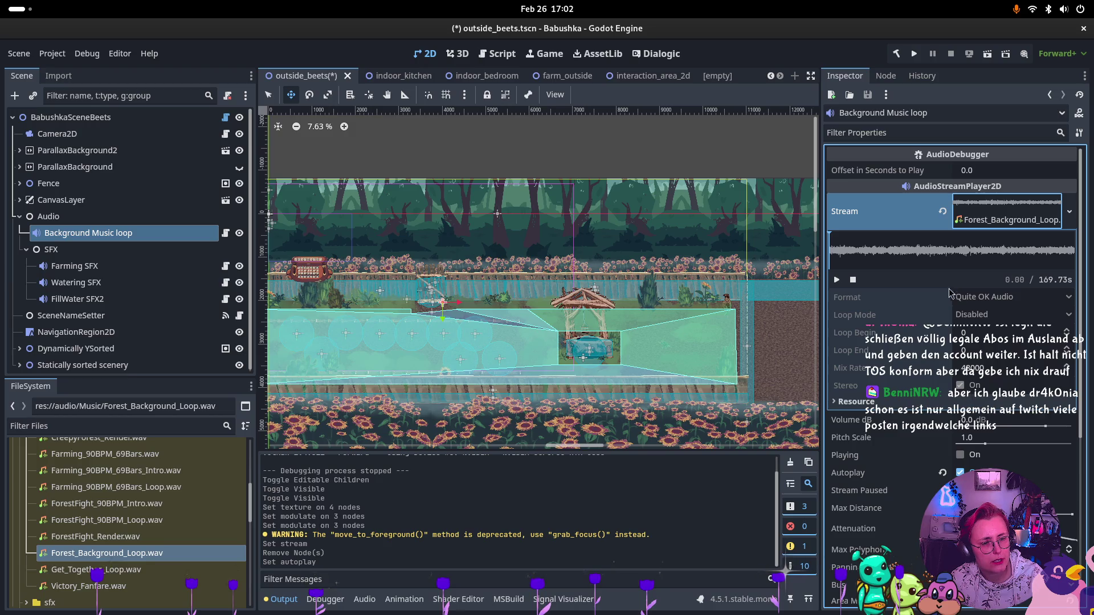
{"action": "left_click", "coordinate": [979, 210]}
{"action": "left_click", "coordinate": [979, 210]}
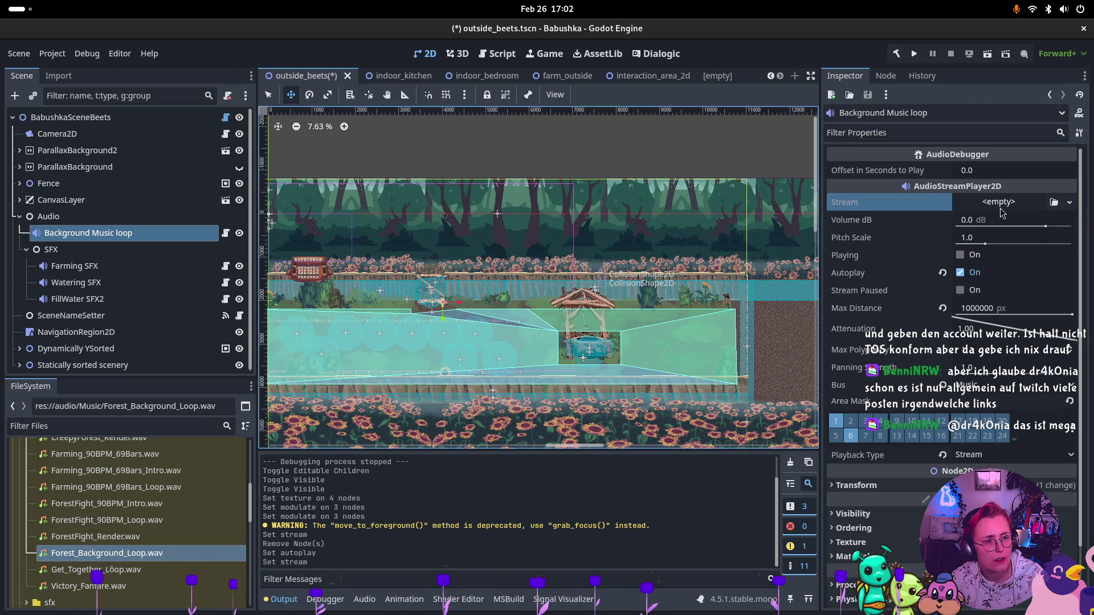
Make a new AudioStreamWAV, assign Forest_Background_Loop.wav to Stream, and view its import settings
{"action": "left_click", "coordinate": [1002, 211]}
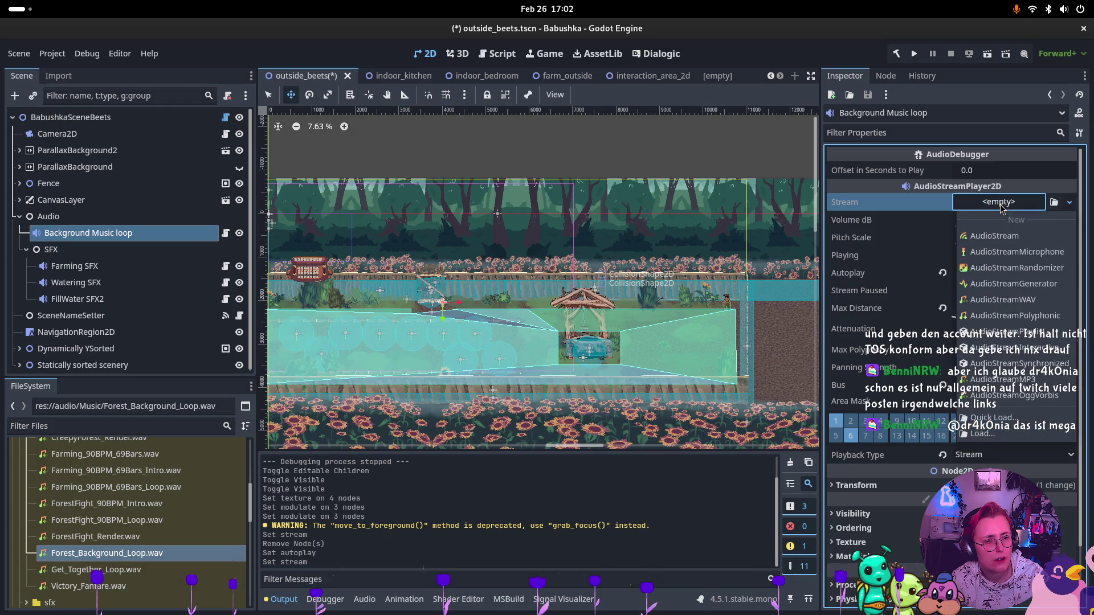
{"action": "left_click", "coordinate": [995, 300]}
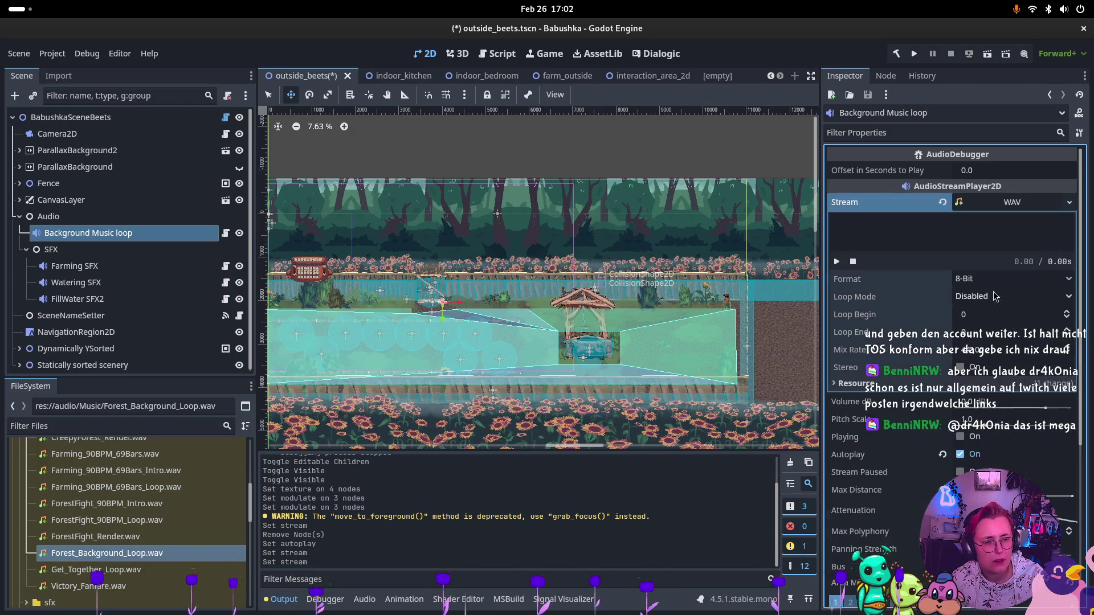
{"action": "mouse_move", "coordinate": [107, 554]}
{"action": "left_mouse_down"}
{"action": "mouse_move", "coordinate": [904, 217]}
{"action": "mouse_move", "coordinate": [1003, 206]}
{"action": "left_mouse_up"}
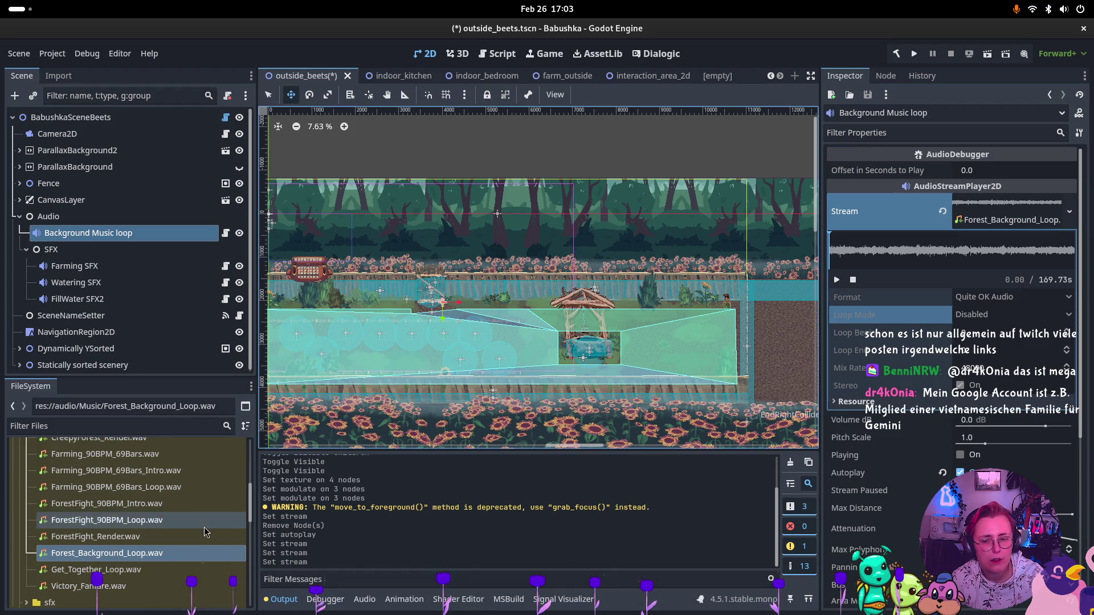
{"action": "left_click", "coordinate": [58, 76]}
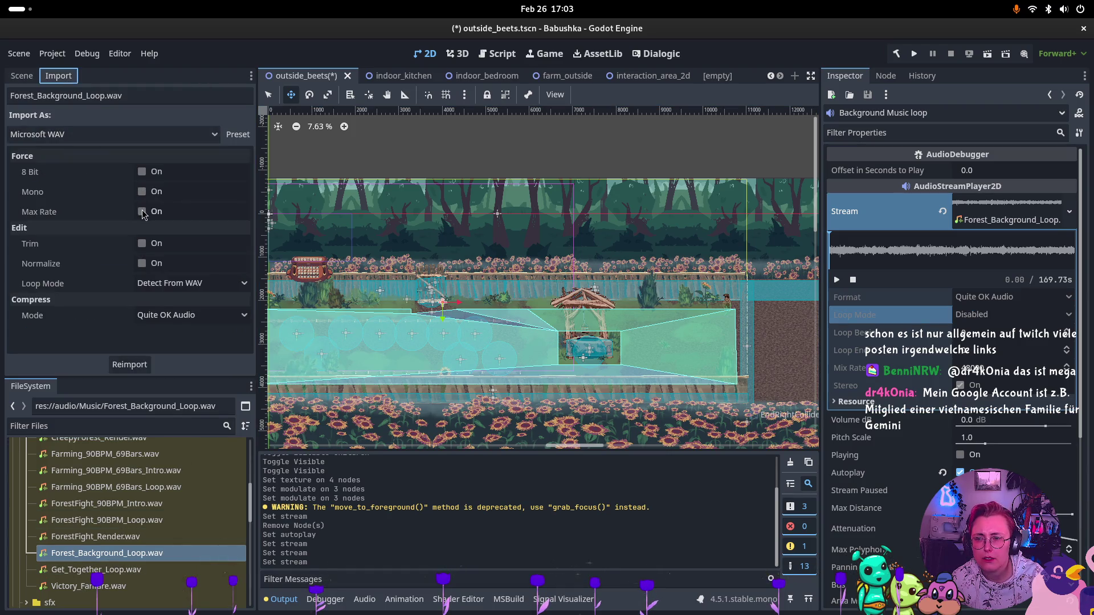
Reimport Forest_Background_Loop.wav with Loop Mode set to Forward
{"action": "left_click", "coordinate": [196, 284]}
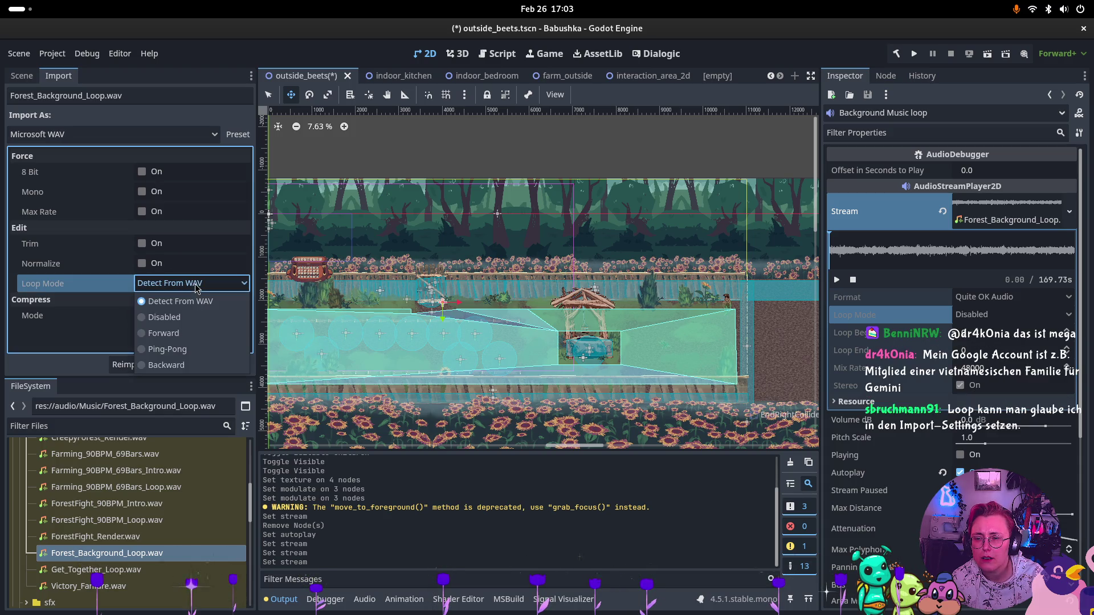
{"action": "left_click", "coordinate": [161, 337]}
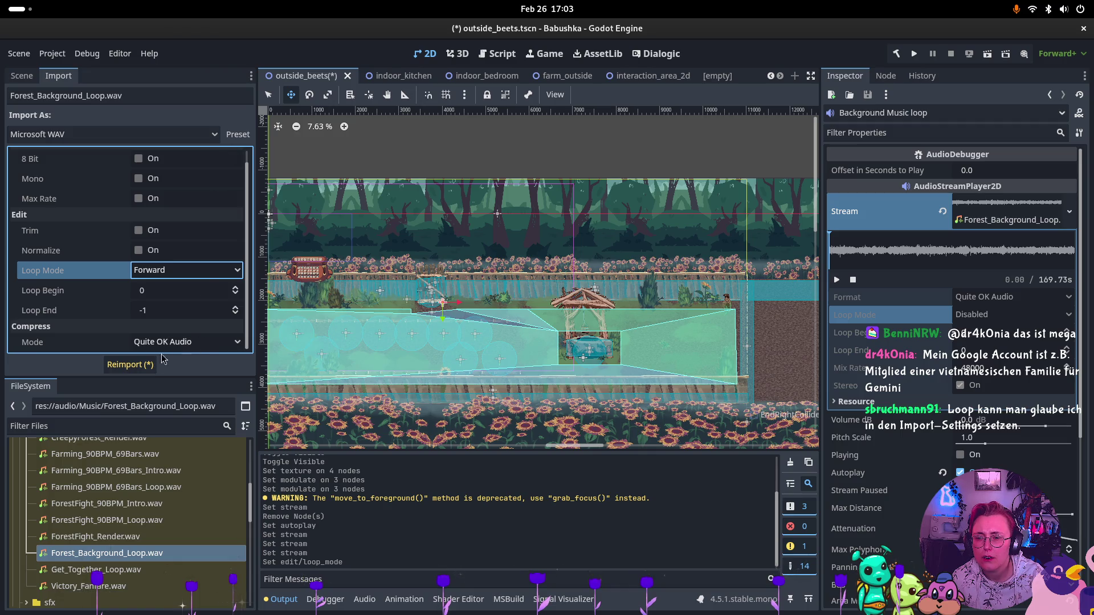
{"action": "left_click", "coordinate": [130, 365]}
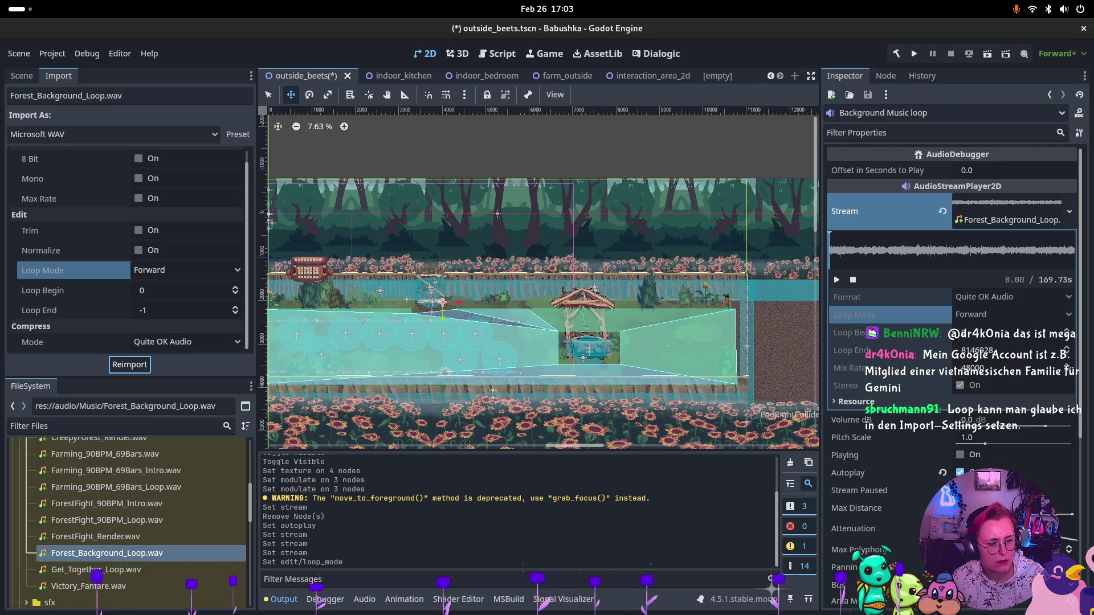
Collapse the Stream editor and reassign Forest_Background_Loop.wav to the loop player's Stream
{"action": "scroll", "coordinate": [952, 342], "scroll_direction": "down", "scroll_amount": 2}
{"action": "scroll", "coordinate": [944, 313], "scroll_direction": "up", "scroll_amount": 2}
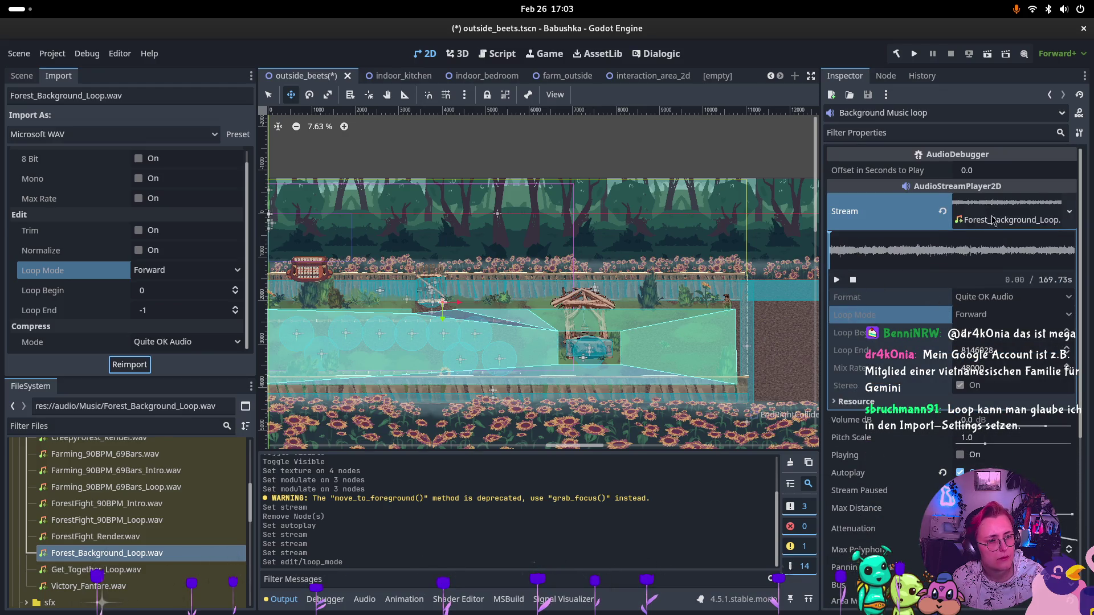
{"action": "left_click", "coordinate": [967, 209]}
{"action": "left_click_drag", "start_coordinate": [131, 553], "coordinate": [980, 214]}
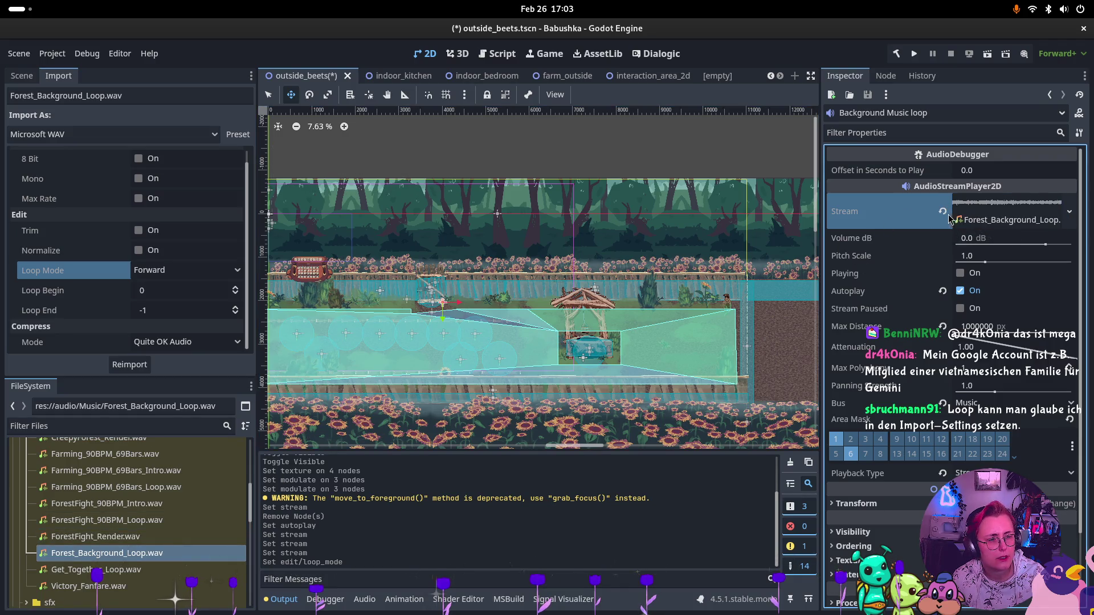
Replace the loop player's Stream with a new blank AudioStreamWAV, expand it, then view farm_outside
{"action": "left_click", "coordinate": [989, 206]}
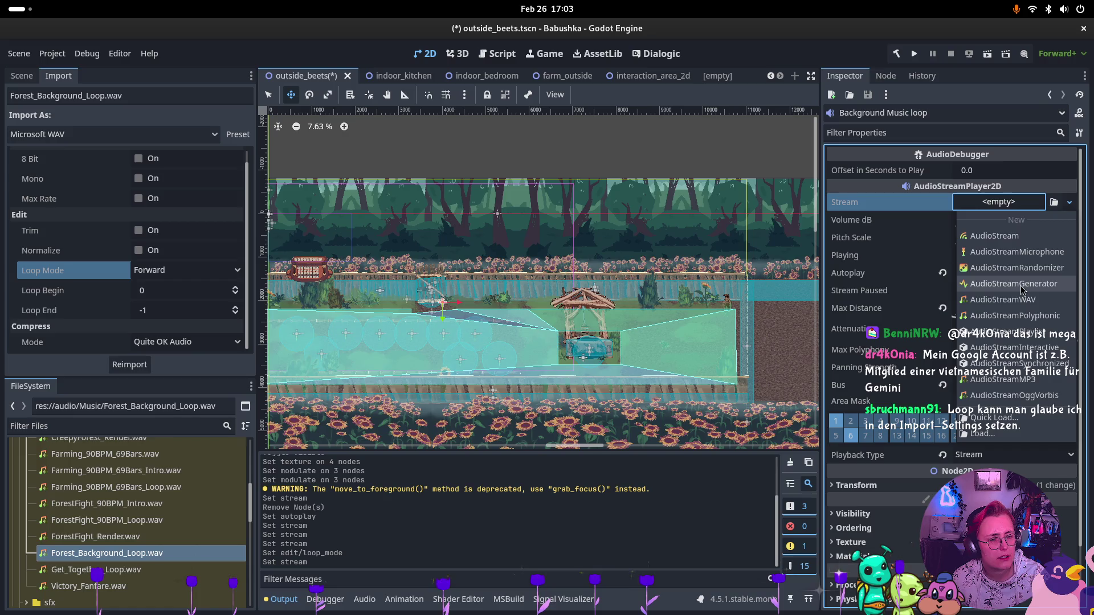
{"action": "left_click", "coordinate": [1014, 307]}
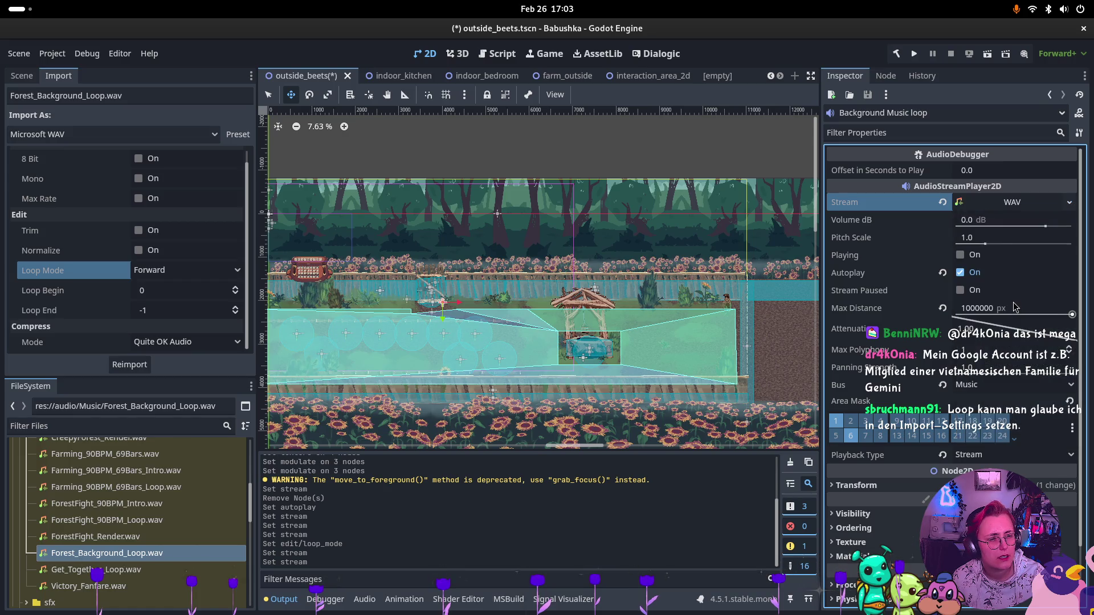
{"action": "left_click", "coordinate": [1005, 203]}
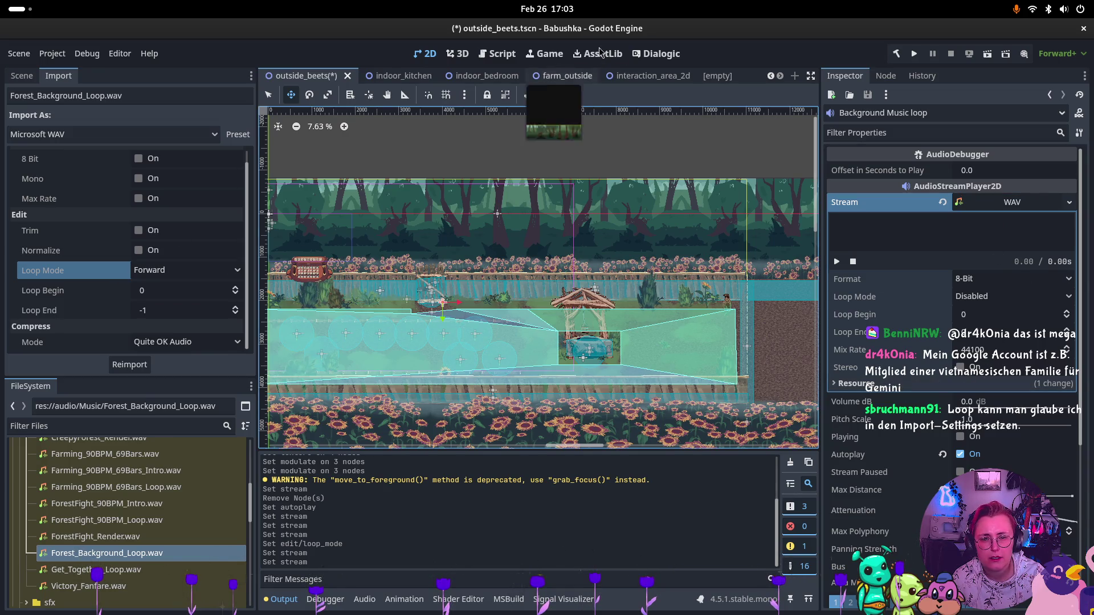
{"action": "left_click", "coordinate": [565, 76]}
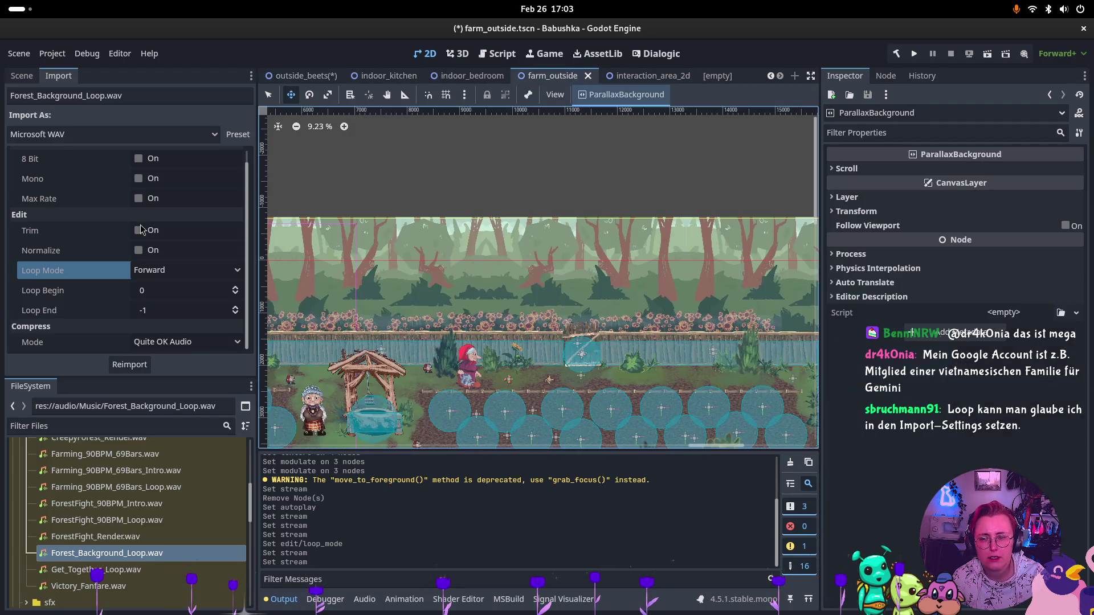
Expand farm_outside's Audio group, inspect its loop, loop2 and Ramp up players, then return to outside_beets
{"action": "left_click", "coordinate": [22, 75]}
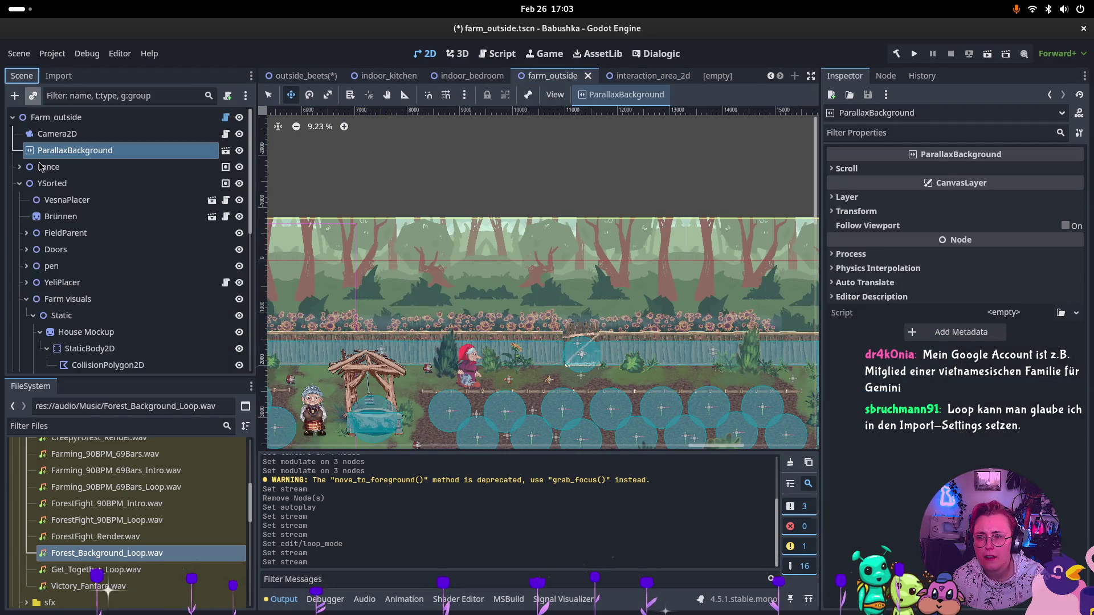
{"action": "left_click", "coordinate": [19, 183]}
{"action": "left_click", "coordinate": [40, 220]}
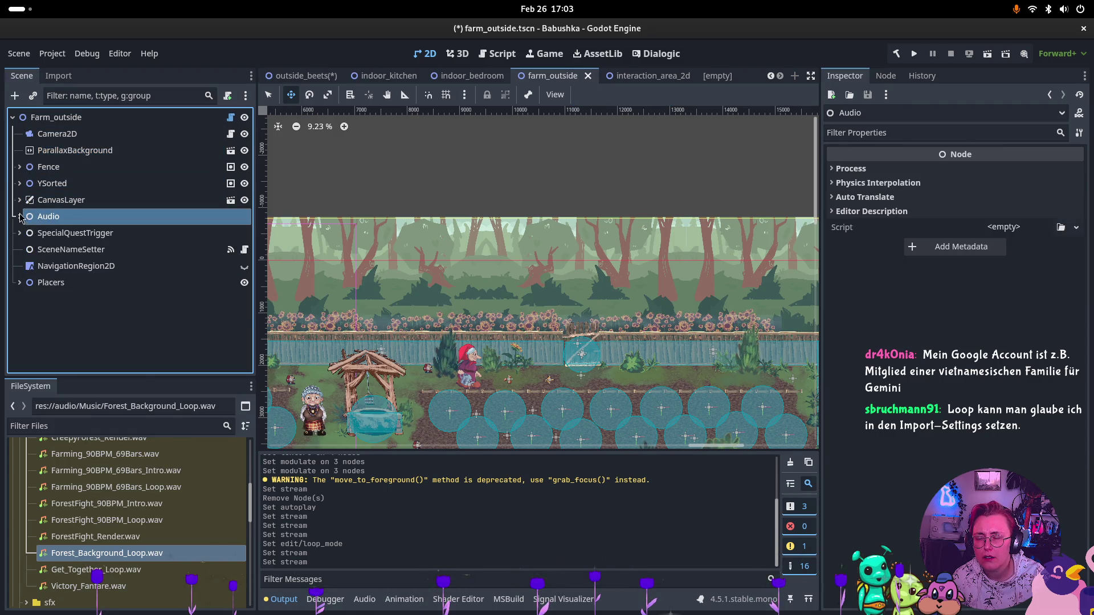
{"action": "left_click", "coordinate": [20, 217]}
{"action": "left_click", "coordinate": [114, 251]}
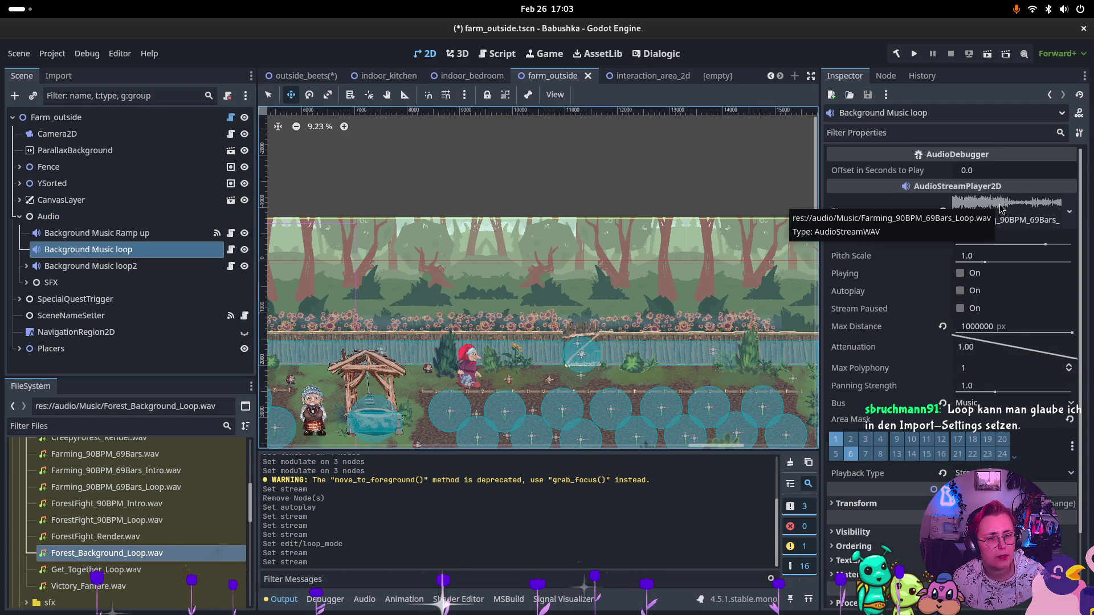
{"action": "left_click", "coordinate": [114, 266]}
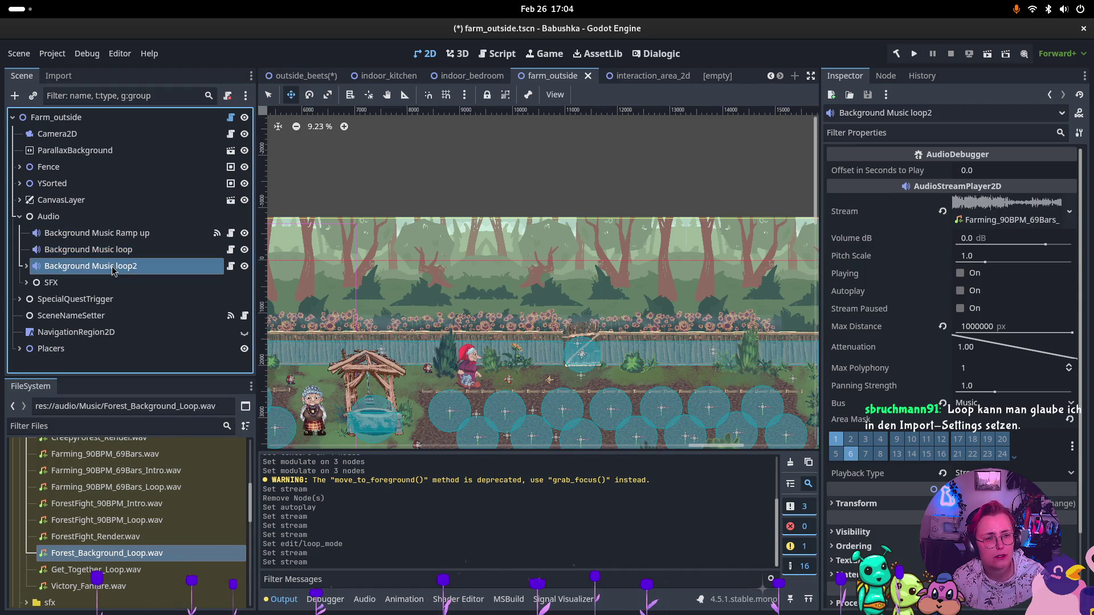
{"action": "left_click", "coordinate": [111, 239]}
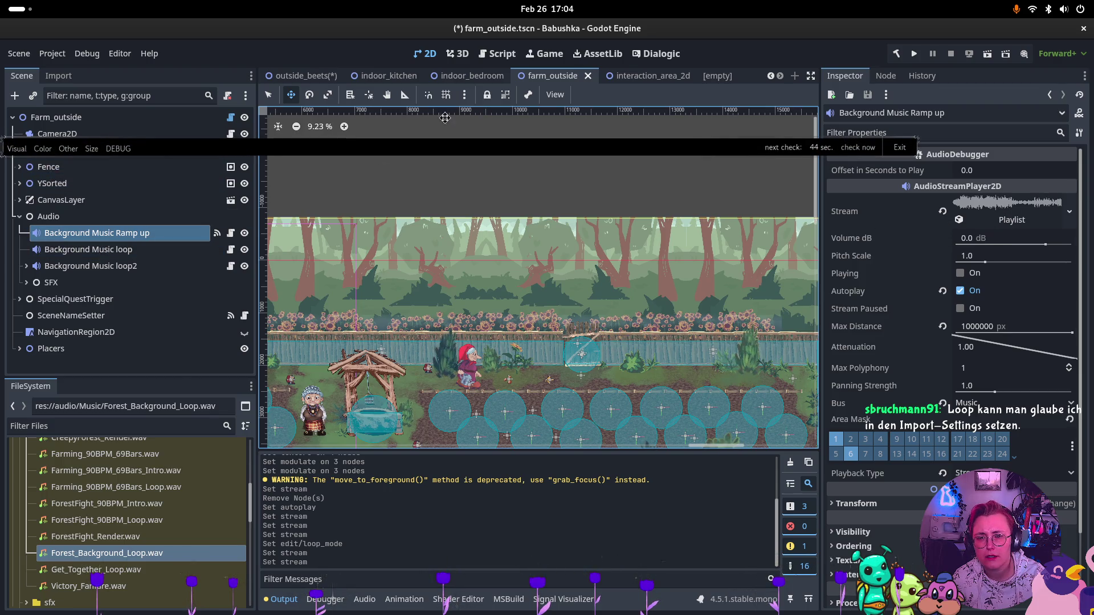
{"action": "left_click", "coordinate": [302, 75]}
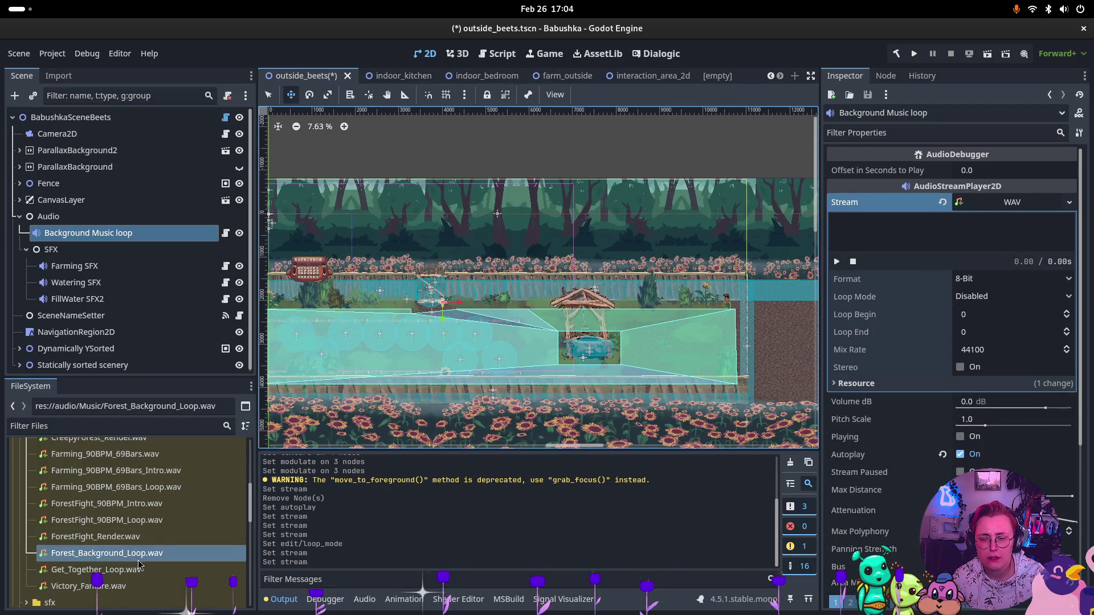
Assign Forest_Background_Loop.wav to the loop player's Stream again and save outside_beets.tscn
{"action": "mouse_move", "coordinate": [139, 561]}
{"action": "left_mouse_down"}
{"action": "mouse_move", "coordinate": [957, 201]}
{"action": "mouse_move", "coordinate": [1012, 213]}
{"action": "left_mouse_up"}
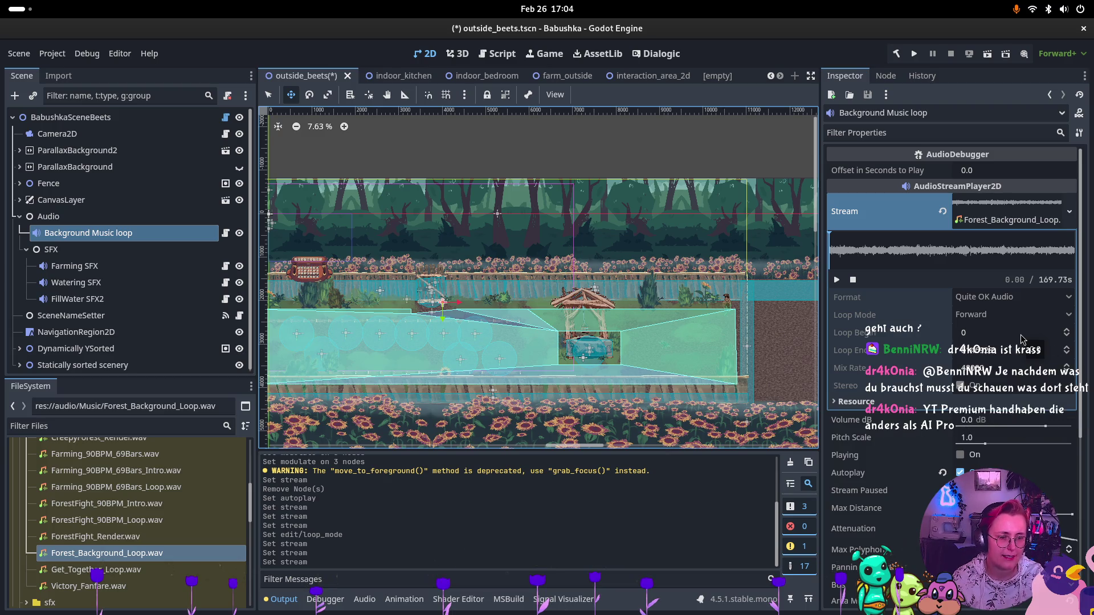
{"action": "scroll", "coordinate": [958, 422], "scroll_direction": "down", "scroll_amount": 2}
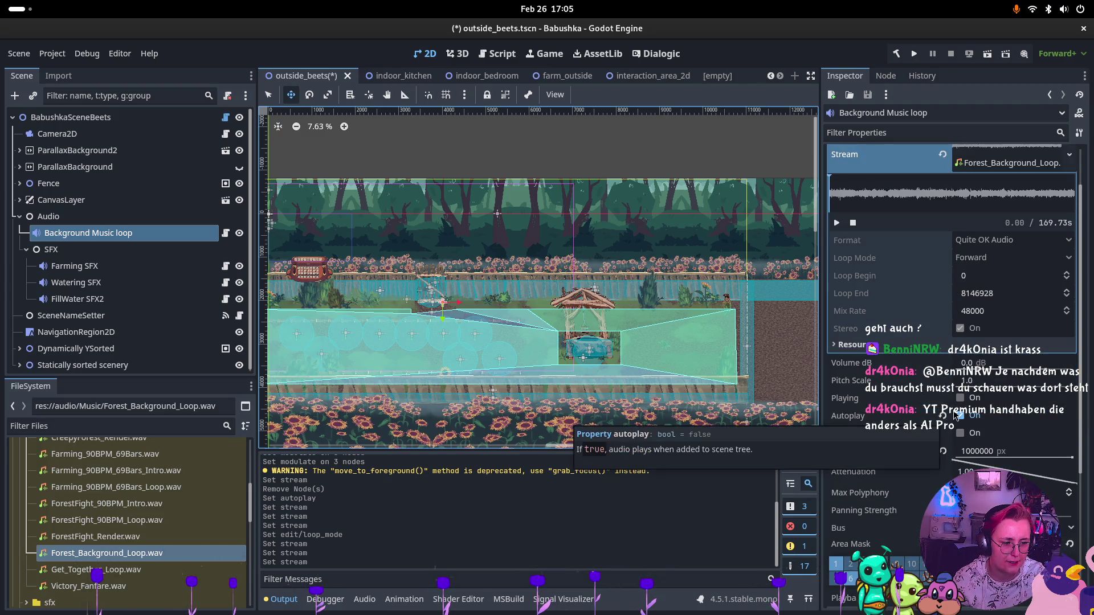
{"action": "scroll", "coordinate": [956, 414], "scroll_direction": "down", "scroll_amount": 4}
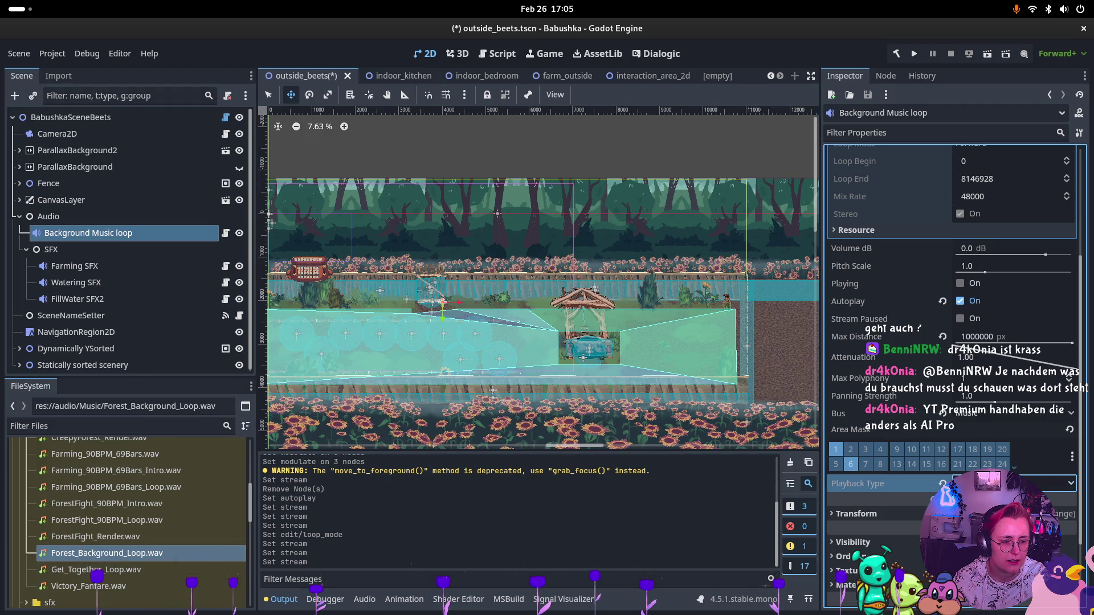
{"action": "key", "text": "ctrl+s"}
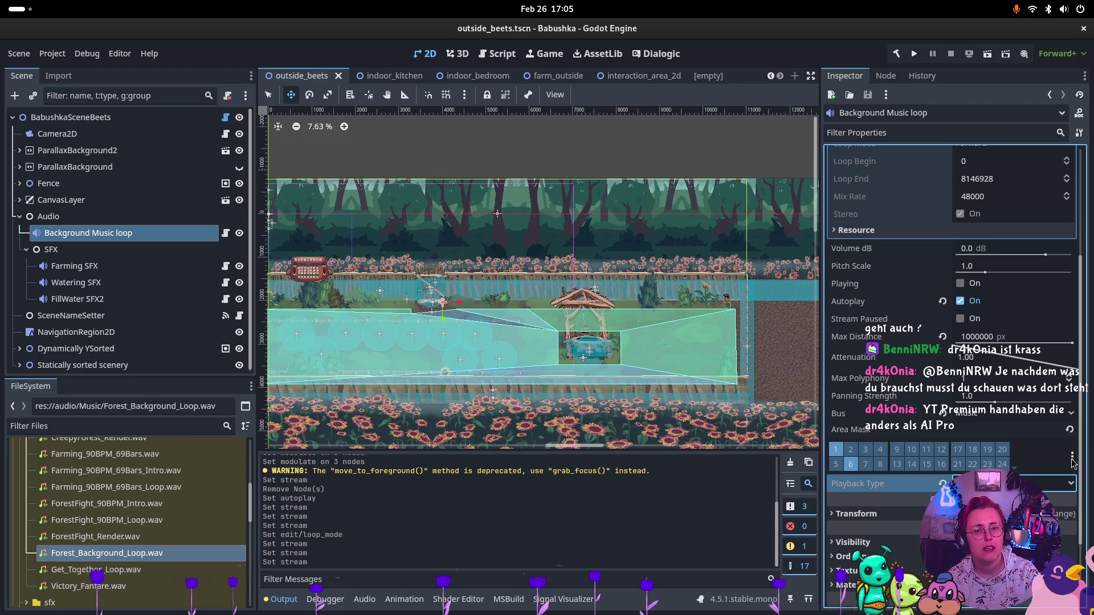
{"action": "left_click", "coordinate": [554, 76]}
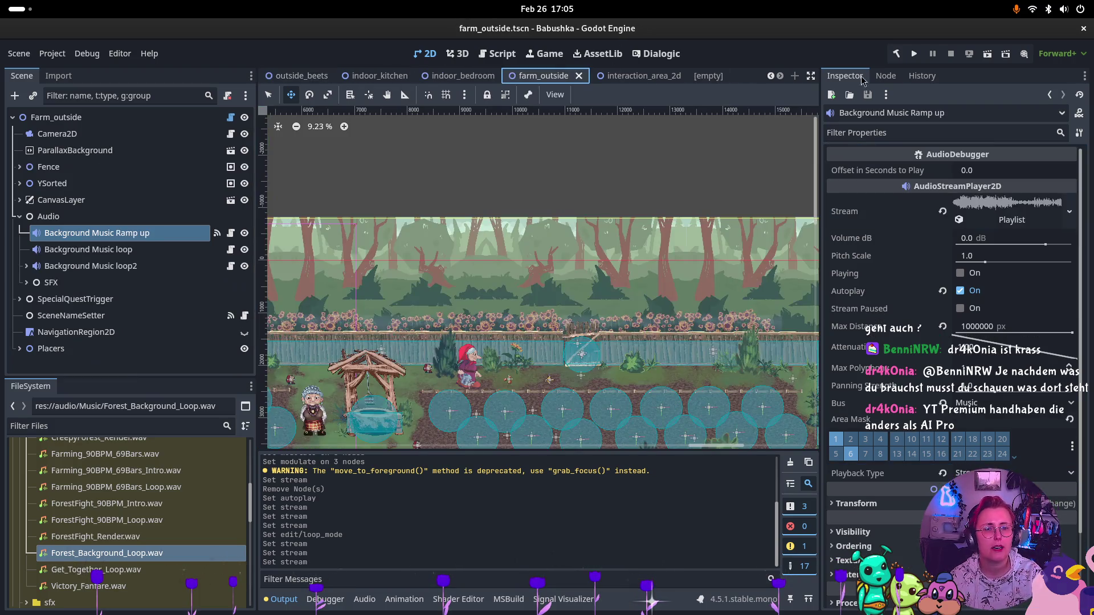
Run farm_outside and walk the character right into the outside_beets area to hear the music
{"action": "left_click", "coordinate": [987, 54]}
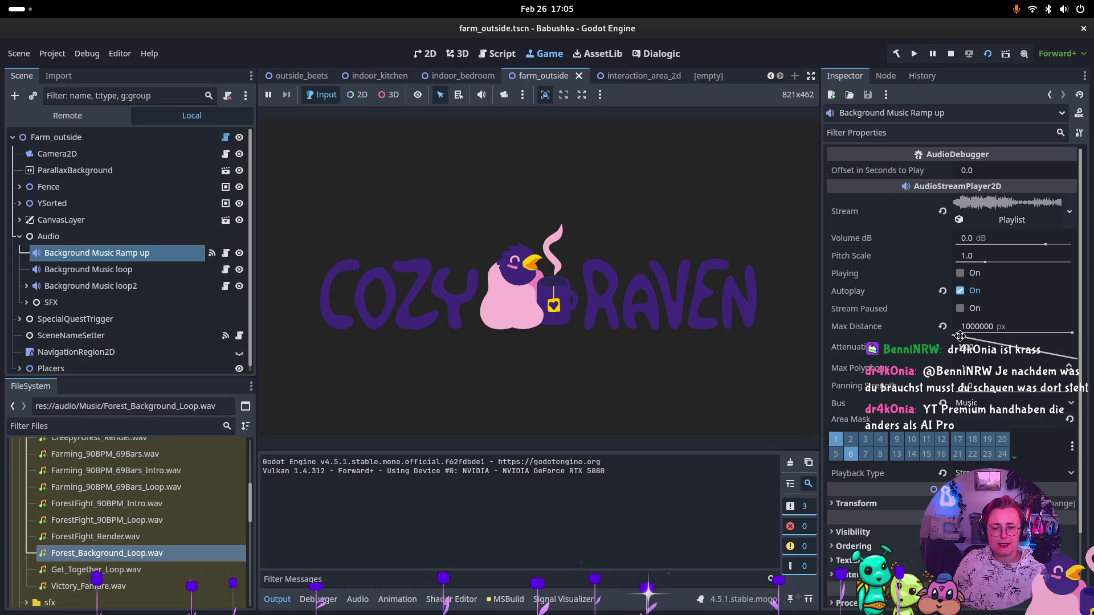
{"action": "left_click", "coordinate": [643, 329]}
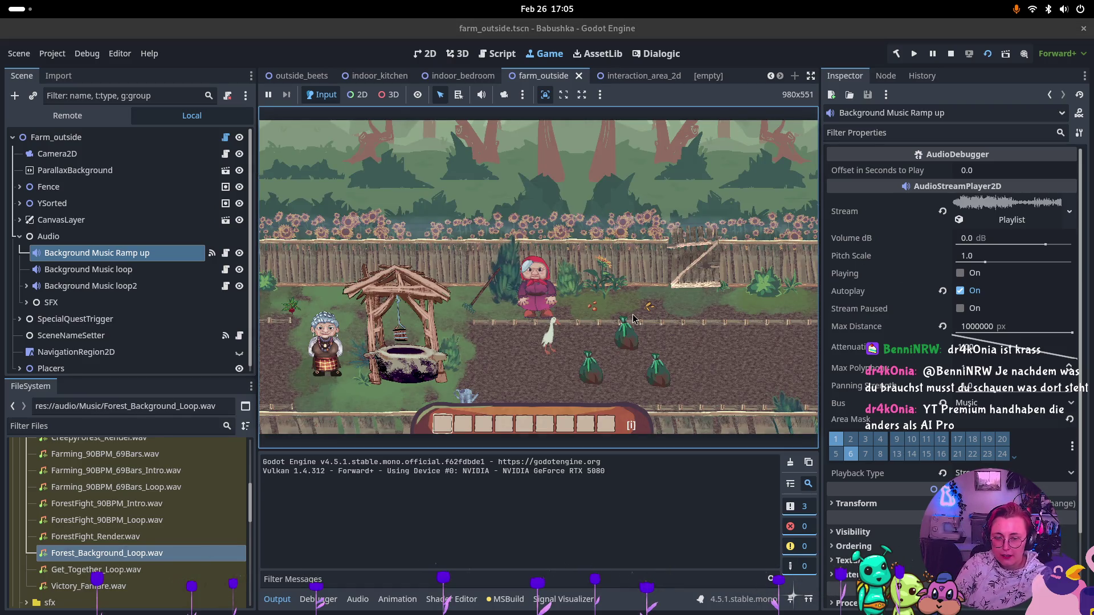
{"action": "key", "text": "d"}
{"action": "key", "text": "e"}
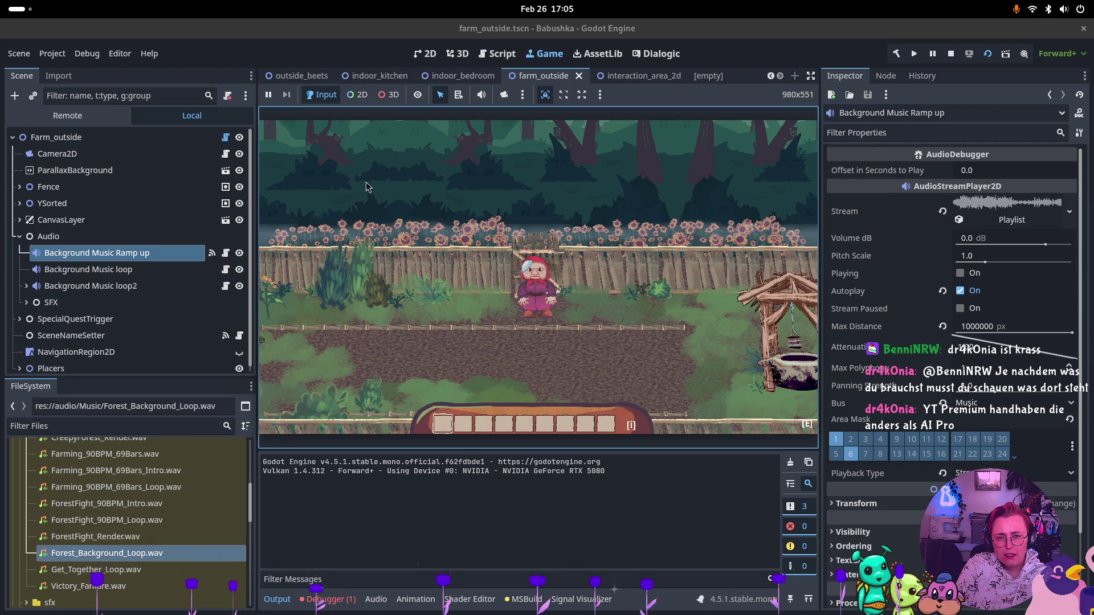
{"action": "left_click", "coordinate": [311, 73]}
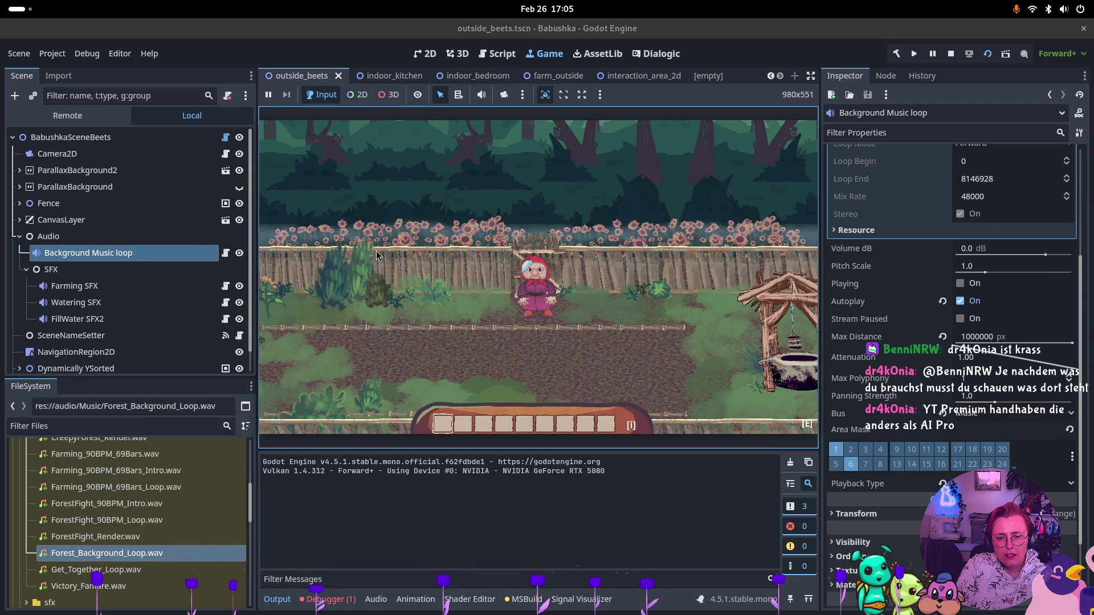
Walk the grandma around the well in-game, then raise the loop player's Volume dB to 2.562
{"action": "key", "text": "a"}
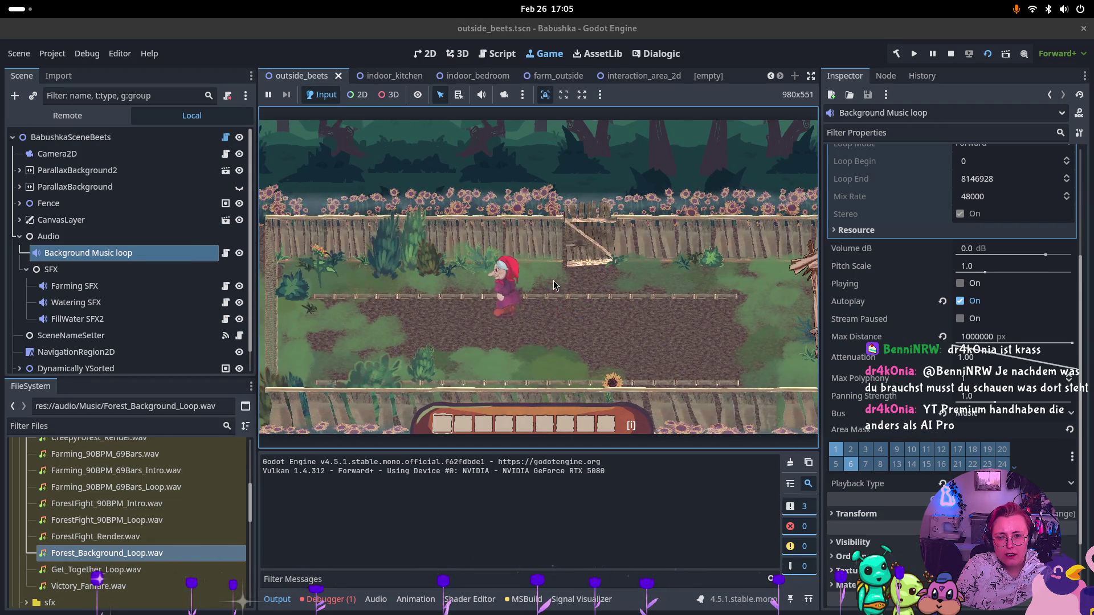
{"action": "key", "text": "d"}
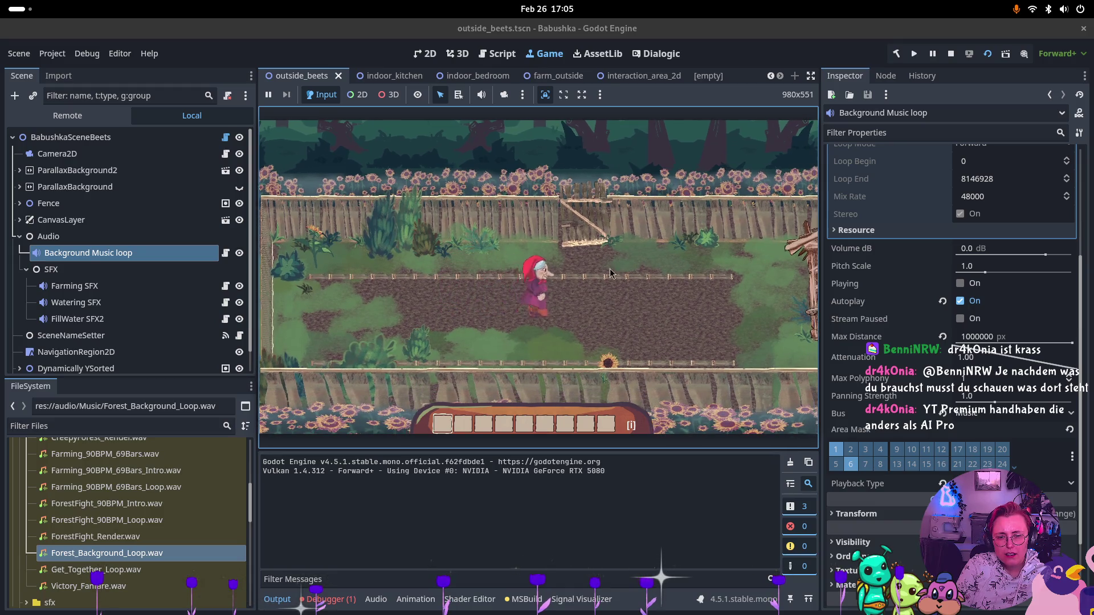
{"action": "key", "text": "d"}
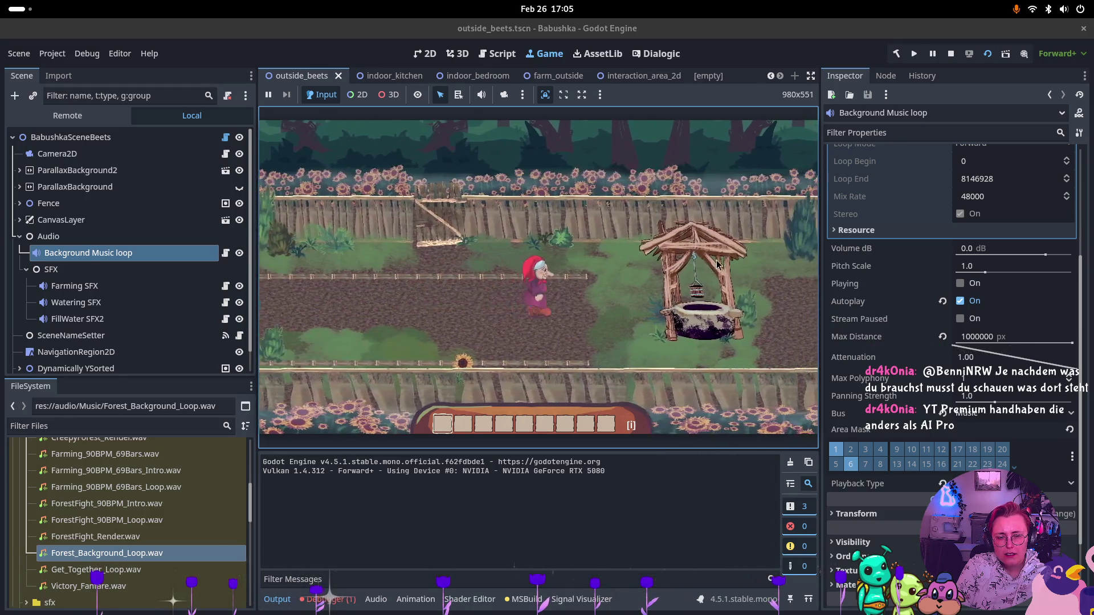
{"action": "key", "text": "d"}
{"action": "key", "text": "w"}
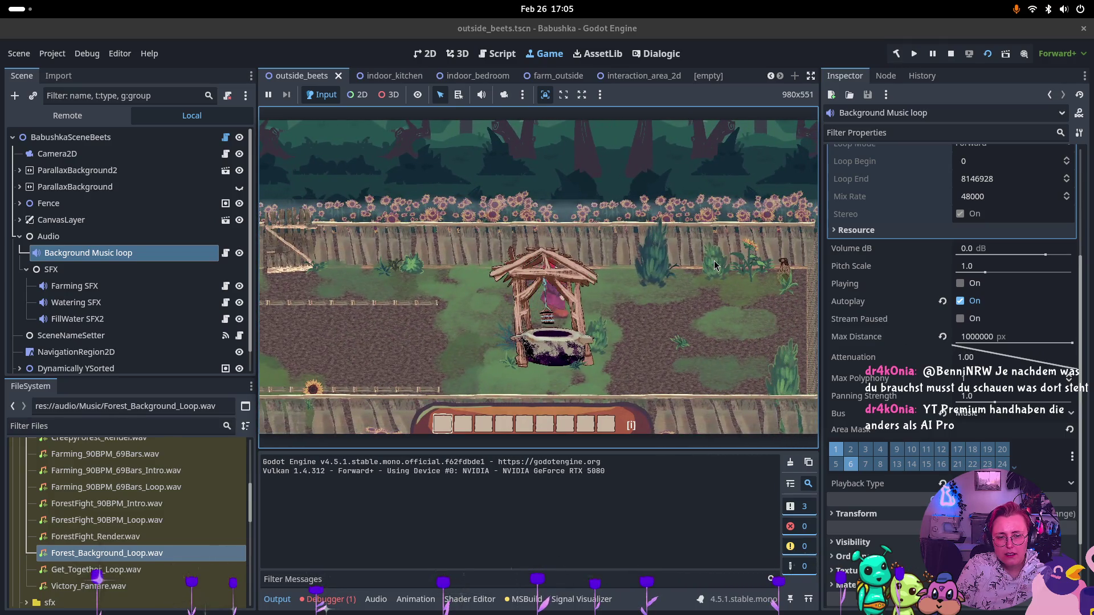
{"action": "key", "text": "d"}
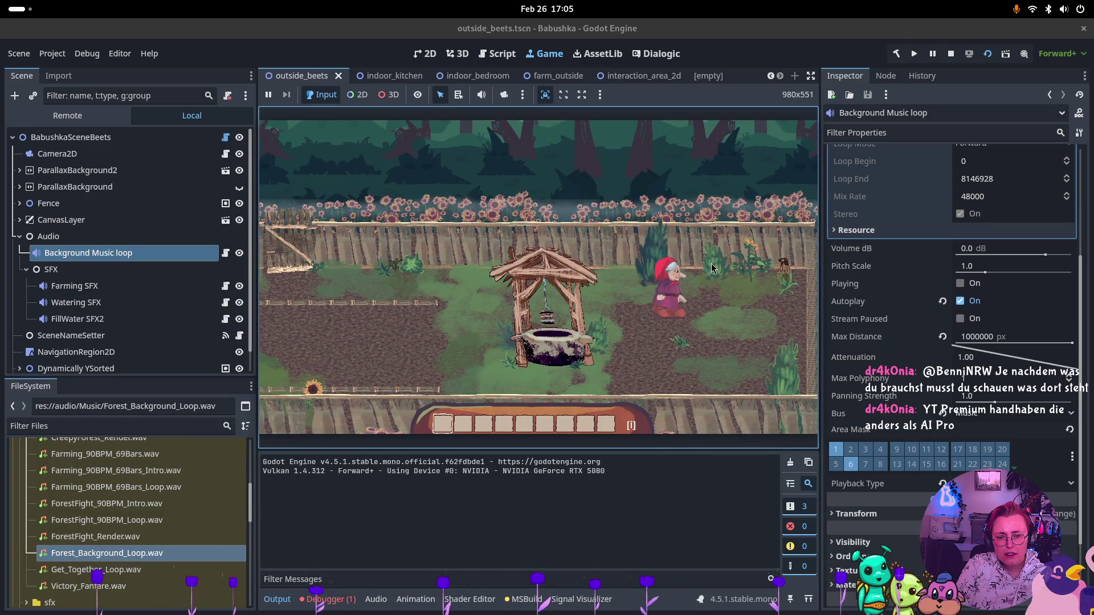
{"action": "key", "text": "s"}
{"action": "key", "text": "a"}
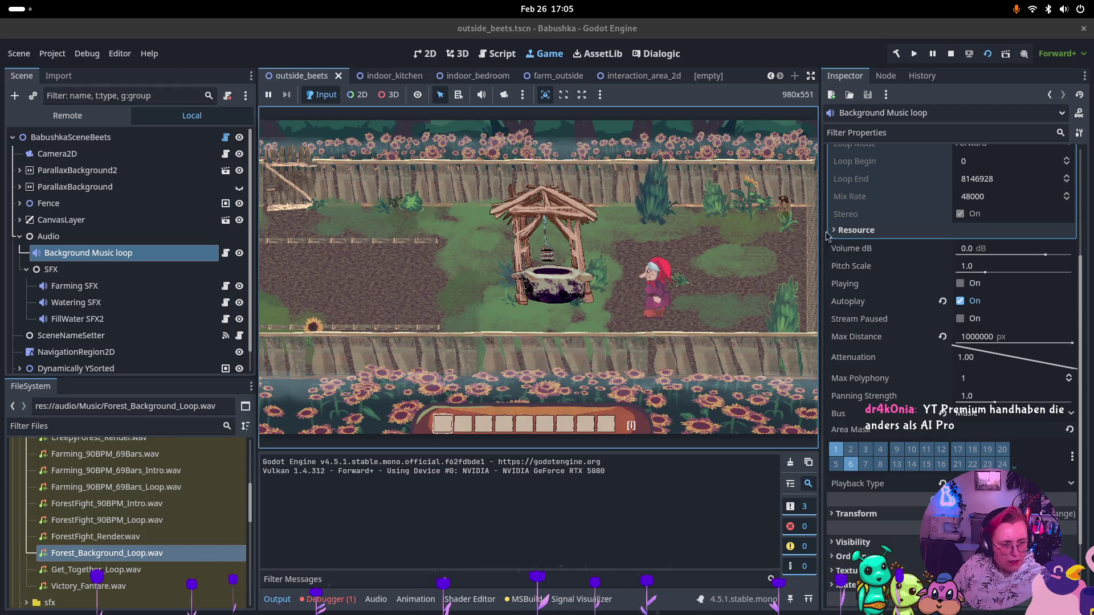
{"action": "left_click", "coordinate": [1046, 256]}
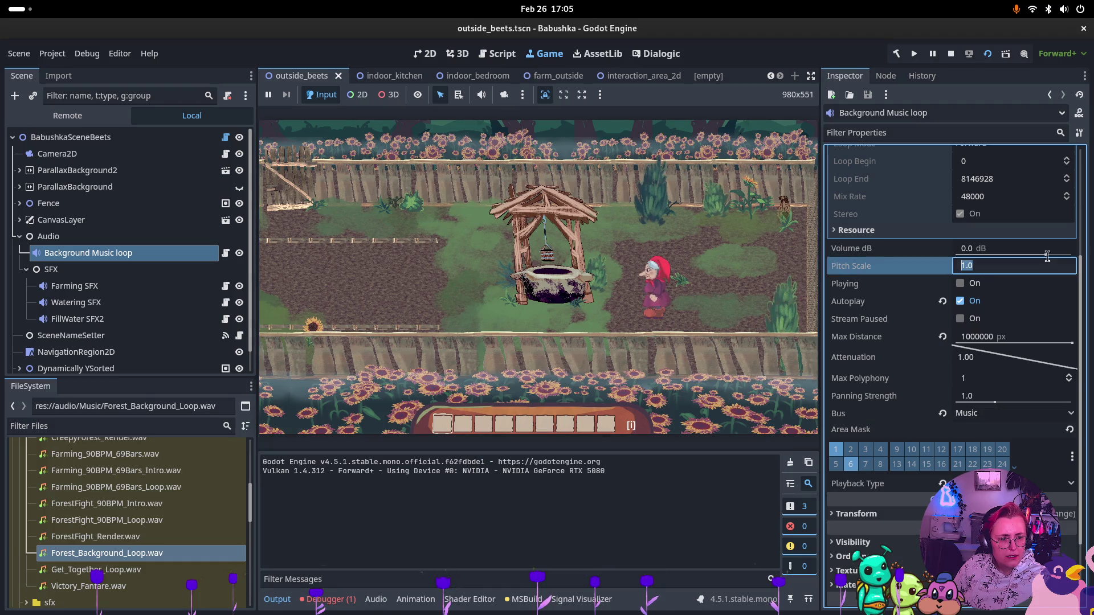
{"action": "left_click_drag", "start_coordinate": [1047, 256], "coordinate": [1049, 257]}
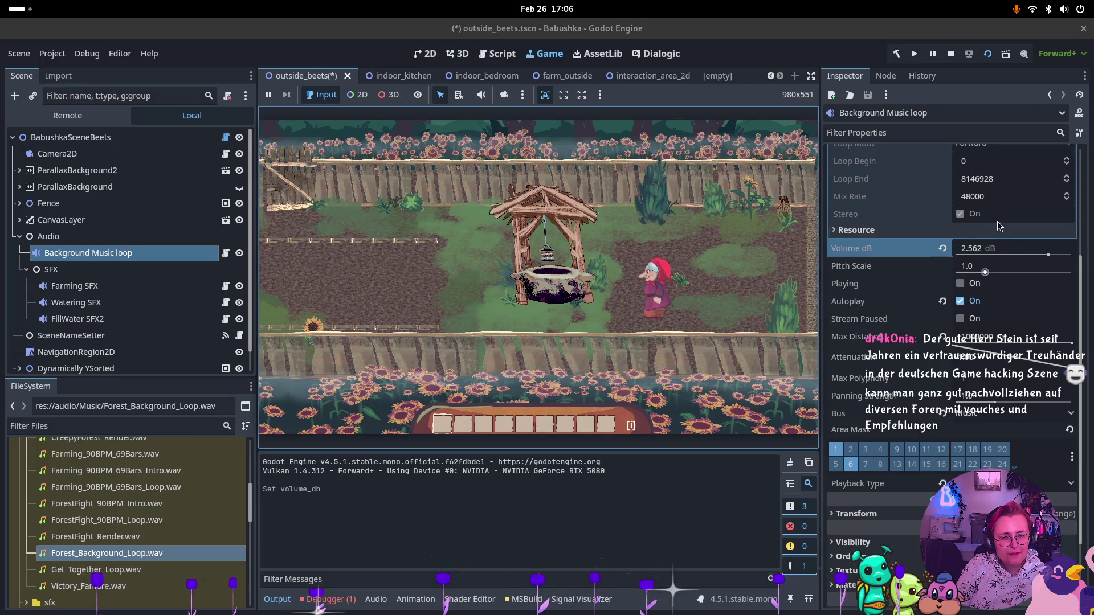
Stop the game, revert the loop volume to 0 dB, and show the Master/Music/SFX bus mixer
{"action": "left_click", "coordinate": [950, 57]}
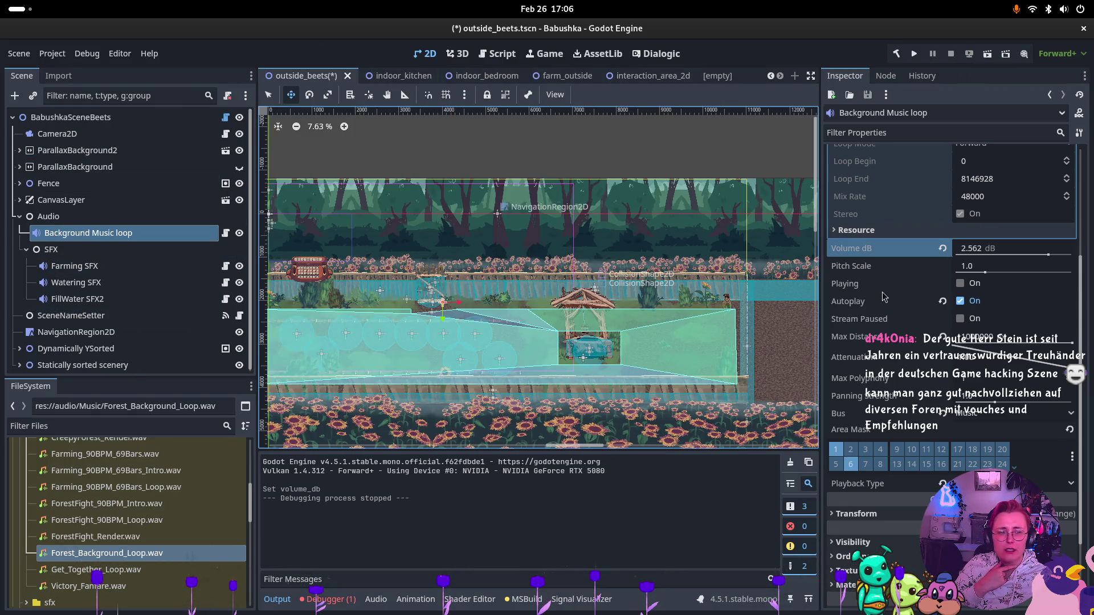
{"action": "left_click", "coordinate": [942, 249]}
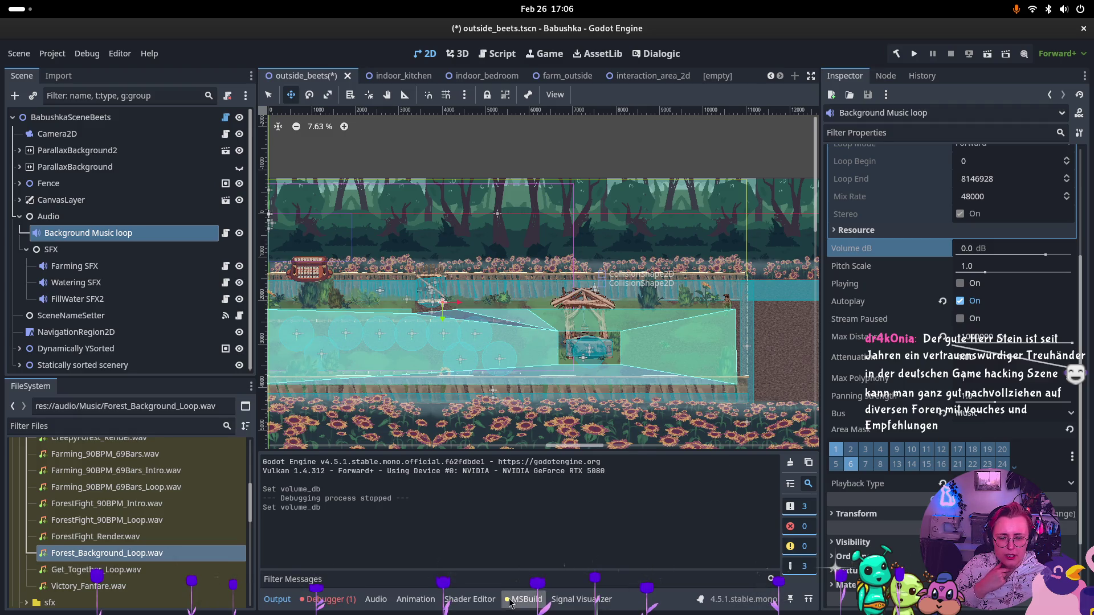
{"action": "left_click", "coordinate": [376, 599]}
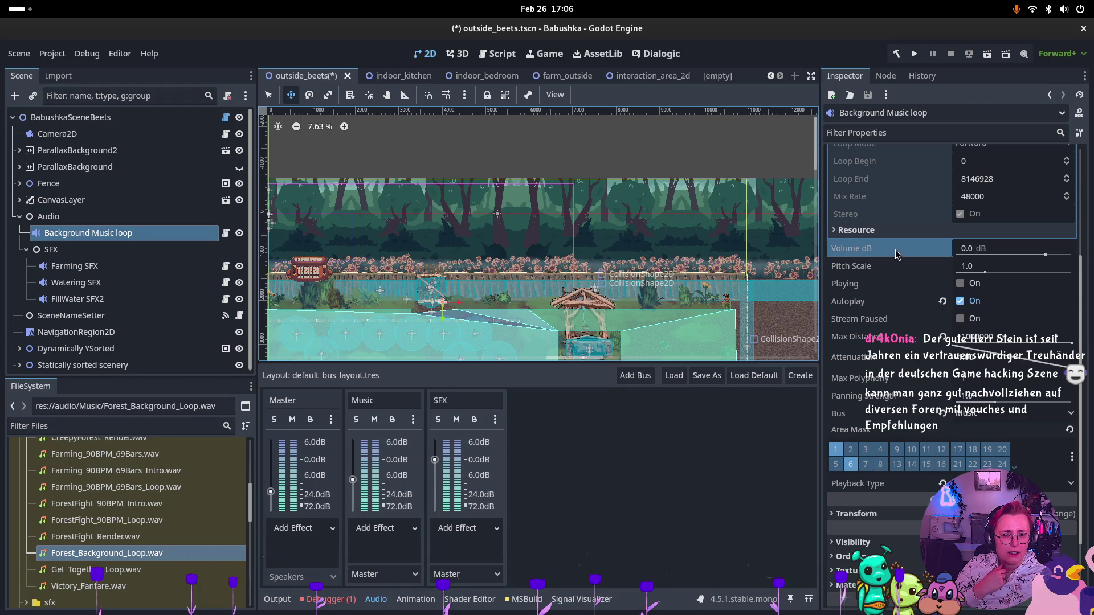
{"action": "left_click", "coordinate": [572, 80]}
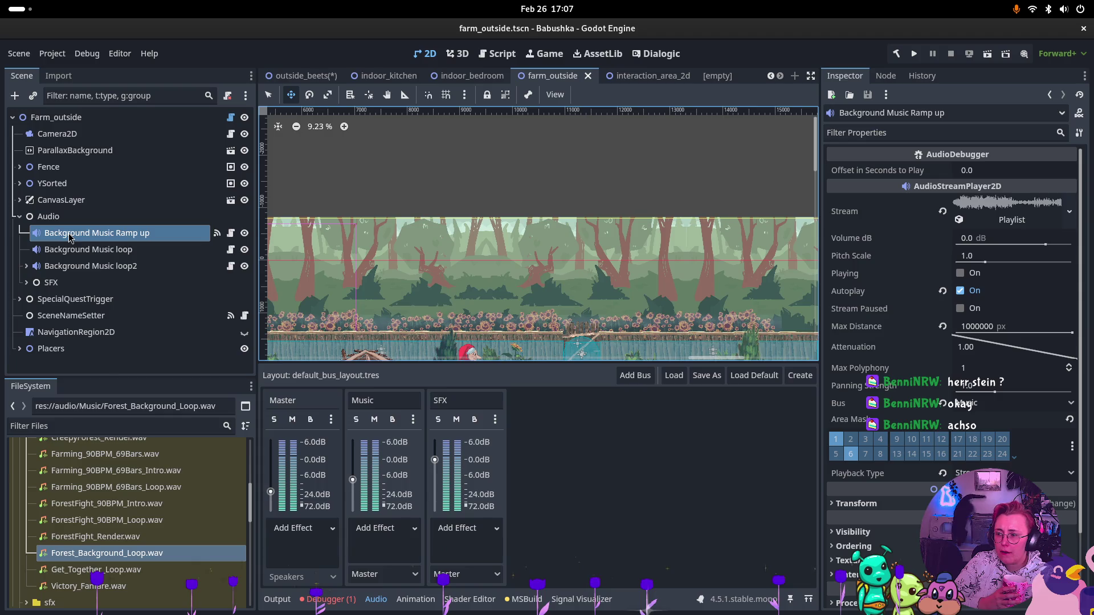
Turn off Autoplay for the outside_beets Background Music loop and raise its volume to 4.099 dB
{"action": "left_click", "coordinate": [302, 75]}
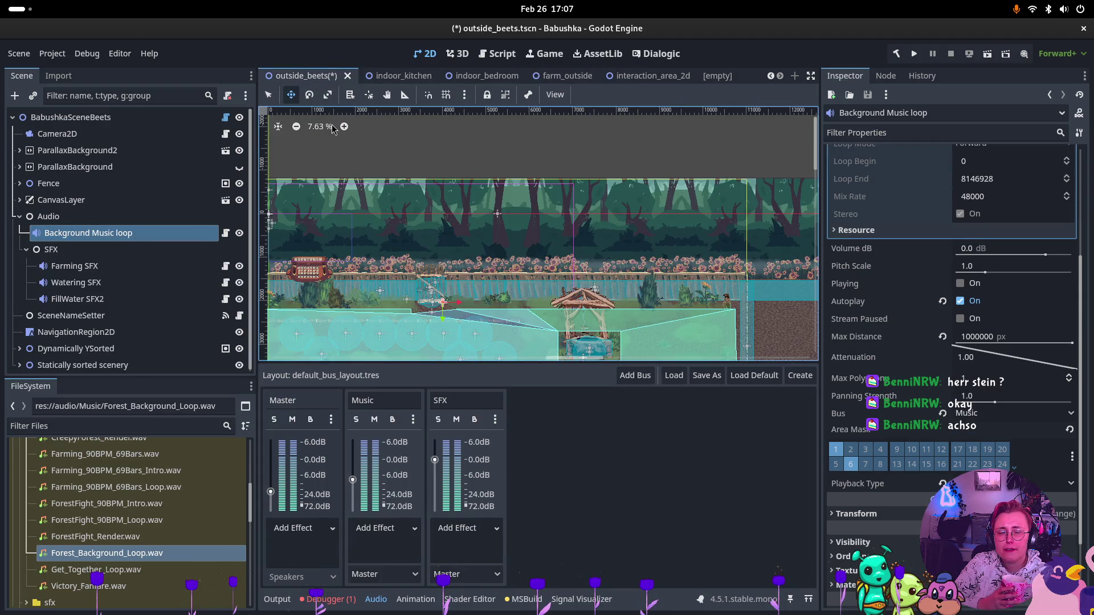
{"action": "scroll", "coordinate": [423, 266], "scroll_direction": "left", "scroll_amount": 2}
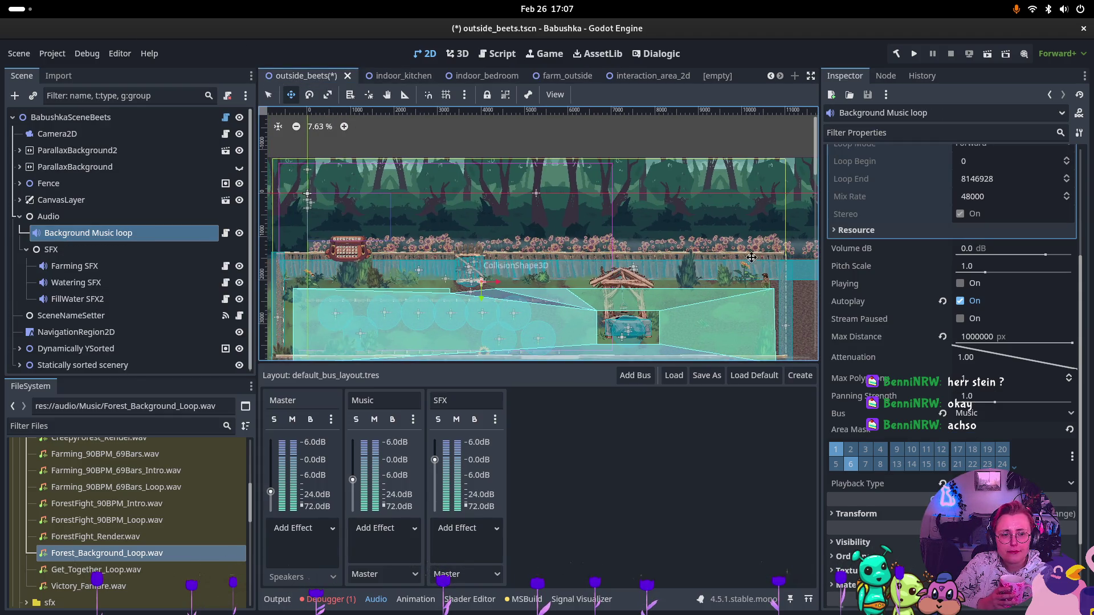
{"action": "left_click", "coordinate": [962, 253]}
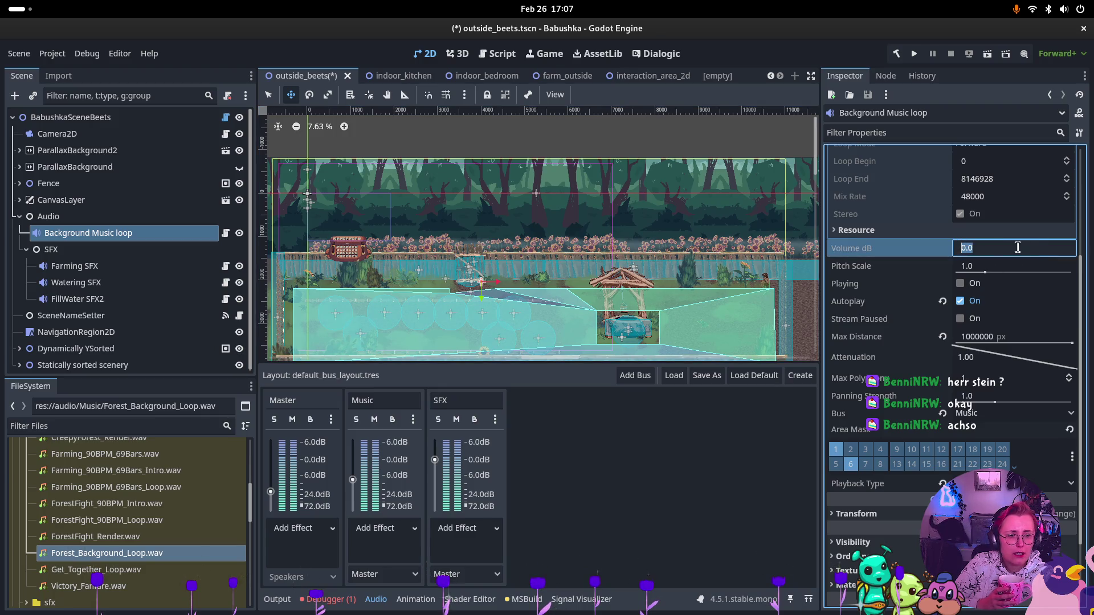
{"action": "left_click", "coordinate": [1040, 305]}
{"action": "left_click_drag", "start_coordinate": [1046, 256], "coordinate": [1051, 260]}
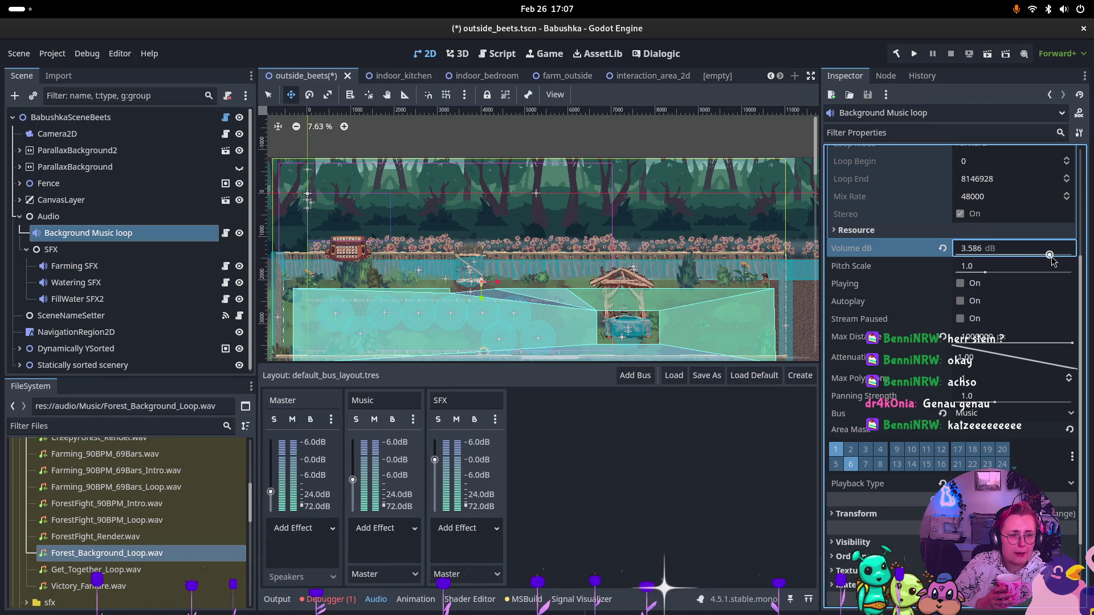
{"action": "left_click_drag", "start_coordinate": [1053, 260], "coordinate": [1052, 260]}
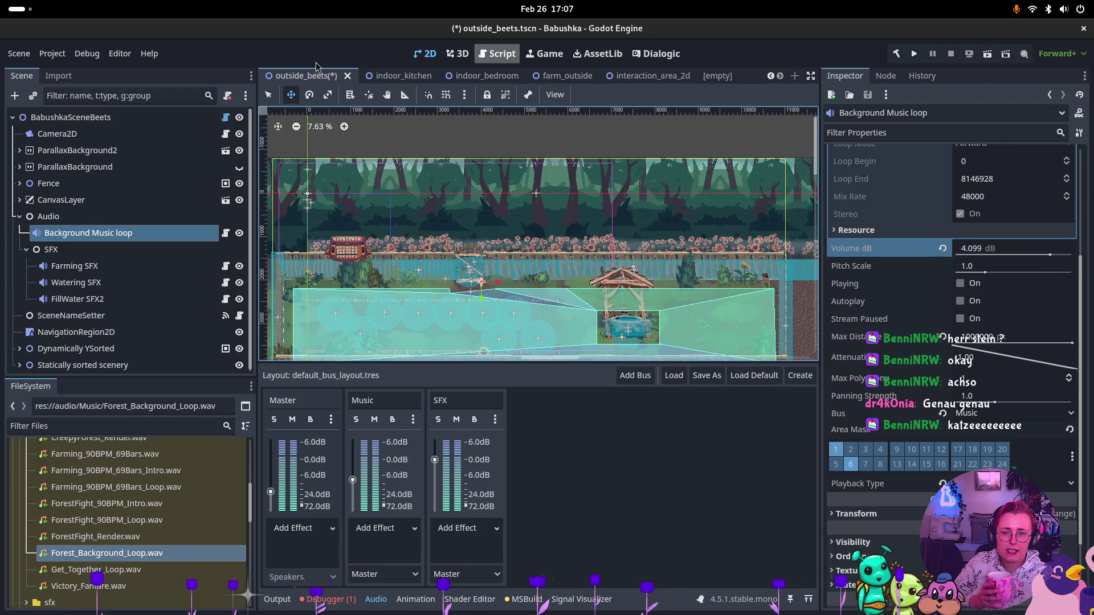
Save the outside_beets scene and launch farm_outside as a game test
{"action": "key", "text": "ctrl+s"}
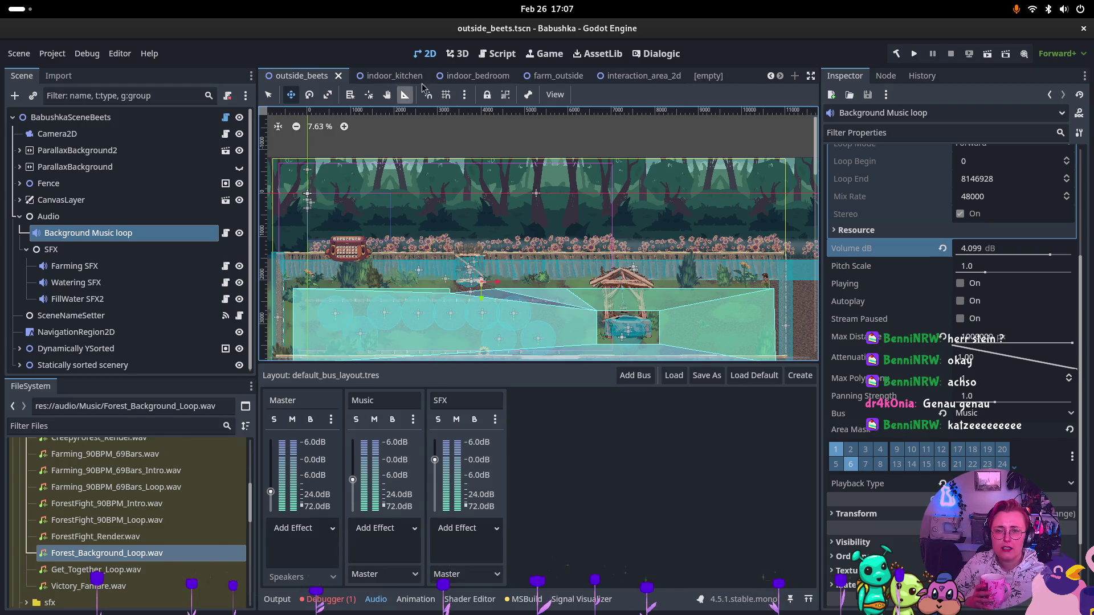
{"action": "mouse_move", "coordinate": [557, 76]}
{"action": "key", "text": "F6"}
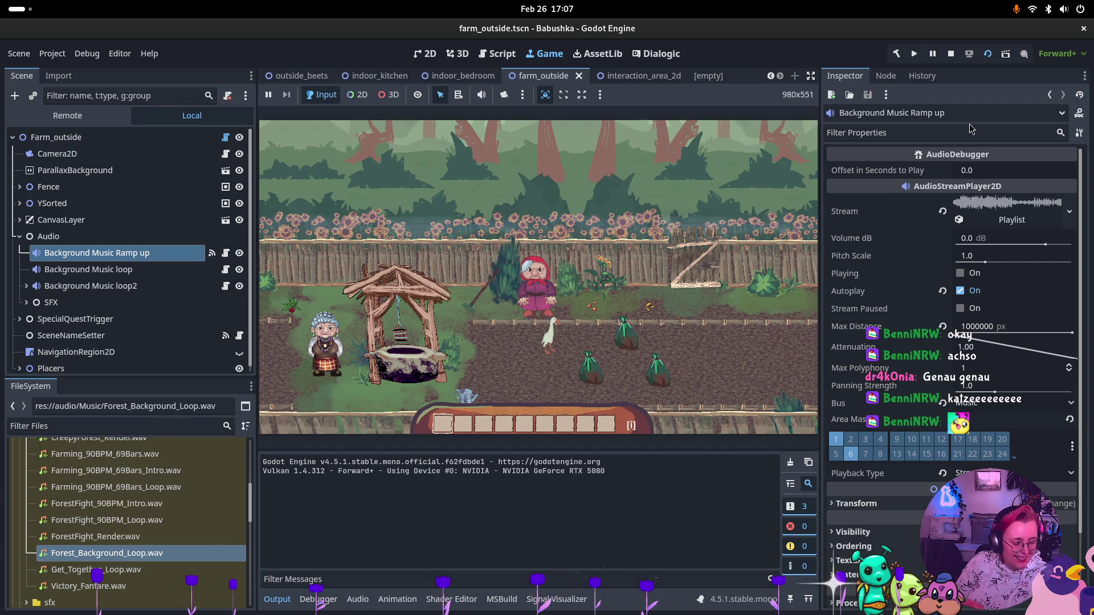
Walk the grandmother right, up through the fence gate, then down onto the path
{"action": "left_click", "coordinate": [601, 297]}
{"action": "key", "text": "d"}
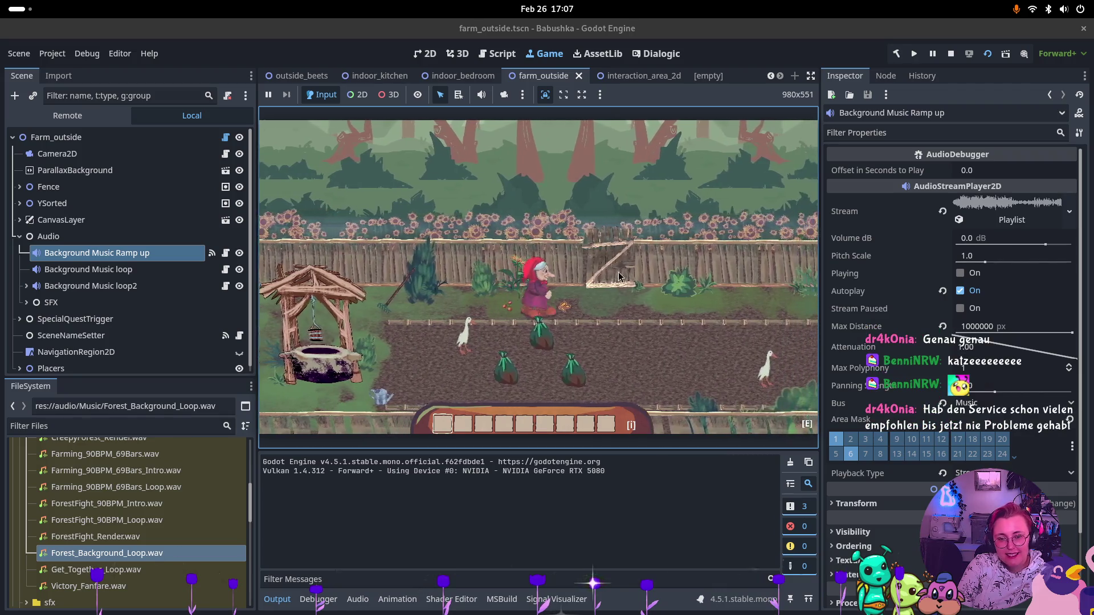
{"action": "key", "text": "w"}
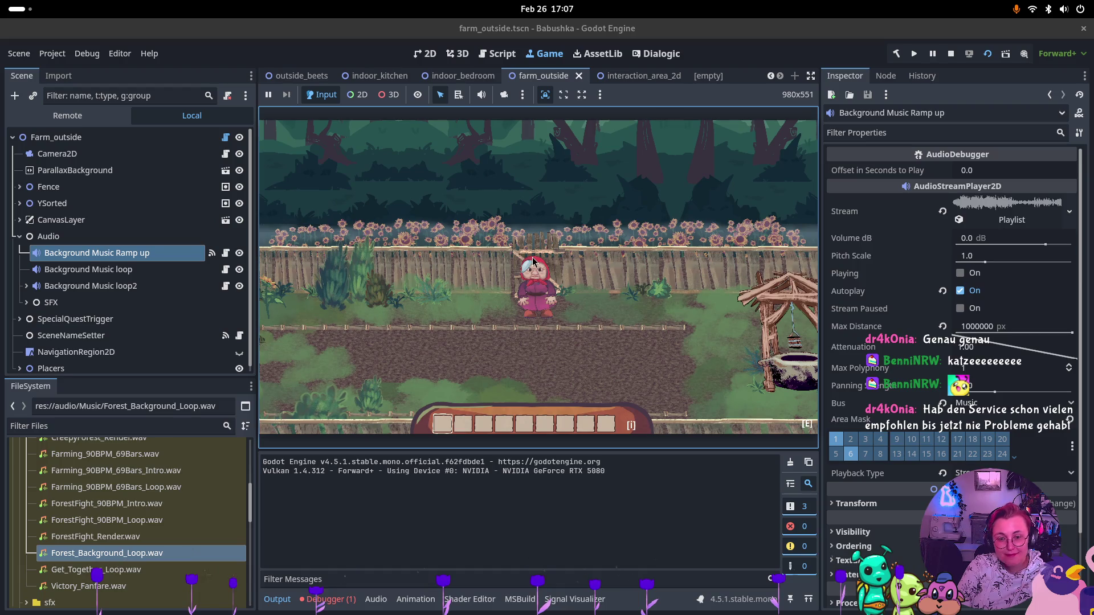
{"action": "key", "text": "s"}
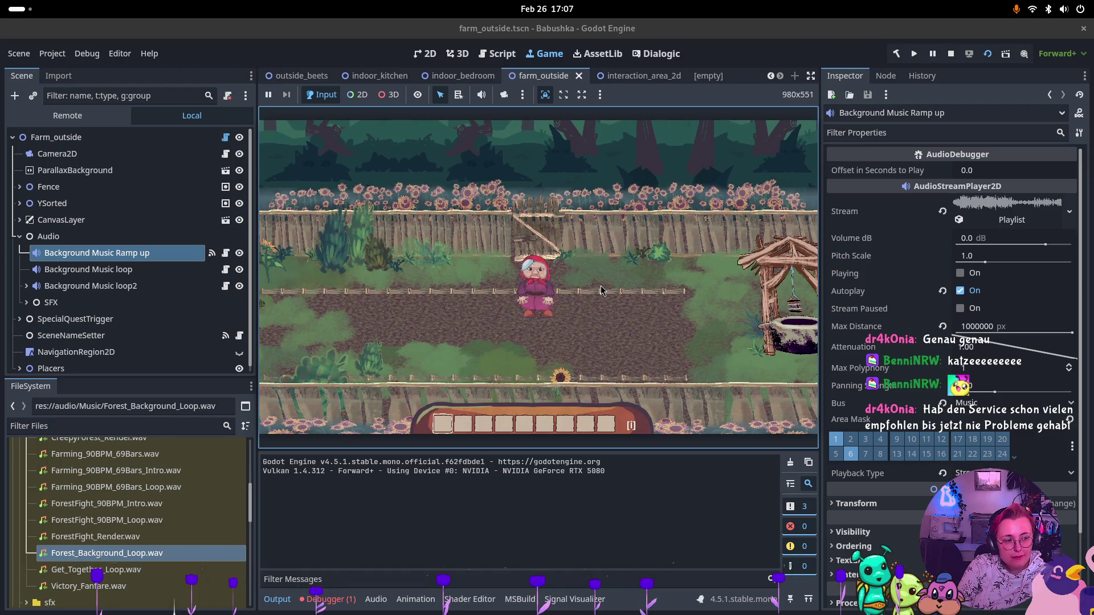
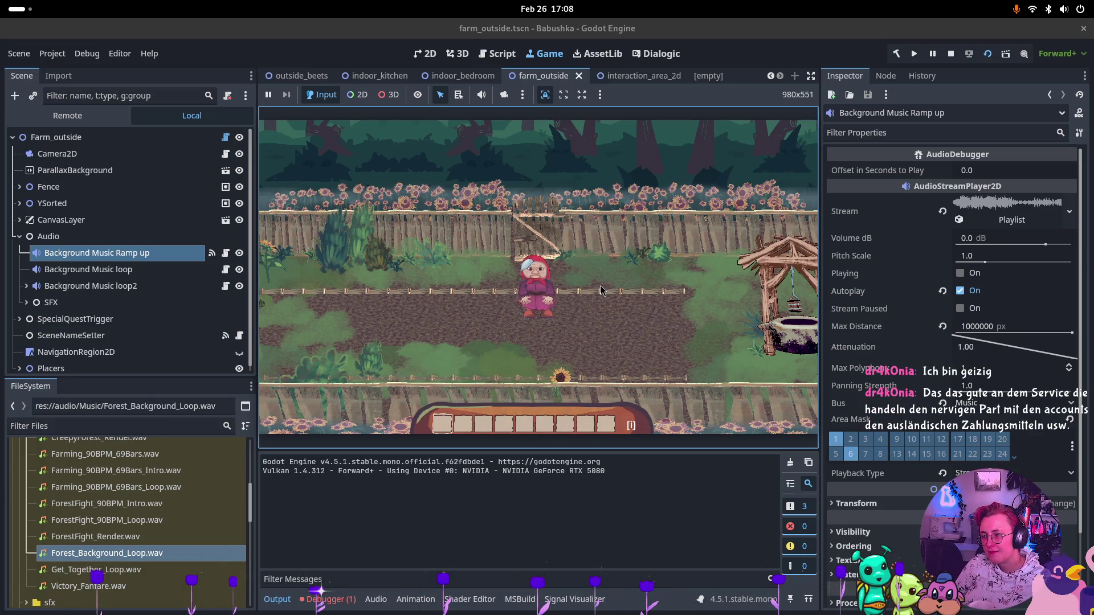
Show the Audio bus layout, stop the running game and test-run outside_beets
{"action": "left_click", "coordinate": [376, 599]}
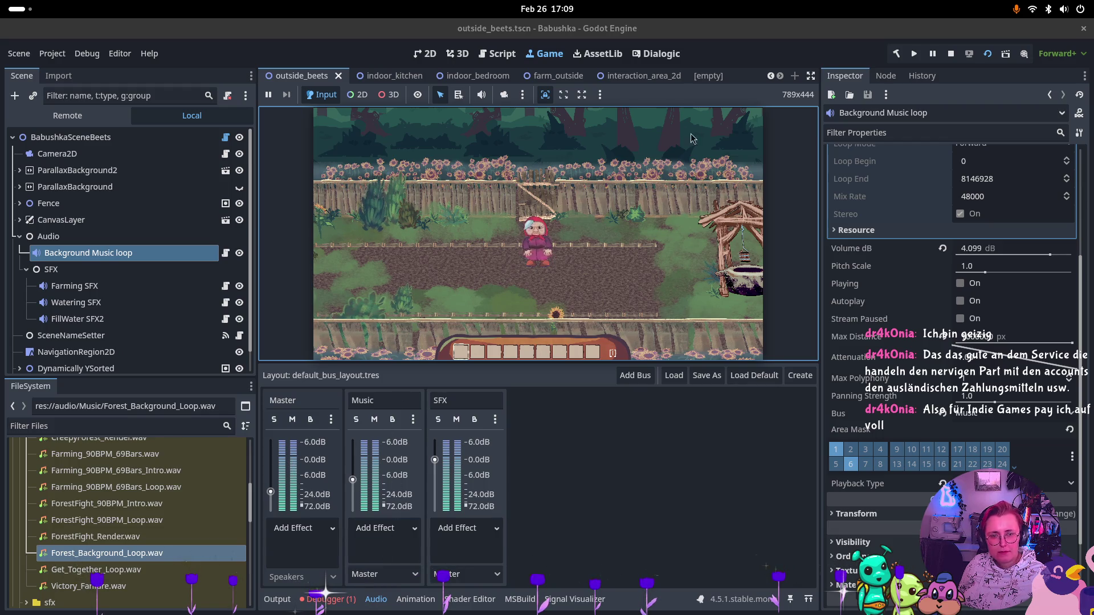
{"action": "left_click", "coordinate": [950, 53]}
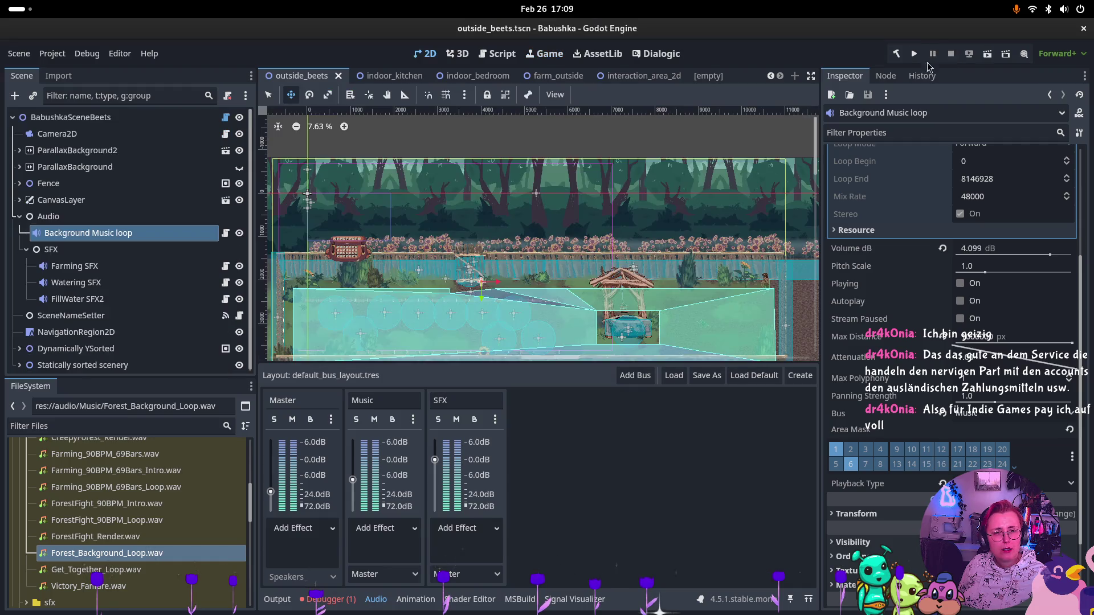
{"action": "left_click", "coordinate": [986, 54]}
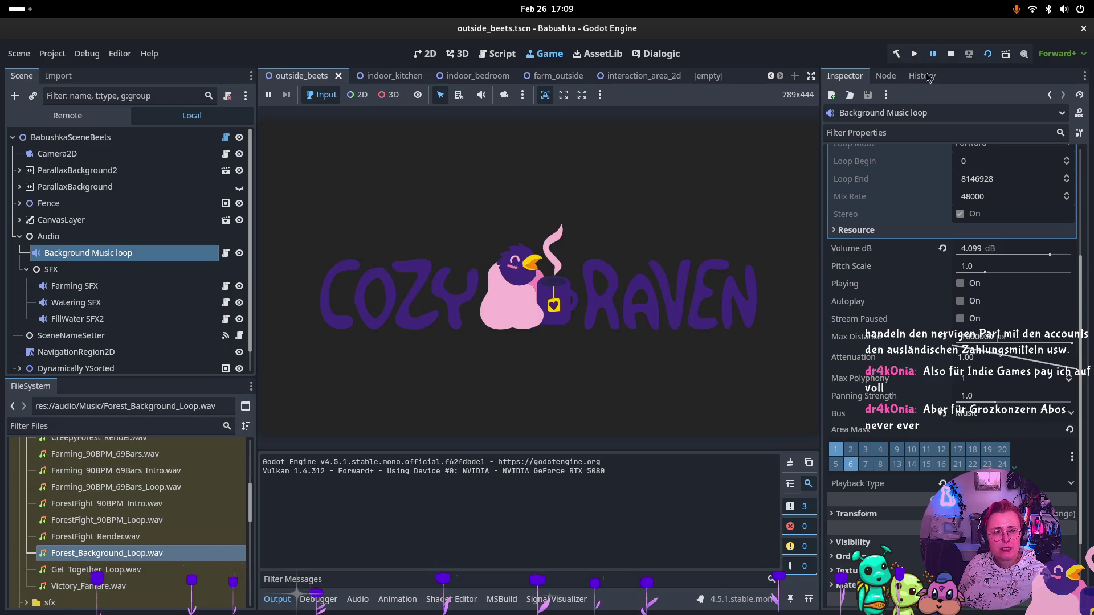
Stop outside_beets and launch the farm_outside scene
{"action": "key", "text": "F8"}
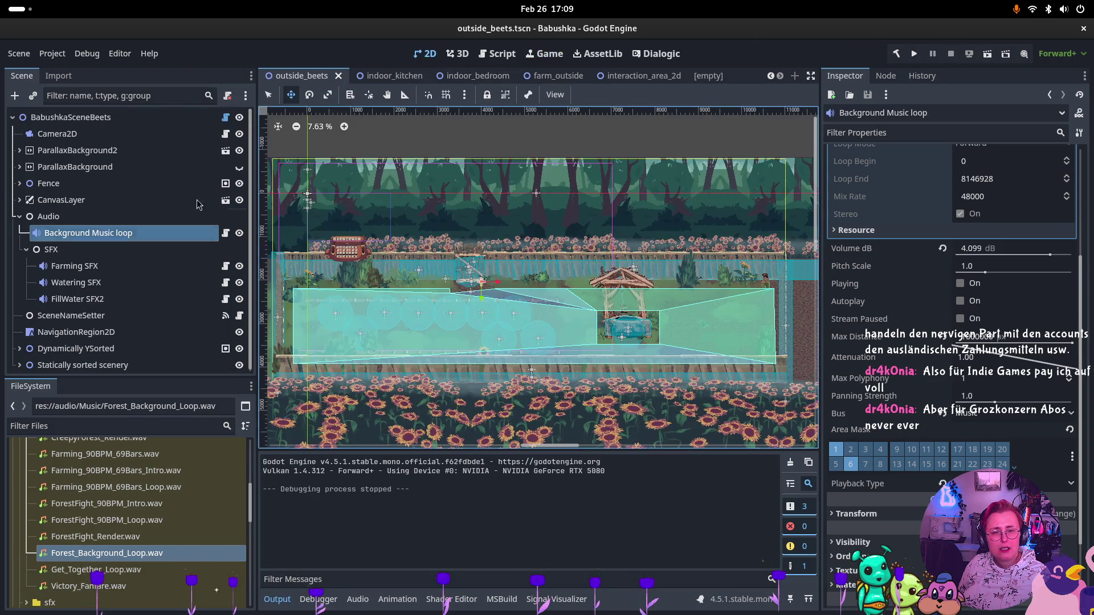
{"action": "left_click", "coordinate": [556, 76]}
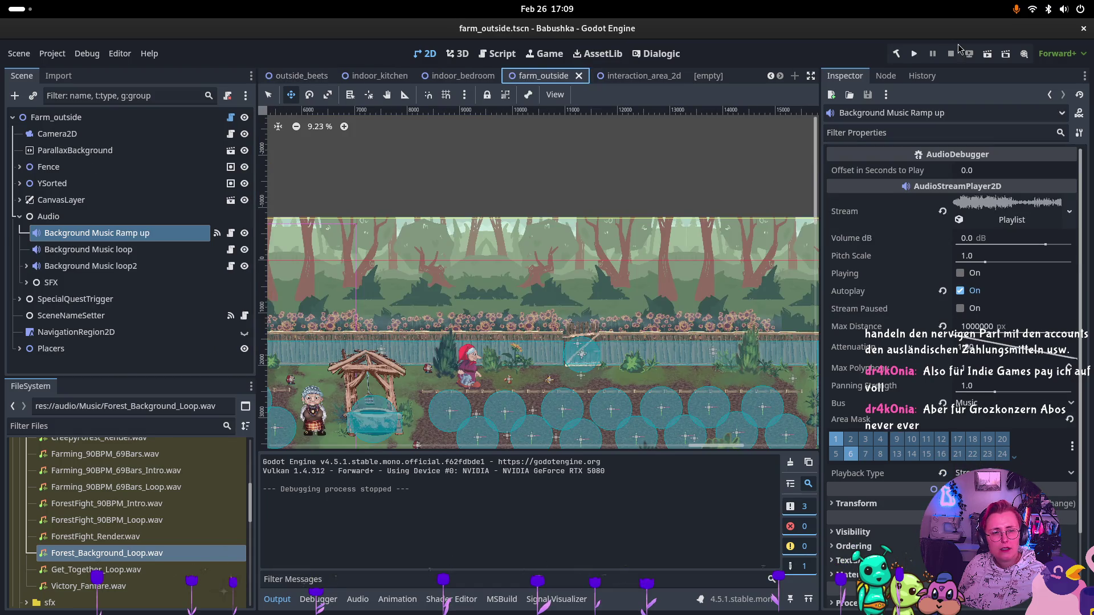
{"action": "left_click", "coordinate": [990, 54]}
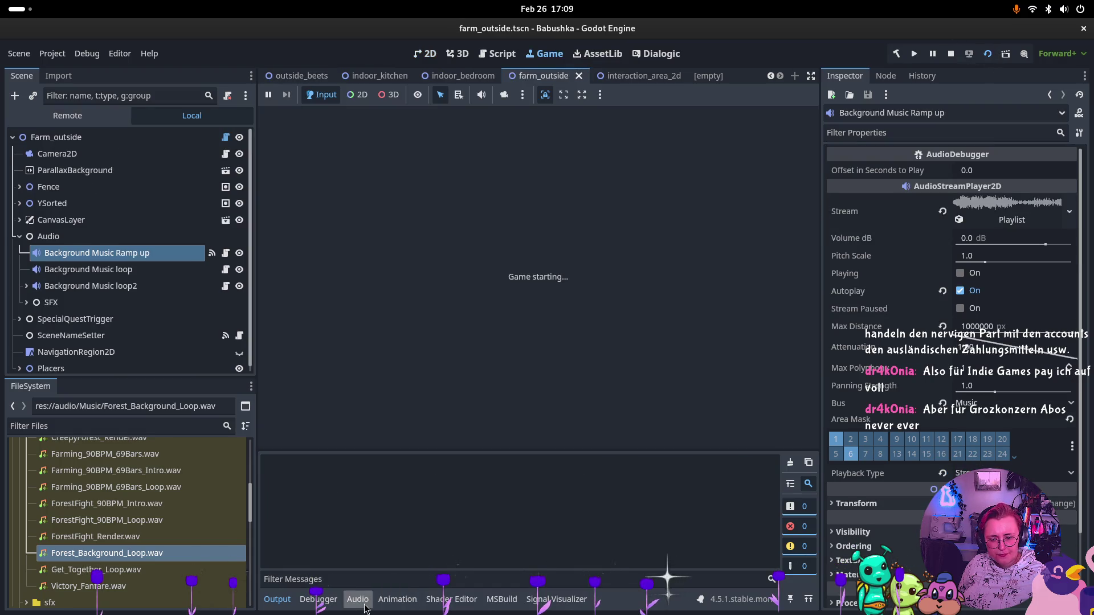
Play farm_outside to hear its music, adjust system volume, then open the Activities overview
{"action": "left_click", "coordinate": [358, 599]}
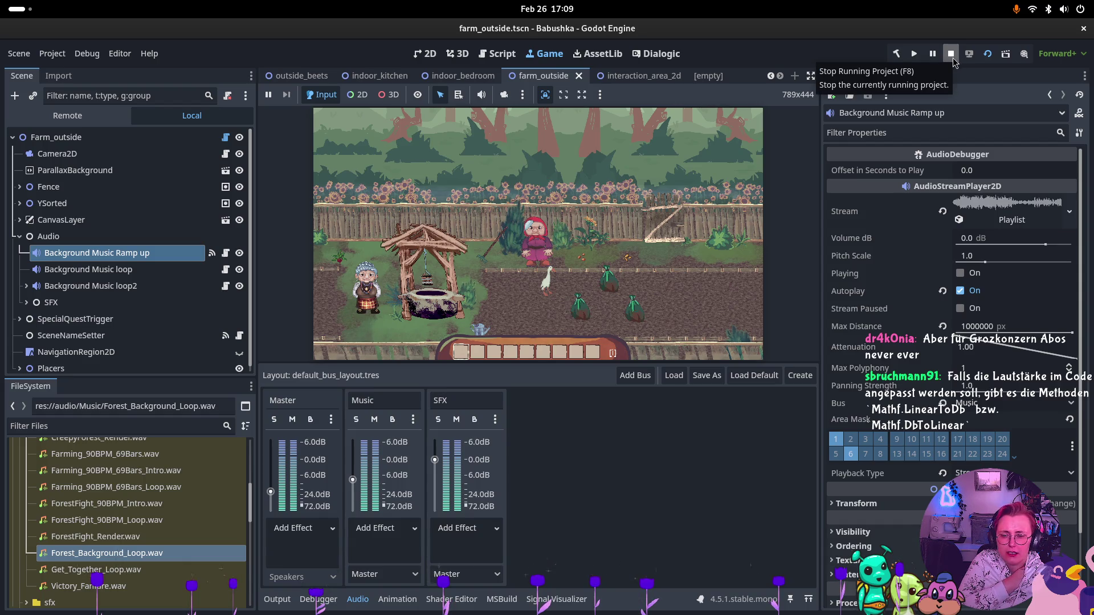
{"action": "left_click", "coordinate": [1063, 10]}
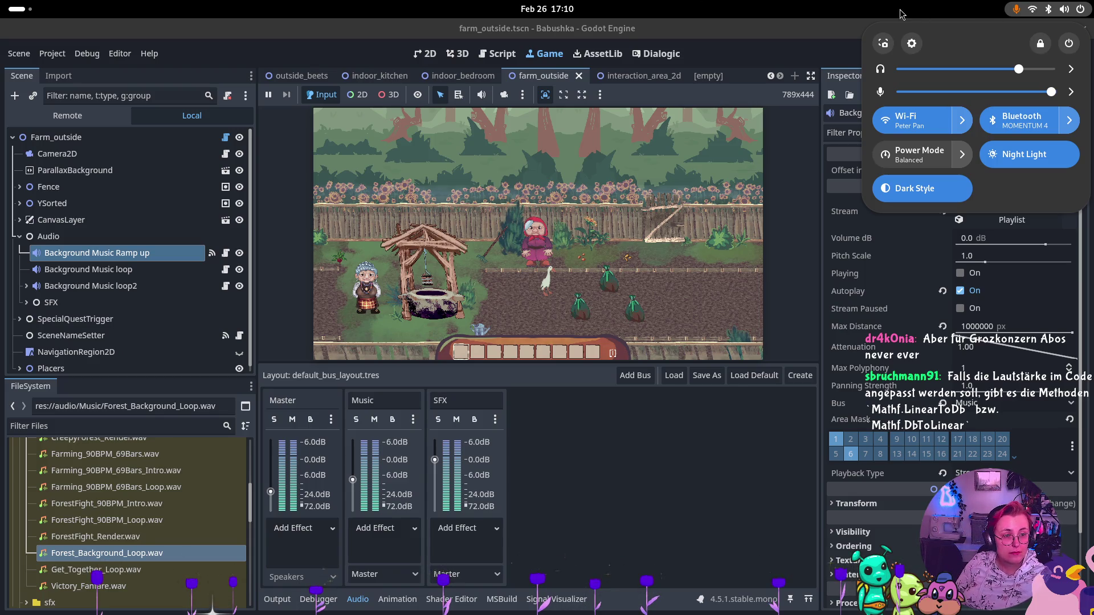
{"action": "left_click", "coordinate": [553, 171]}
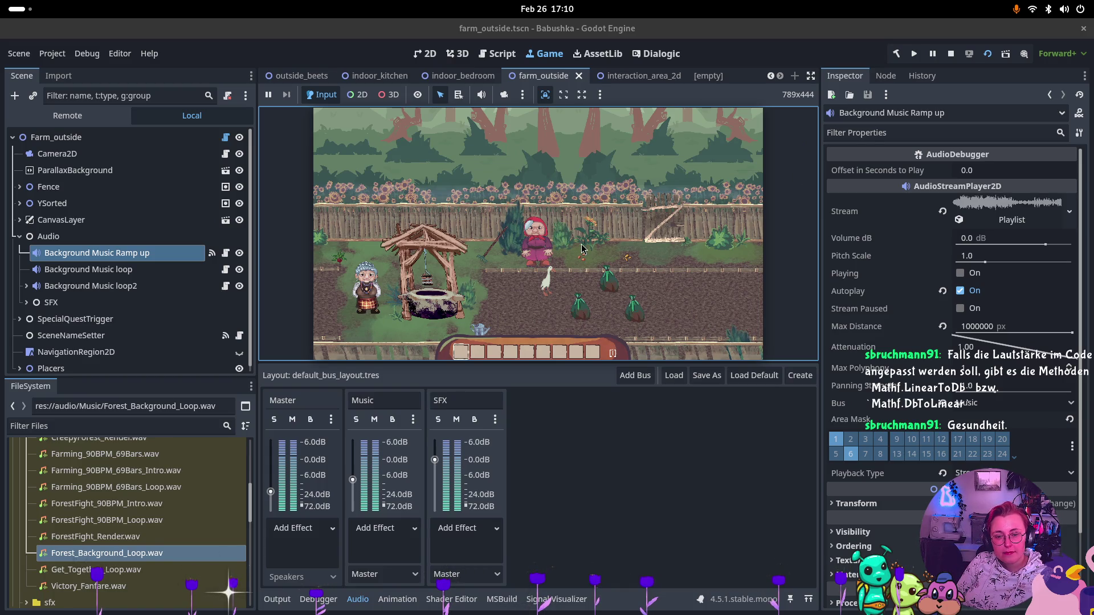
{"action": "left_click", "coordinate": [1049, 8]}
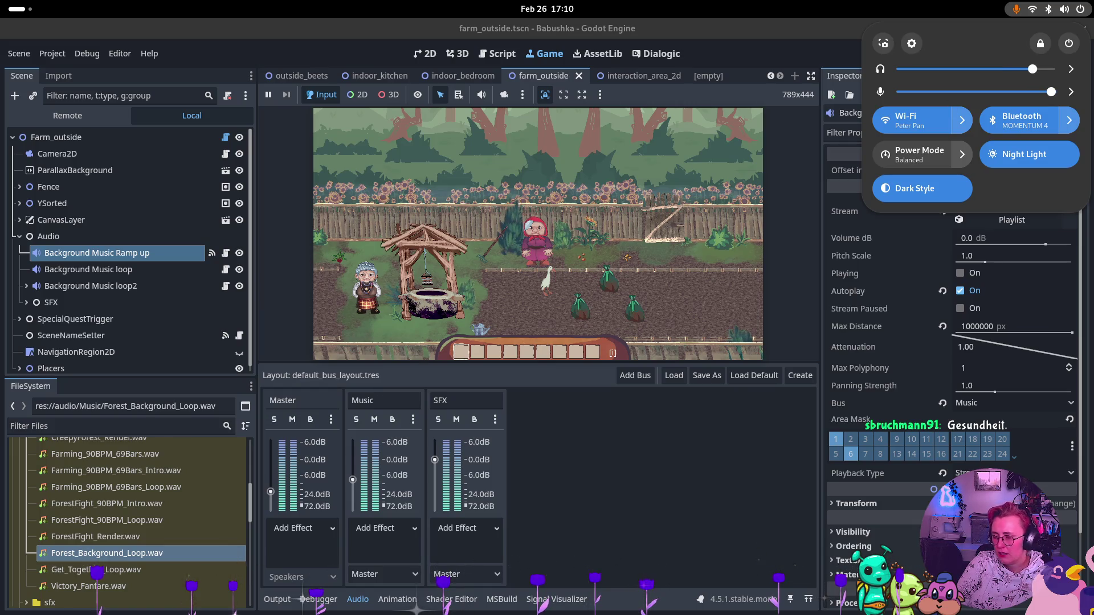
{"action": "key", "text": "Escape"}
{"action": "key", "text": "super"}
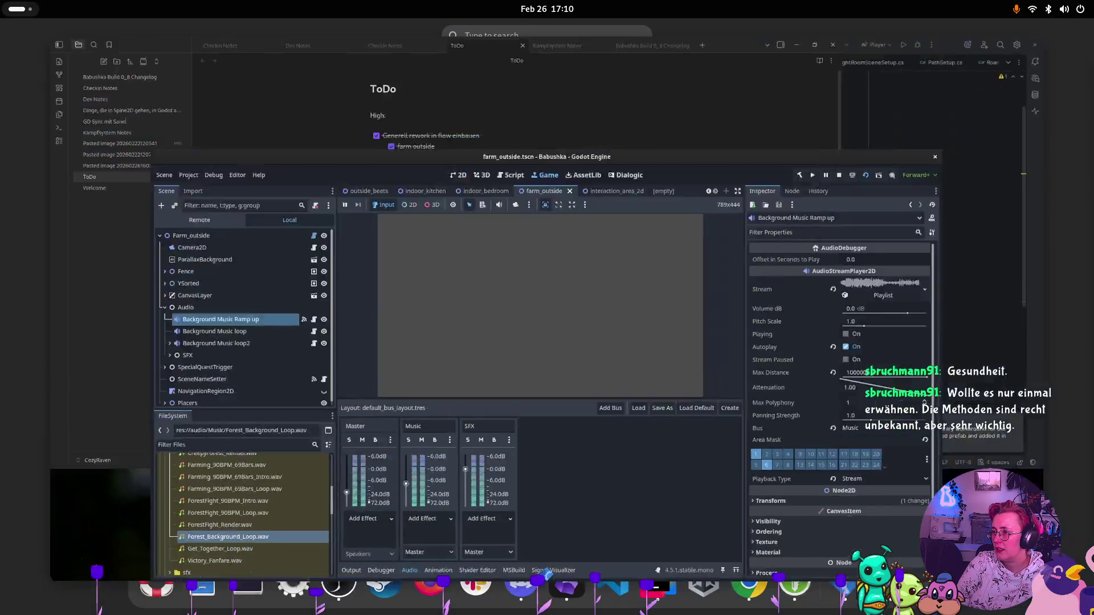
Return to the Godot window and tweak the system volume
{"action": "key", "text": "super"}
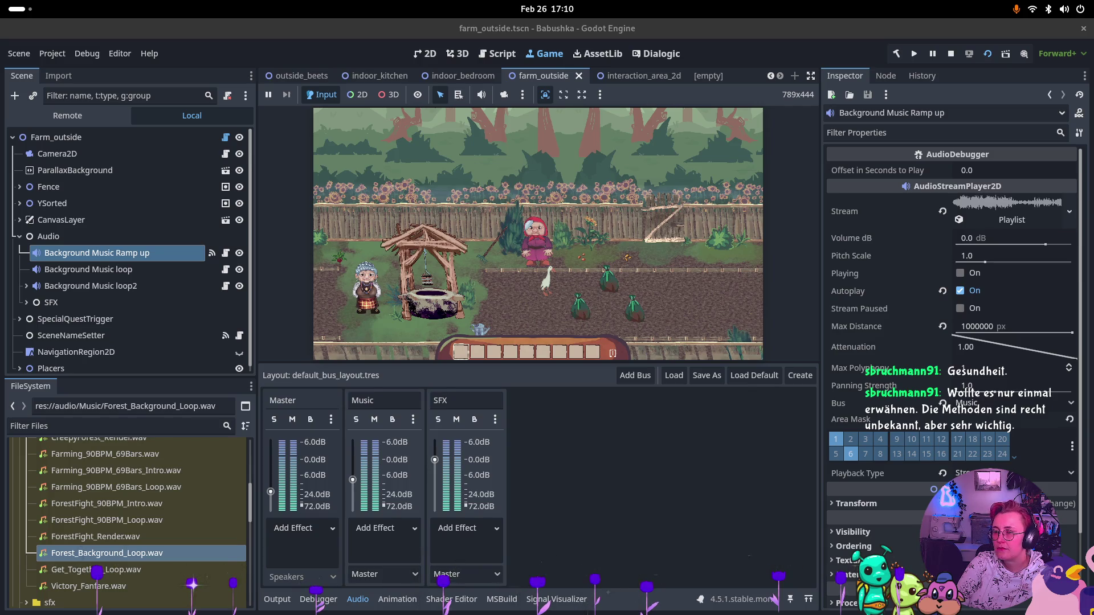
{"action": "key", "text": "super"}
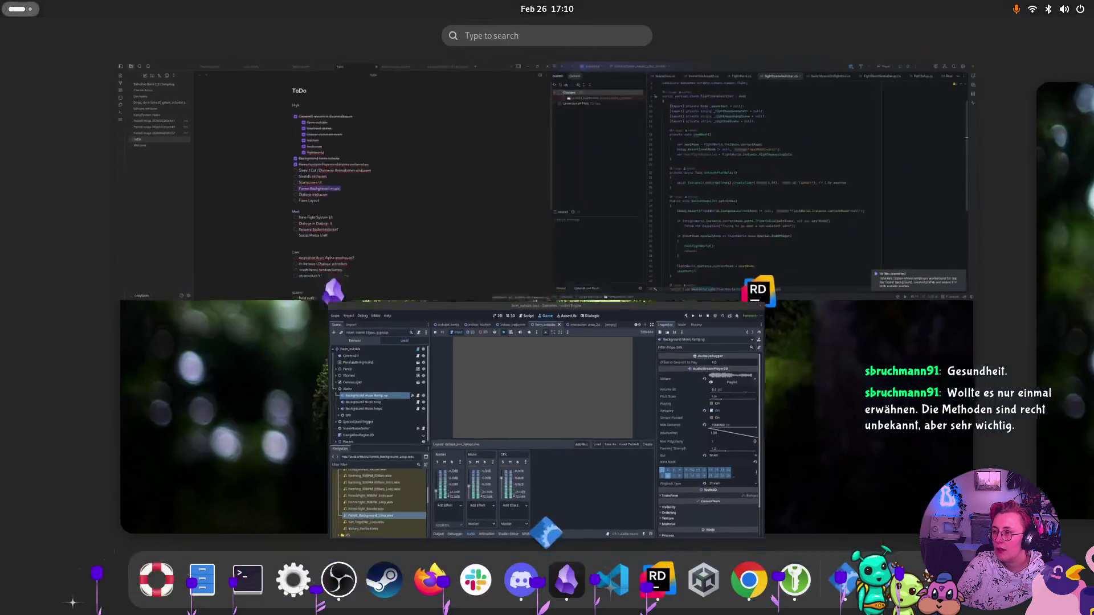
{"action": "key", "text": "super"}
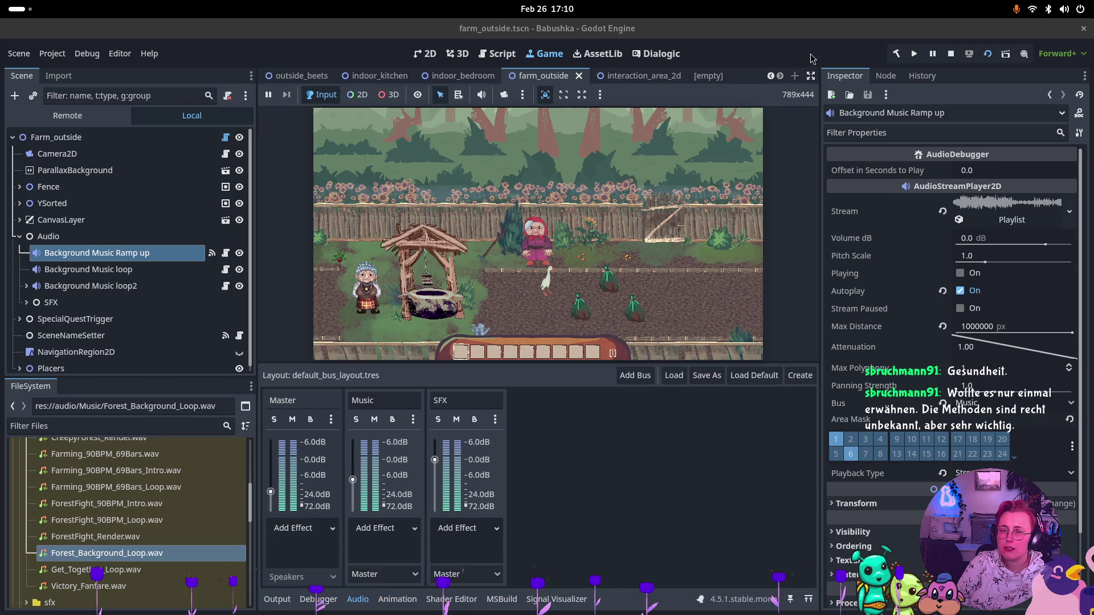
{"action": "left_click", "coordinate": [1062, 10]}
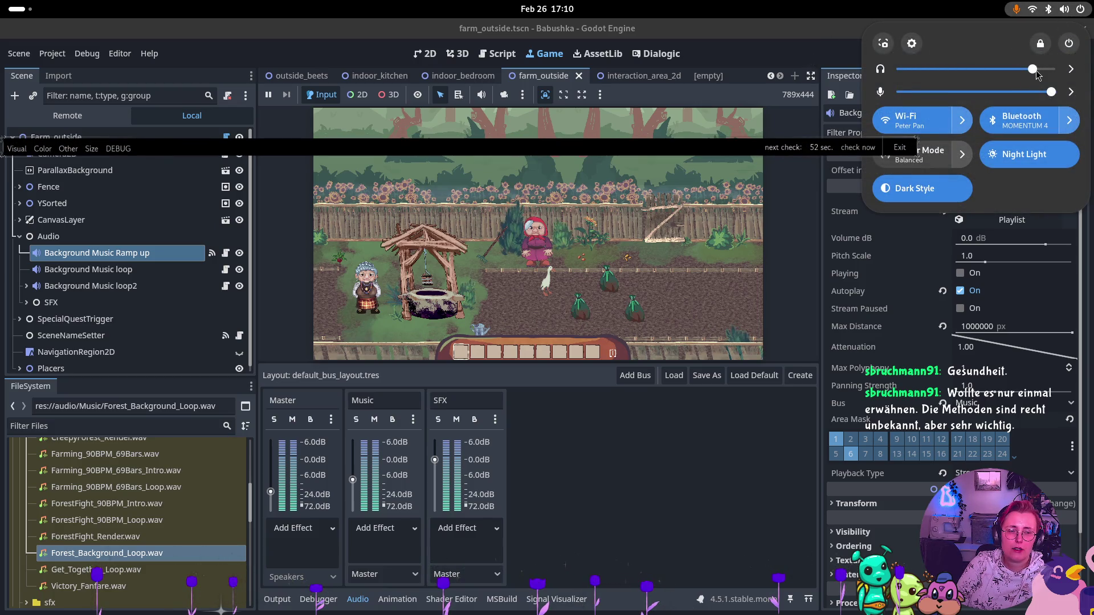
{"action": "left_click", "coordinate": [666, 23]}
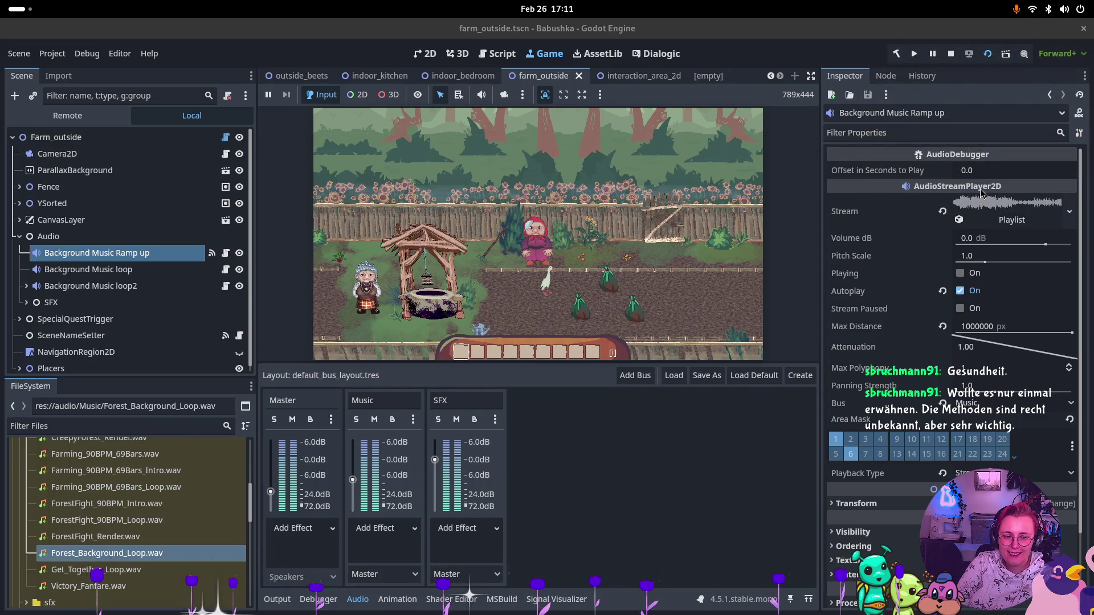
Walk the character through the farm gate into the next area, then stop and open outside_beets
{"action": "mouse_move", "coordinate": [982, 192]}
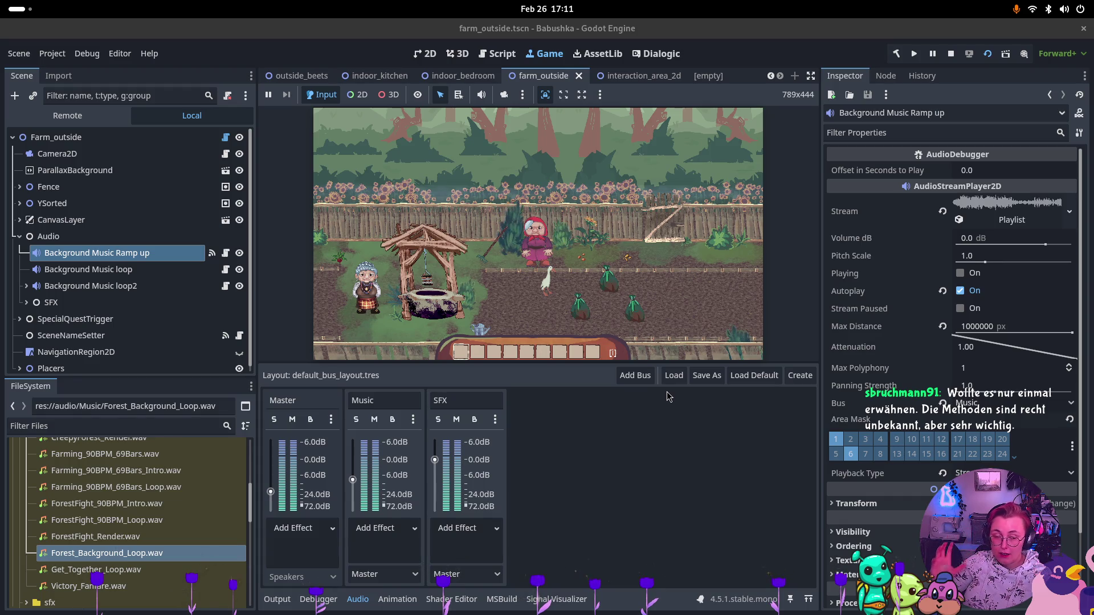
{"action": "left_click", "coordinate": [597, 254]}
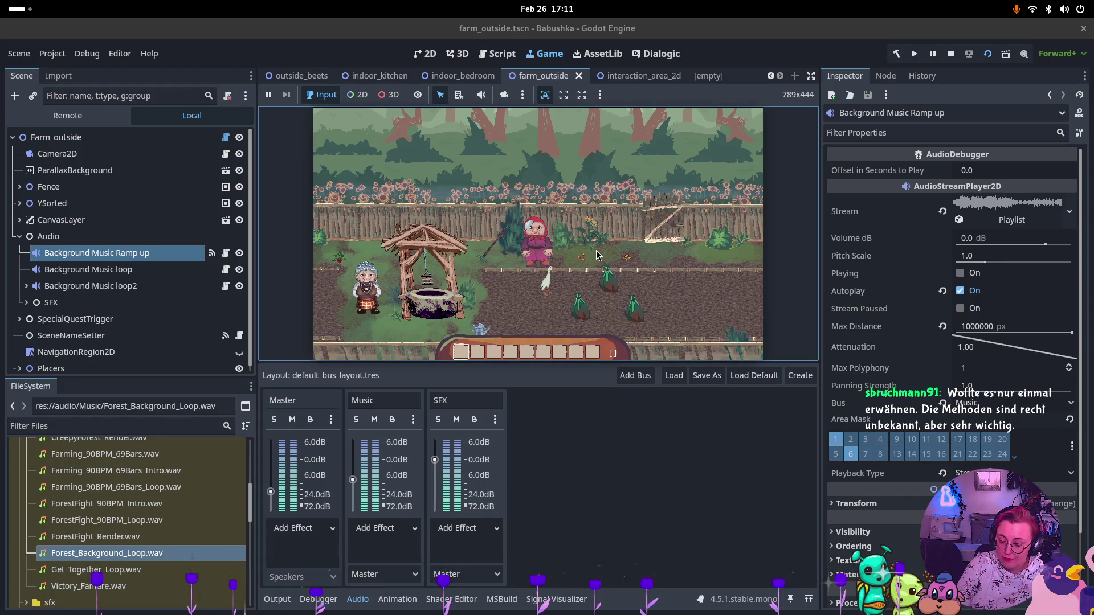
{"action": "key", "text": "d"}
{"action": "key", "text": "w"}
{"action": "key", "text": "e"}
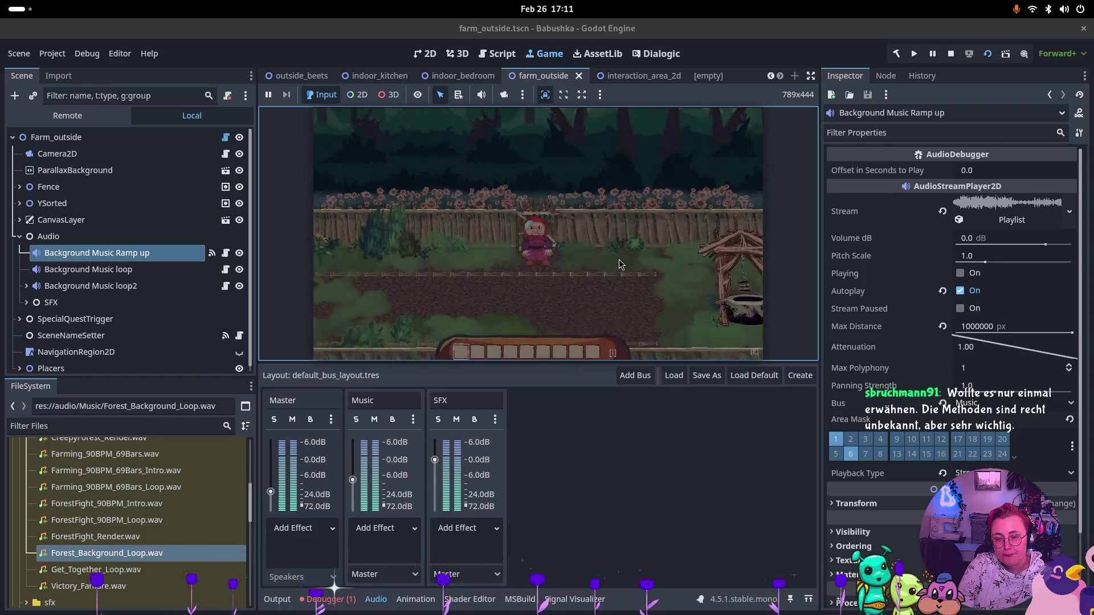
{"action": "key", "text": "s"}
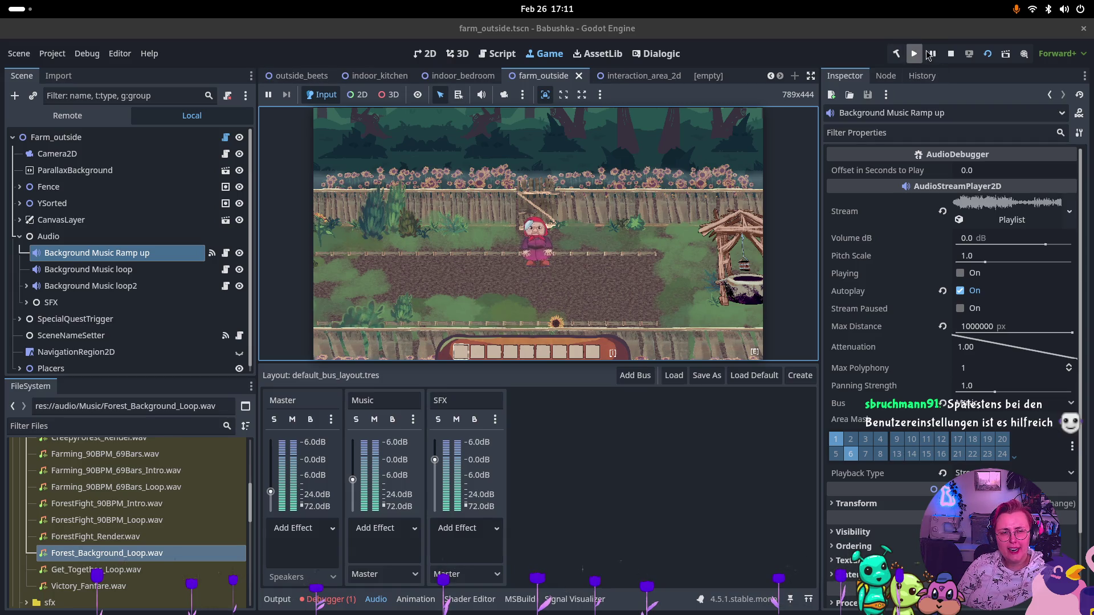
{"action": "left_click", "coordinate": [951, 53]}
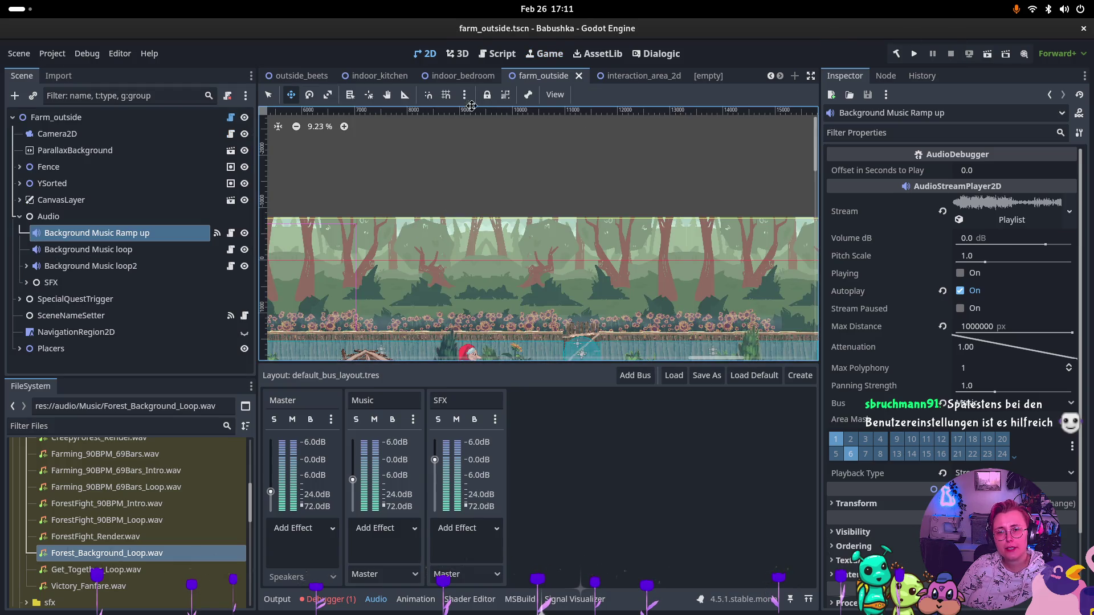
{"action": "left_click", "coordinate": [301, 75]}
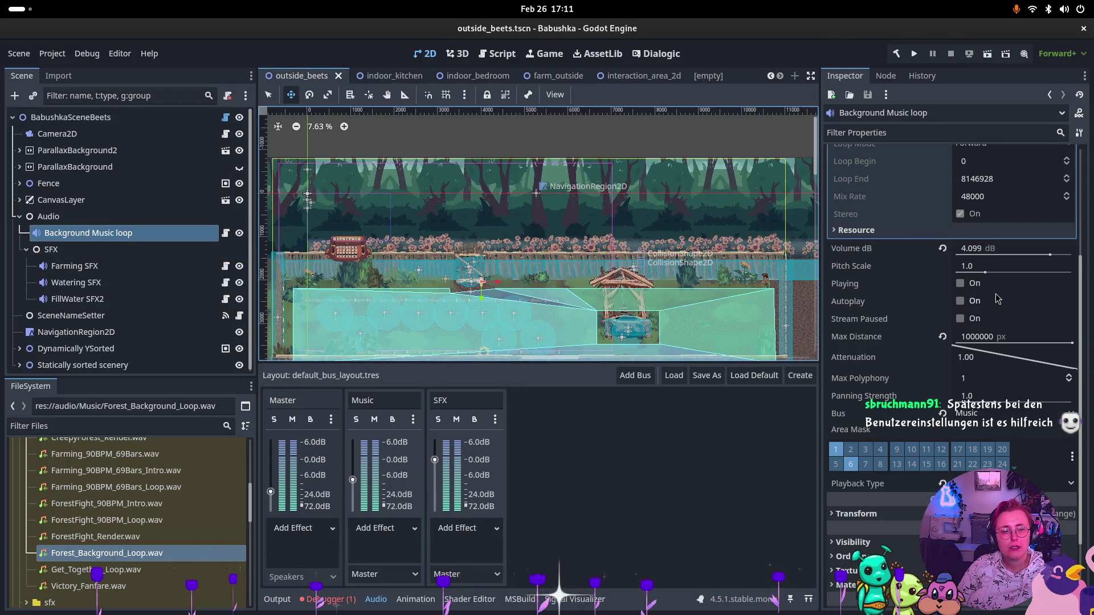
Enable Autoplay on outside_beets' Background Music loop, save it, and rerun farm_outside
{"action": "left_click", "coordinate": [961, 301]}
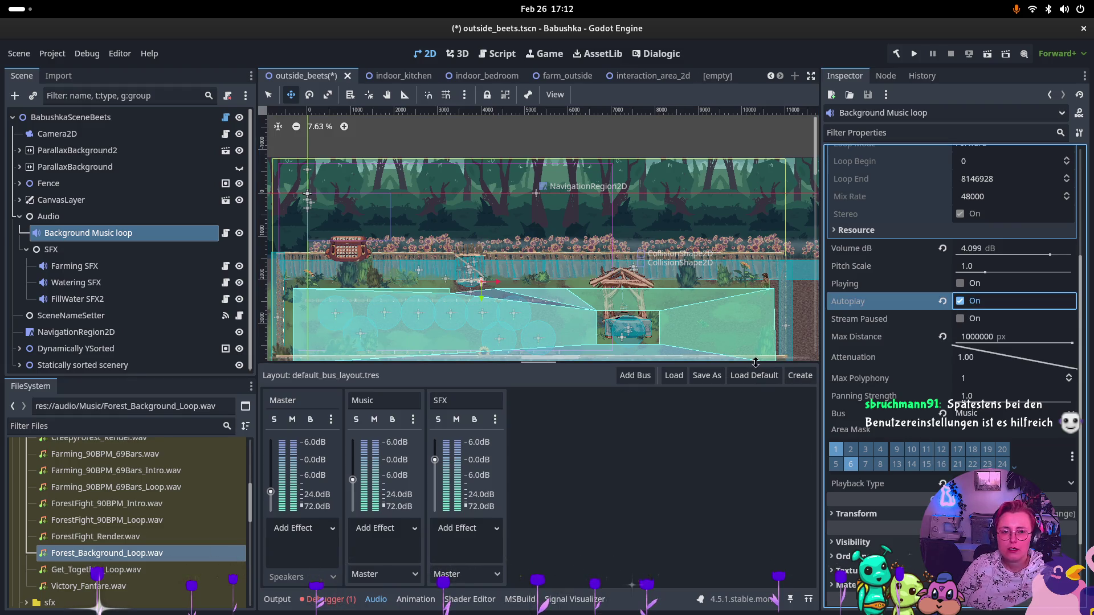
{"action": "scroll", "coordinate": [1059, 259], "scroll_direction": "up", "scroll_amount": 3}
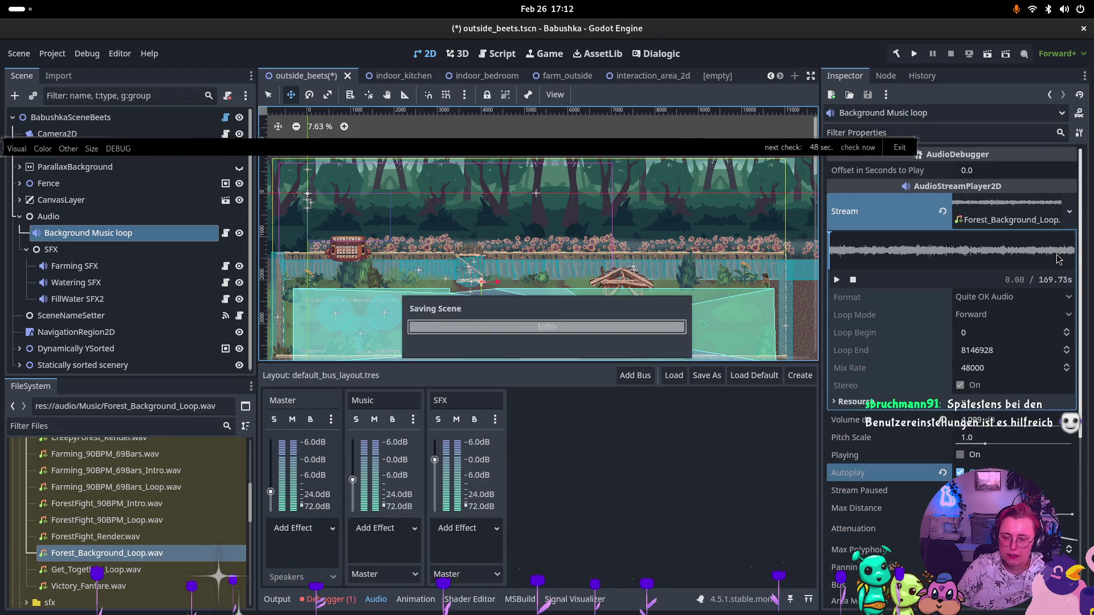
{"action": "key", "text": "ctrl+s"}
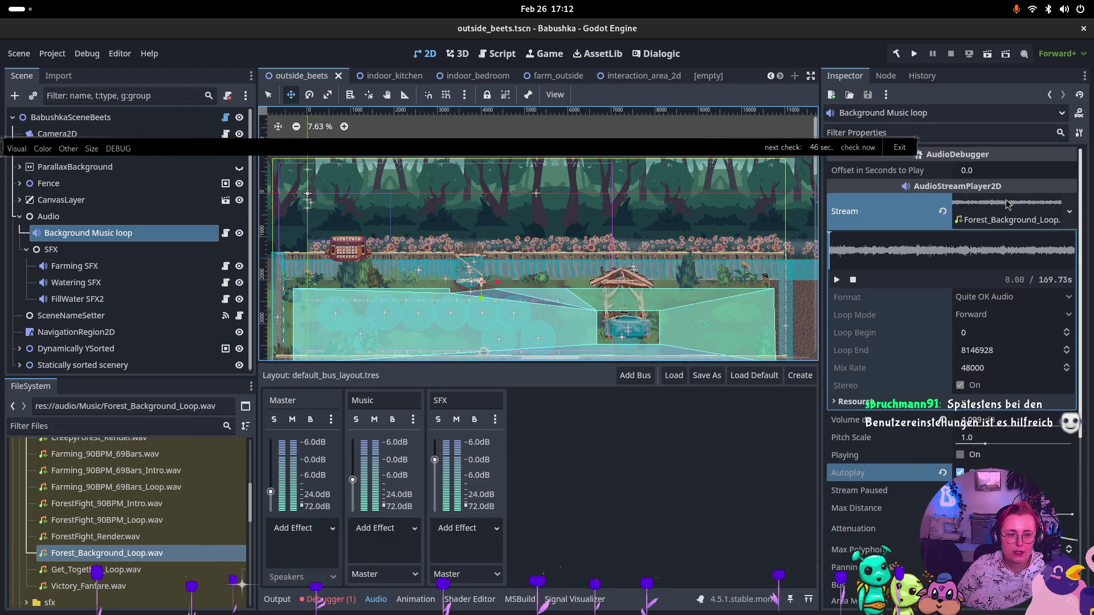
{"action": "left_click", "coordinate": [564, 81]}
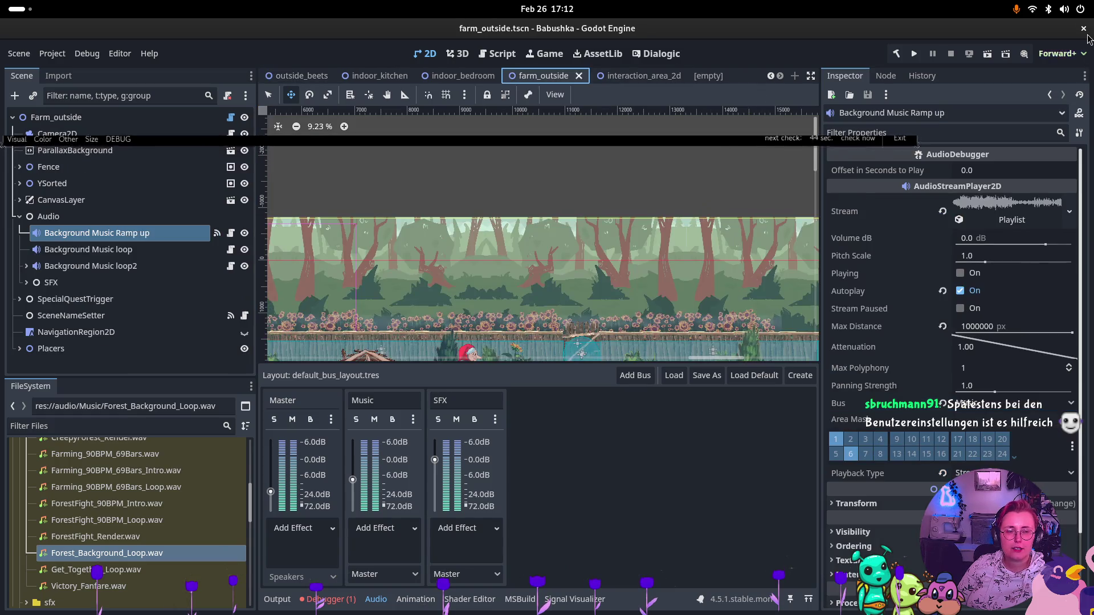
{"action": "left_click", "coordinate": [987, 54]}
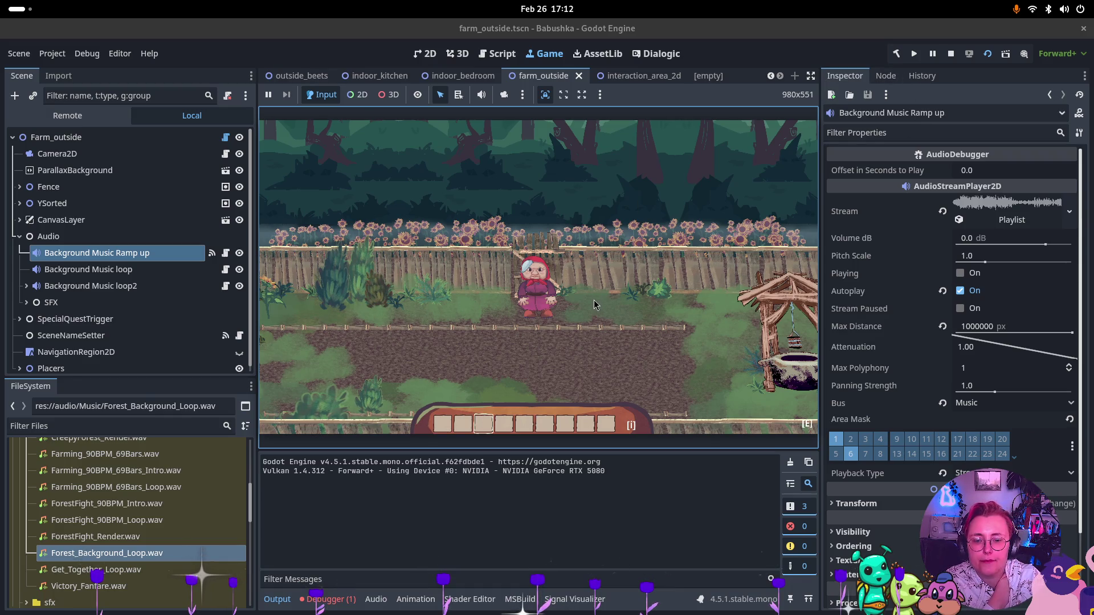
{"action": "scroll", "coordinate": [591, 302], "scroll_direction": "down", "scroll_amount": 2}
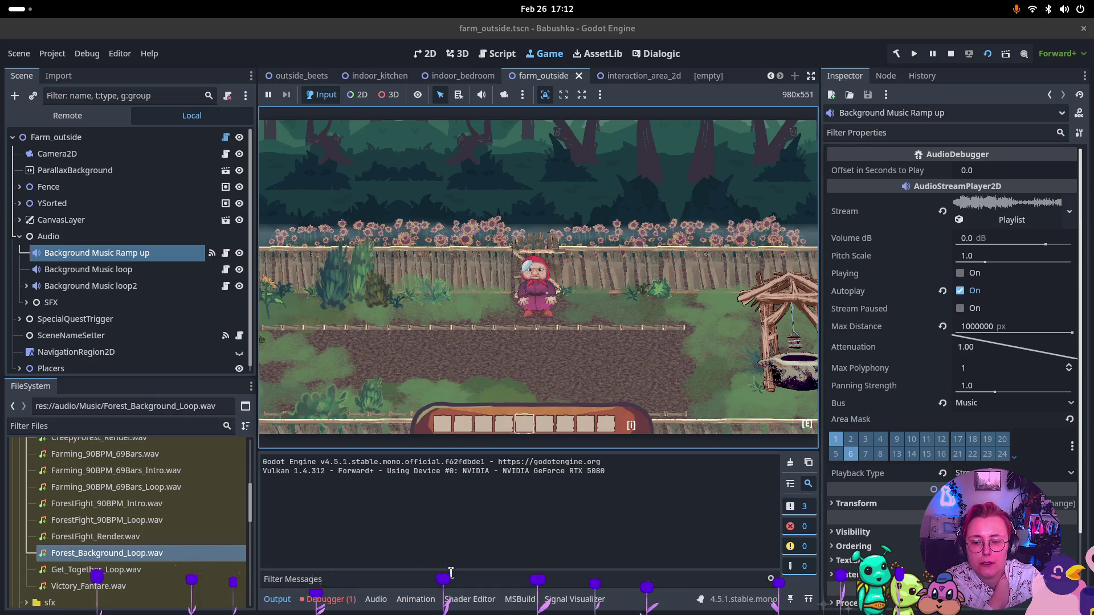
{"action": "left_click", "coordinate": [951, 57]}
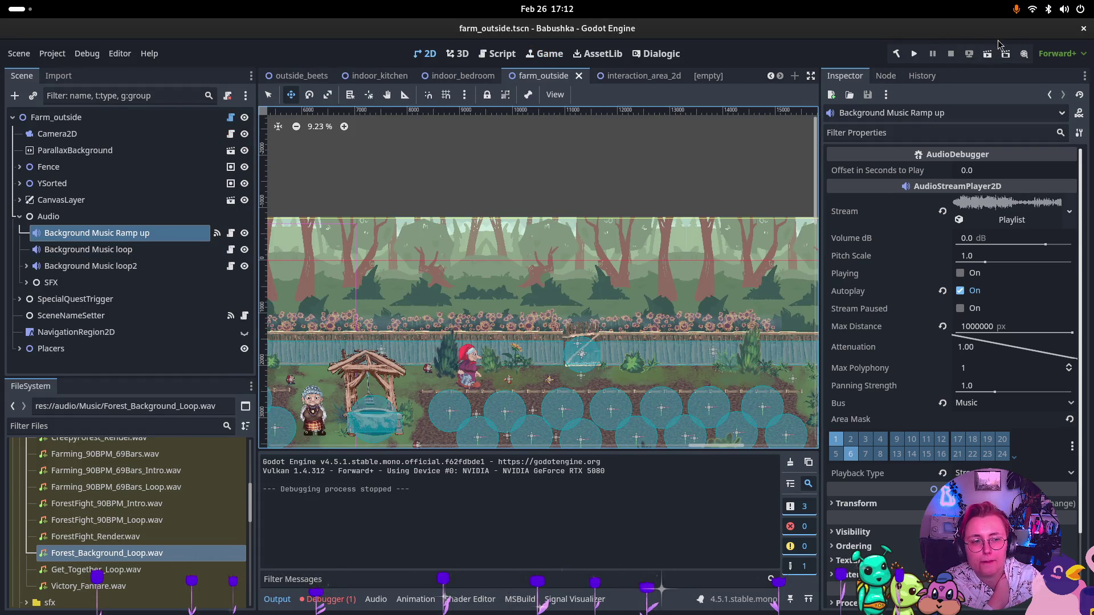
{"action": "mouse_move", "coordinate": [489, 76]}
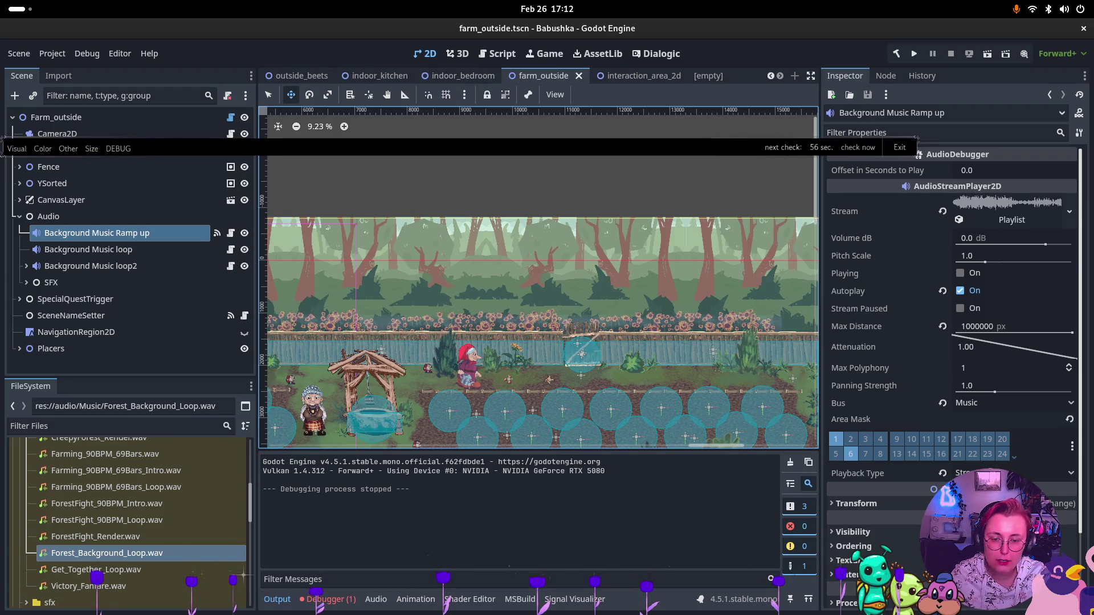
{"action": "key", "text": "super"}
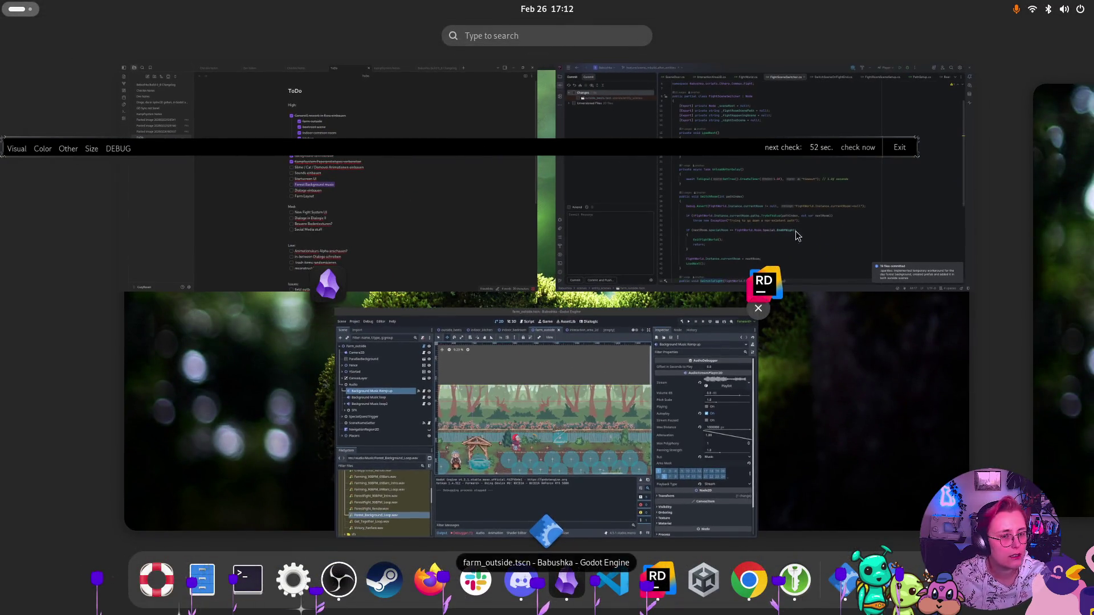
{"action": "left_click", "coordinate": [741, 199]}
{"action": "key", "text": "super"}
{"action": "left_click", "coordinate": [323, 225]}
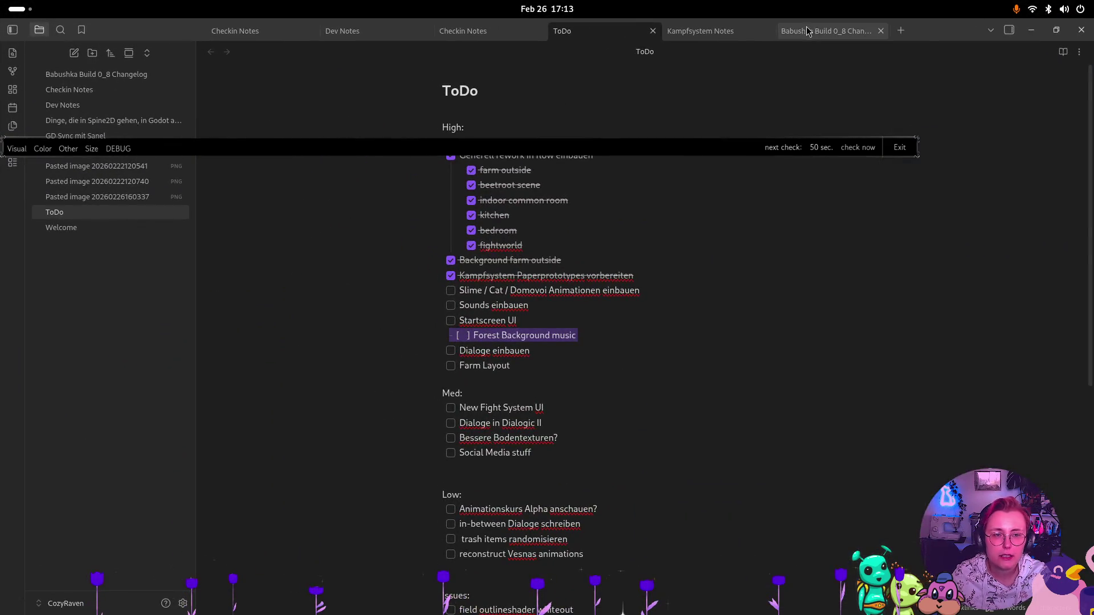
{"action": "left_click", "coordinate": [808, 29]}
{"action": "scroll", "coordinate": [629, 339], "scroll_direction": "down", "scroll_amount": 3}
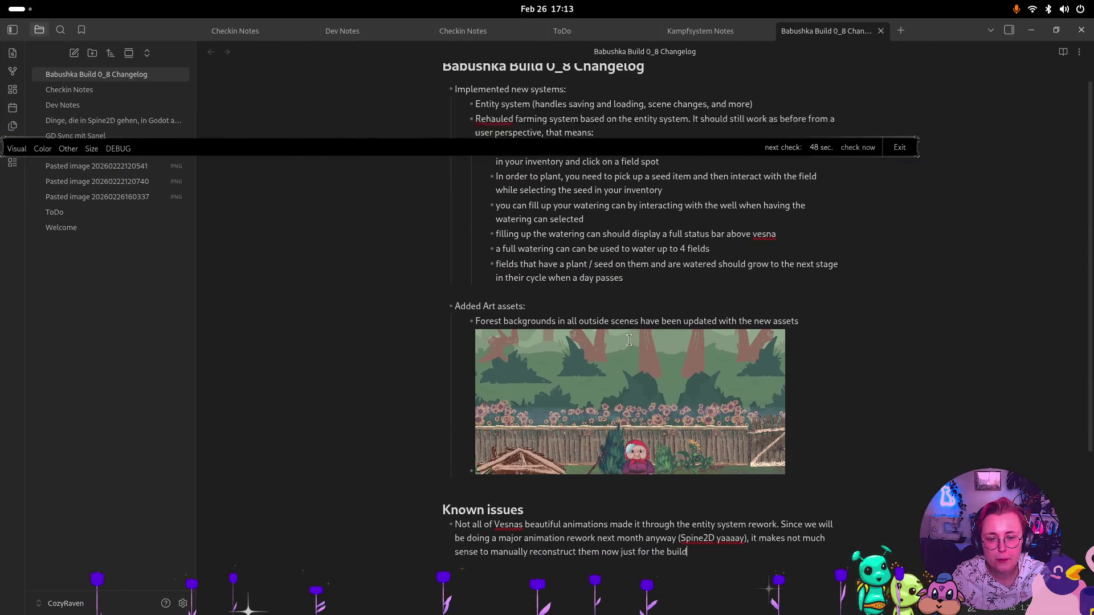
{"action": "key", "text": "super"}
{"action": "left_click", "coordinate": [521, 429]}
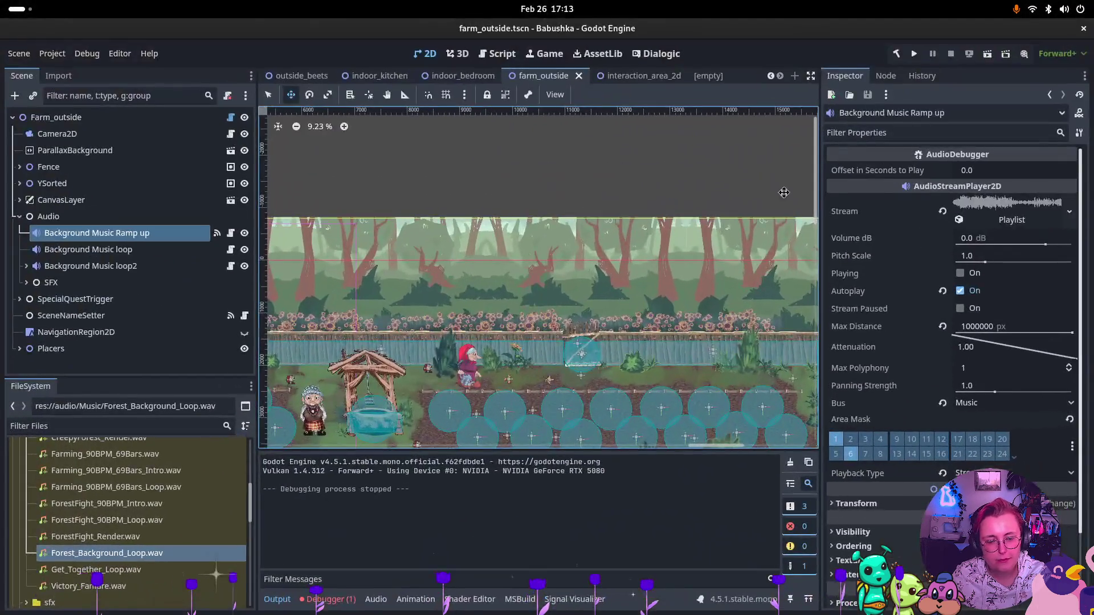
Run farm_outside and walk the grandma right along the fence past the well
{"action": "left_click", "coordinate": [988, 53]}
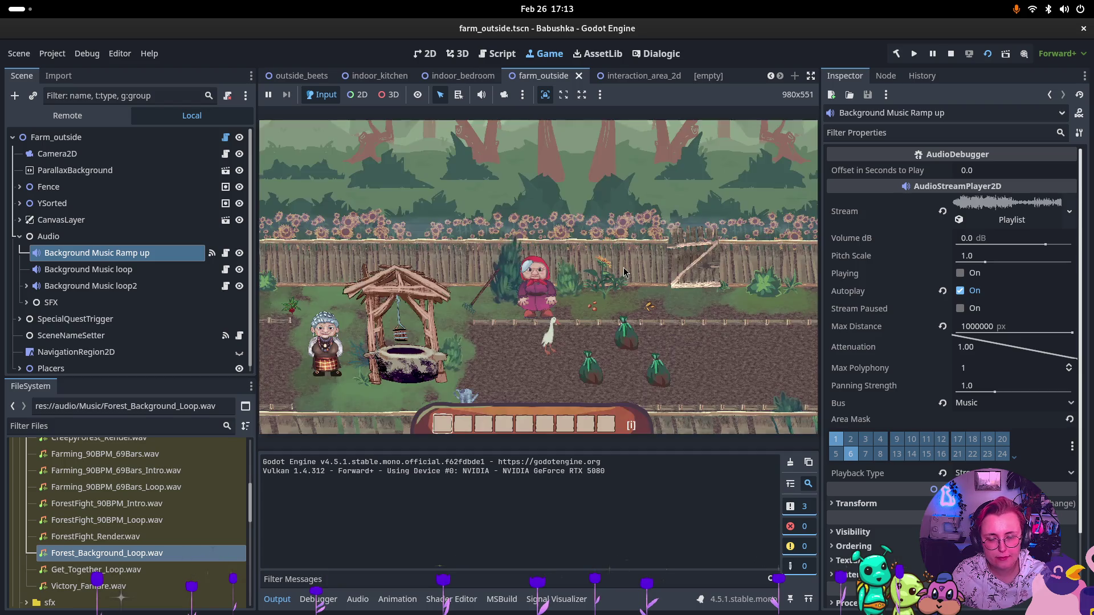
{"action": "left_click", "coordinate": [624, 272]}
{"action": "key", "text": "d"}
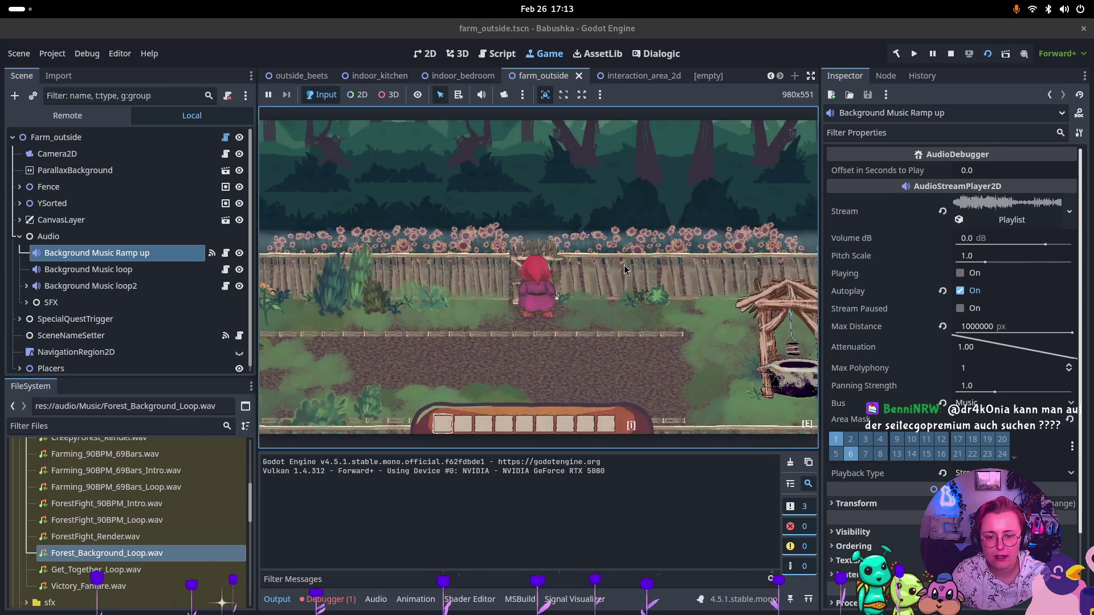
{"action": "key", "text": "w"}
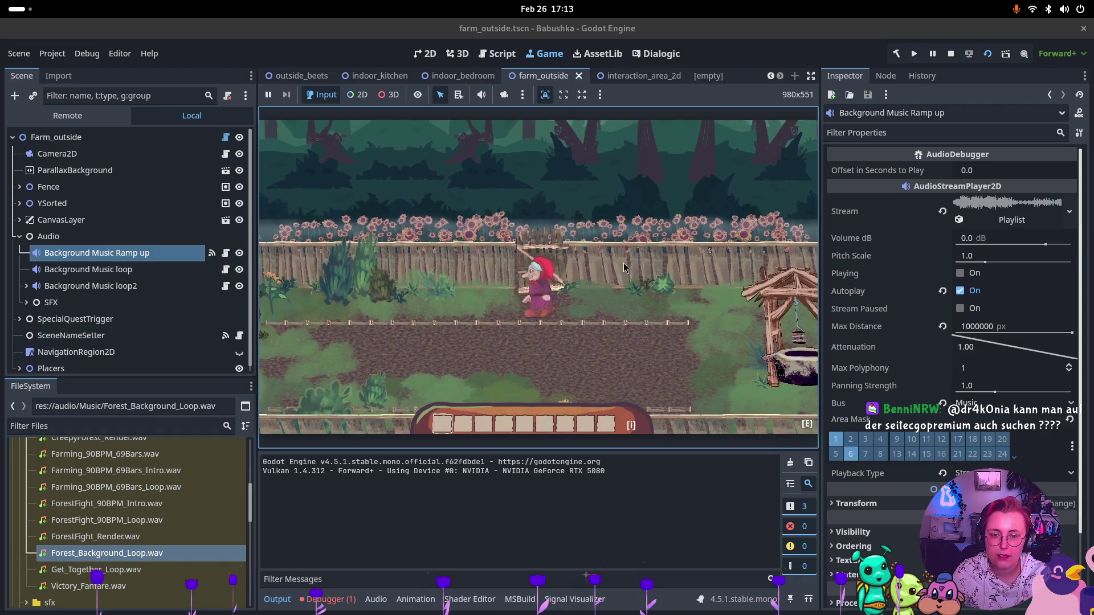
{"action": "key", "text": "d"}
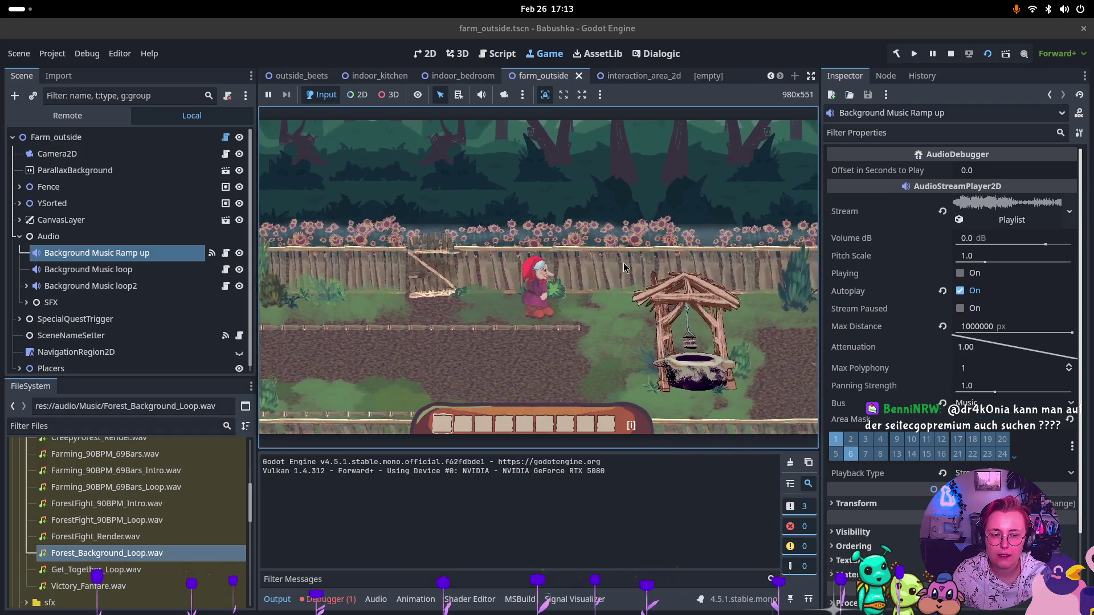
{"action": "key", "text": "d"}
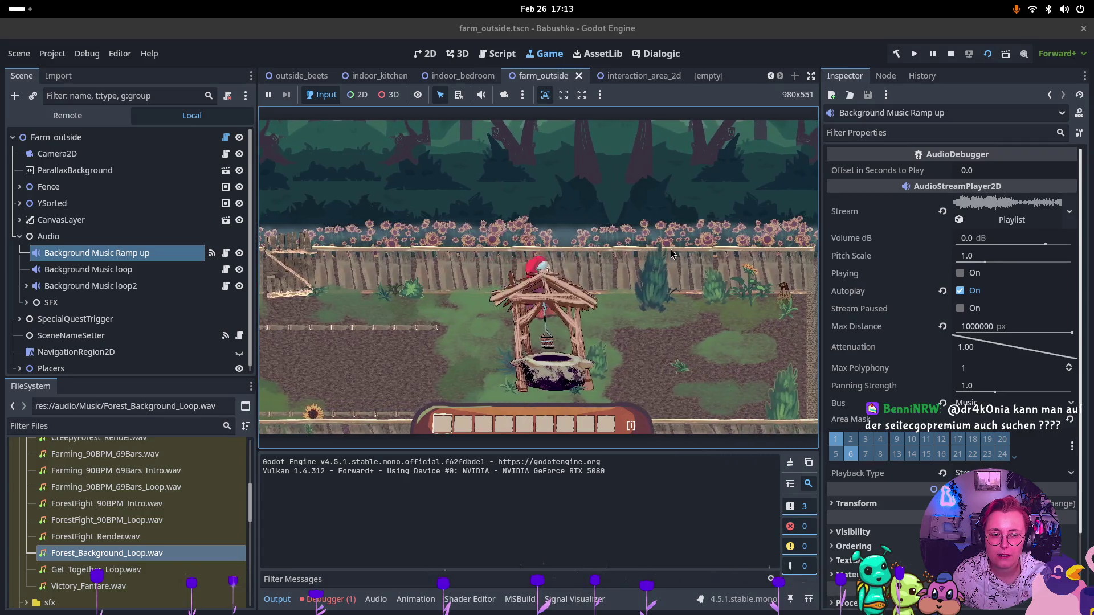
{"action": "key", "text": "d"}
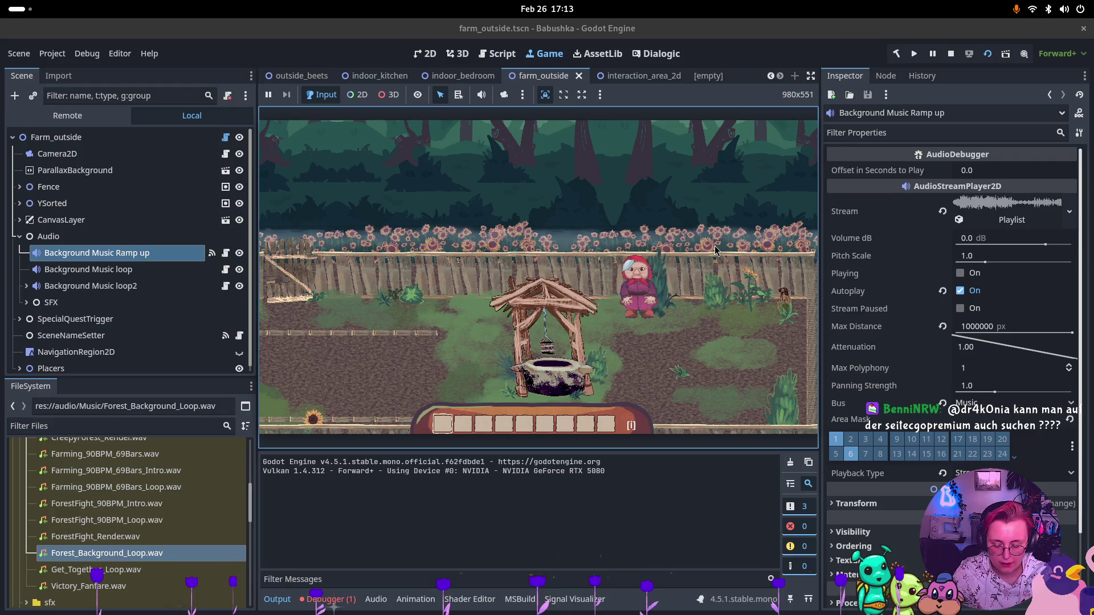
Capture a screenshot of the area around the grandma and fence, then show the window overview
{"action": "key", "text": "Print"}
{"action": "mouse_move", "coordinate": [653, 228]}
{"action": "left_mouse_down"}
{"action": "mouse_move", "coordinate": [740, 277]}
{"action": "mouse_move", "coordinate": [779, 268]}
{"action": "mouse_move", "coordinate": [767, 272]}
{"action": "left_mouse_up"}
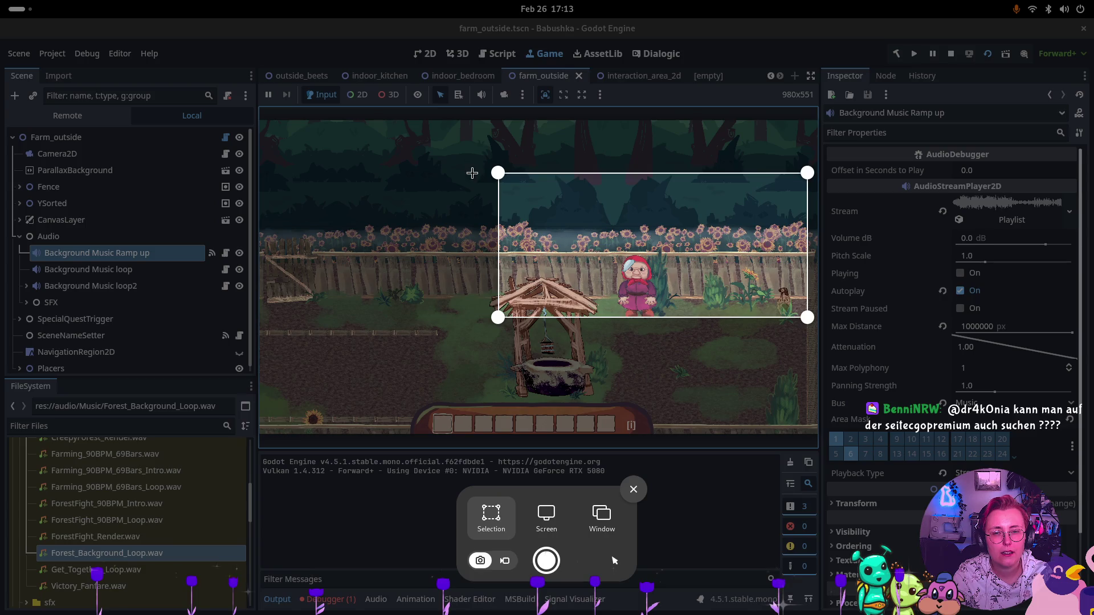
{"action": "left_click_drag", "start_coordinate": [498, 172], "coordinate": [438, 121]}
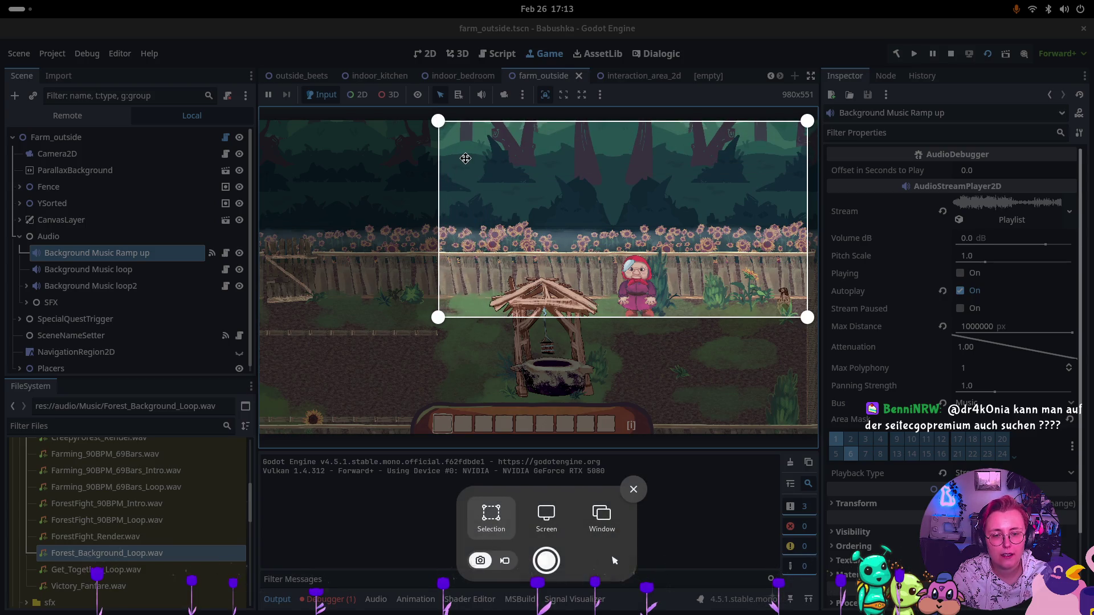
{"action": "key", "text": "Return"}
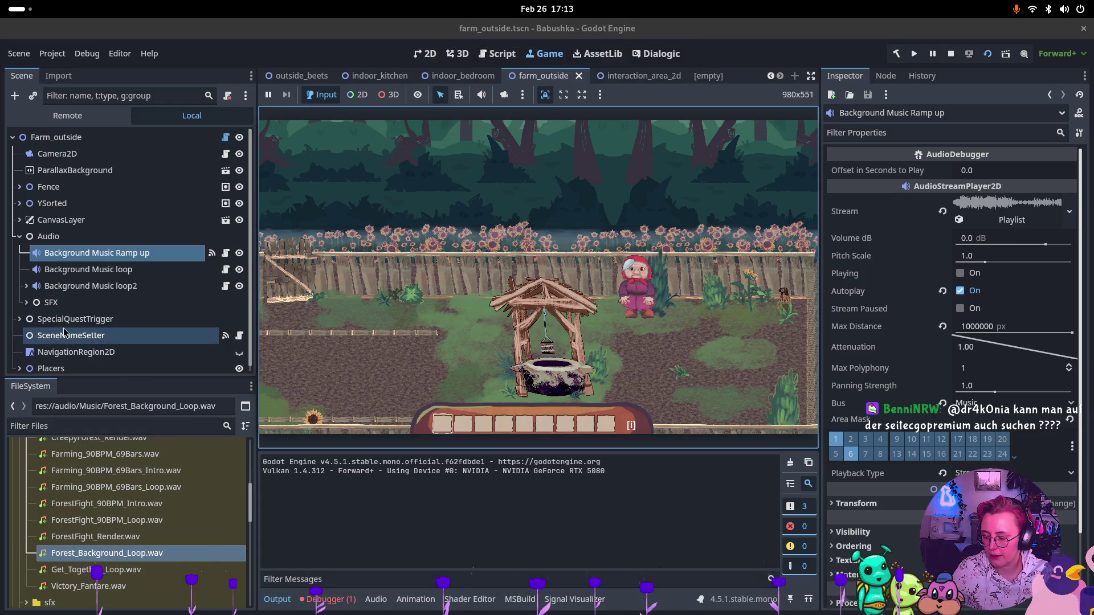
{"action": "key", "text": "super"}
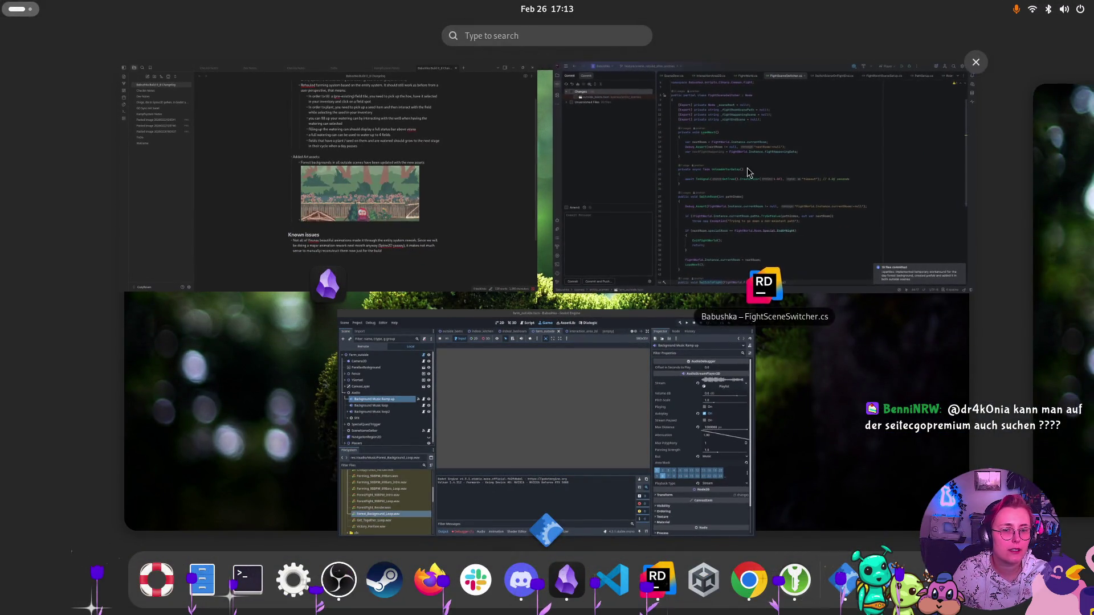
Raise the system output volume slightly, then pause and stop the farm_outside game
{"action": "left_click", "coordinate": [524, 419]}
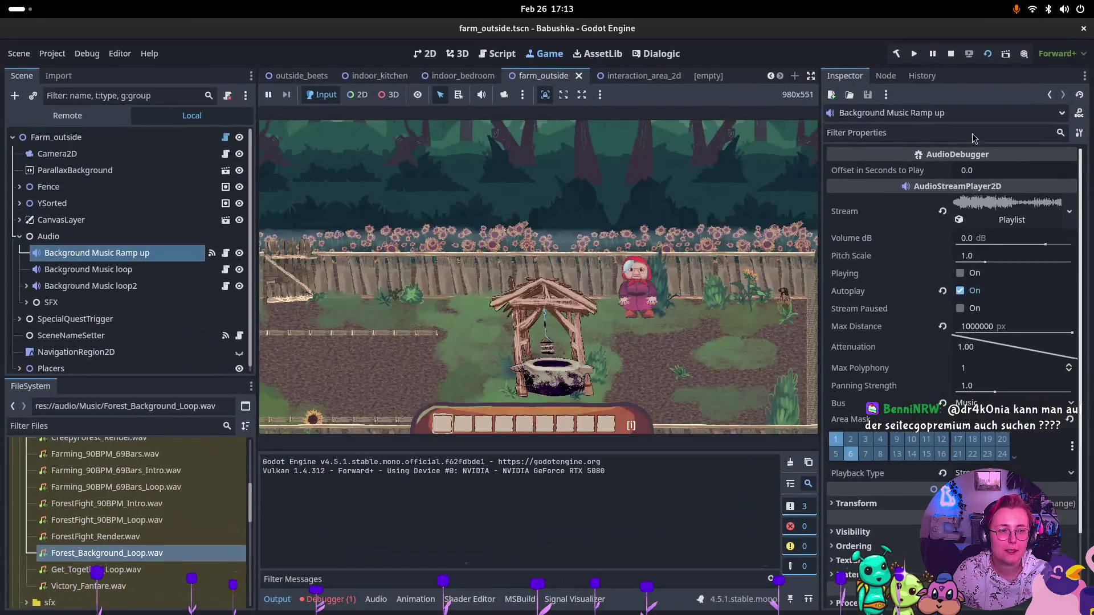
{"action": "left_click", "coordinate": [1069, 12]}
{"action": "left_click", "coordinate": [1015, 72]}
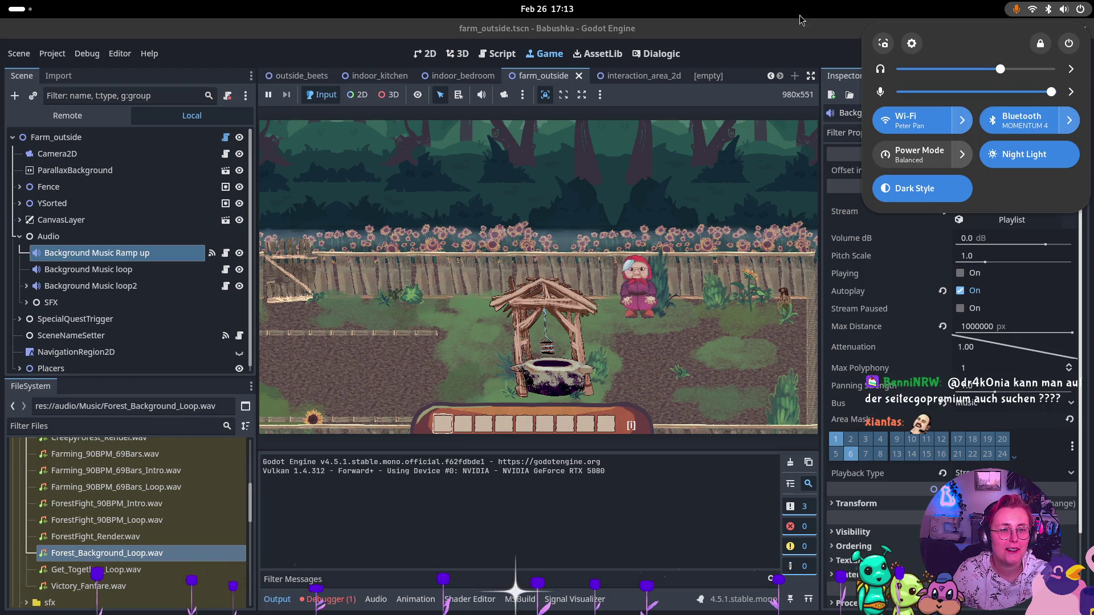
{"action": "left_click_drag", "start_coordinate": [1001, 71], "coordinate": [1007, 76]}
{"action": "left_click", "coordinate": [761, 25]}
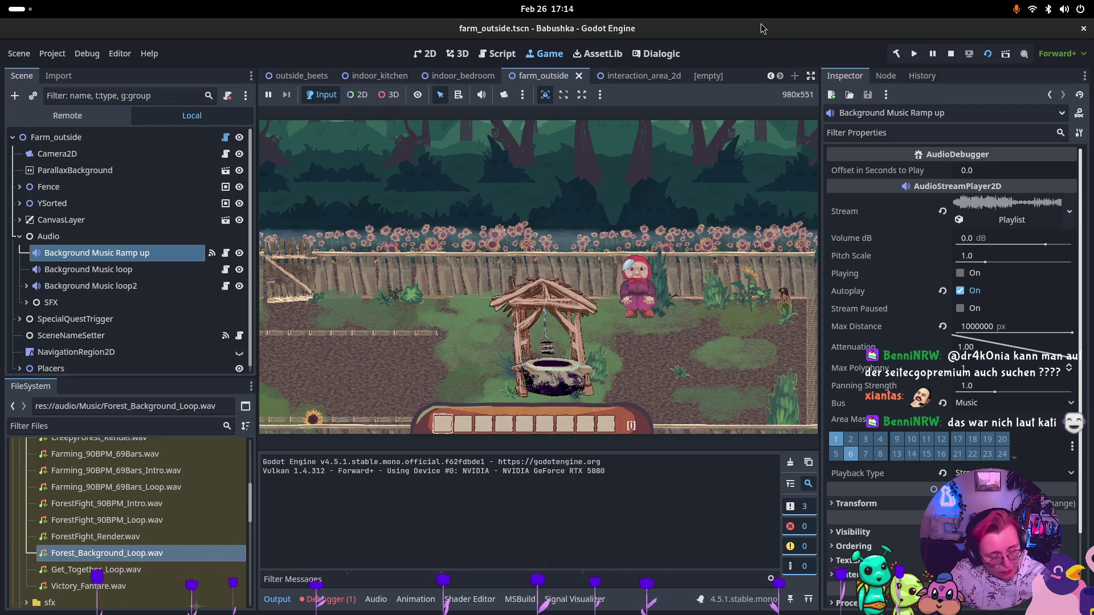
{"action": "left_click", "coordinate": [932, 53]}
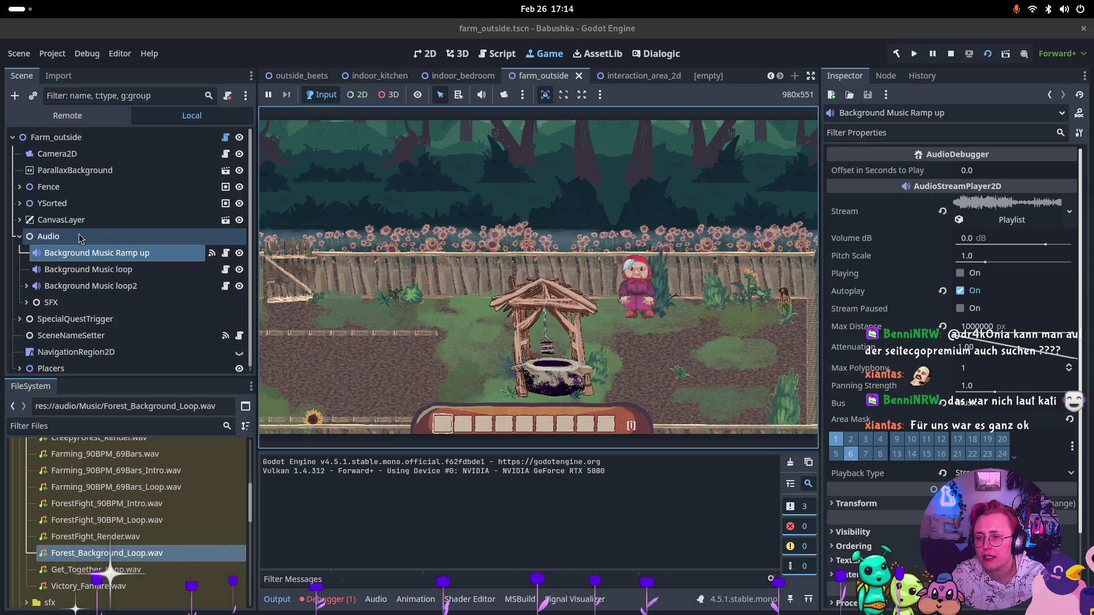
{"action": "left_click", "coordinate": [956, 56]}
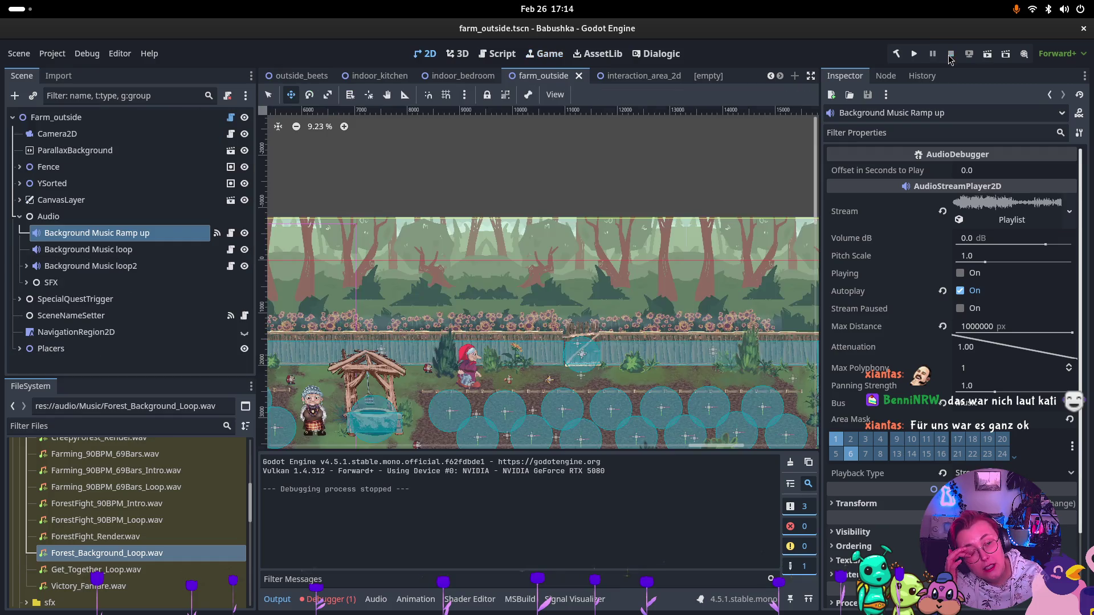
Set outside_beets' Background Music loop volume to 6.661 dB and save the scene
{"action": "left_click", "coordinate": [317, 82]}
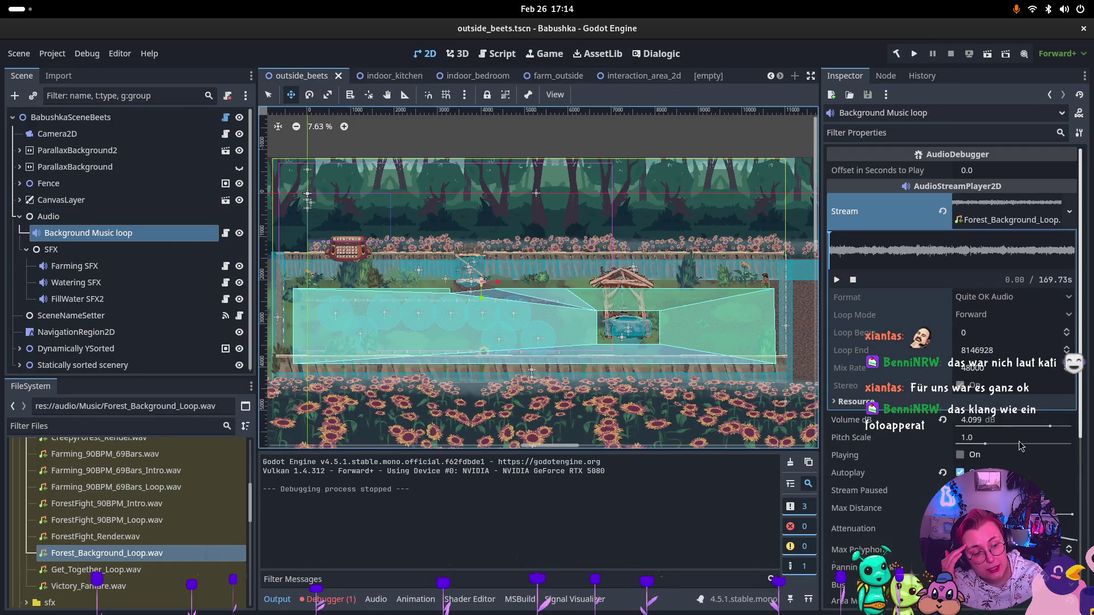
{"action": "left_click_drag", "start_coordinate": [1050, 426], "coordinate": [1054, 431]}
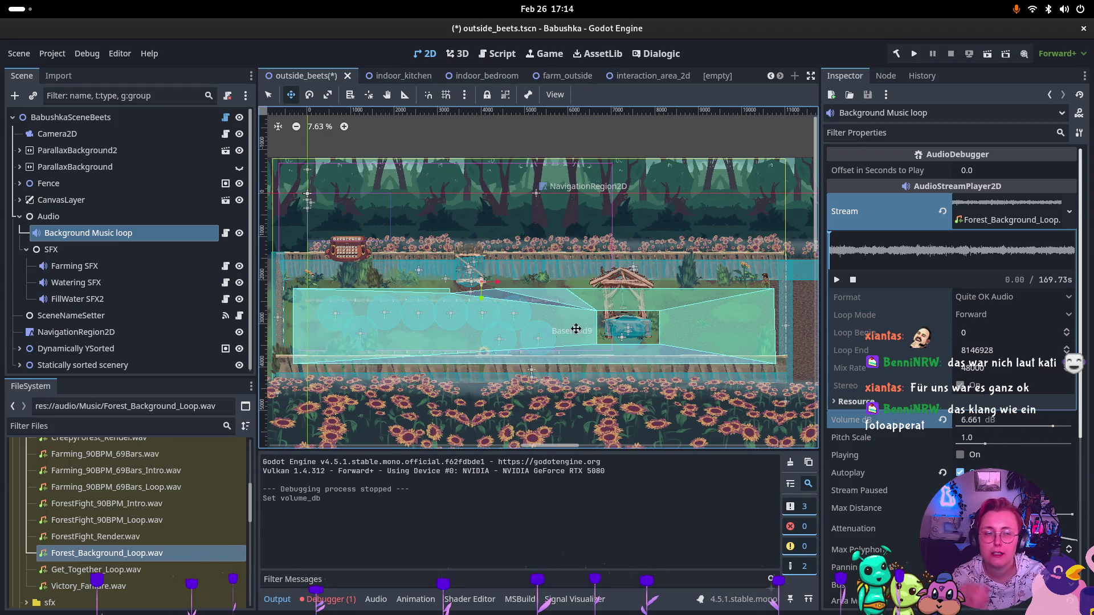
{"action": "mouse_move", "coordinate": [570, 76]}
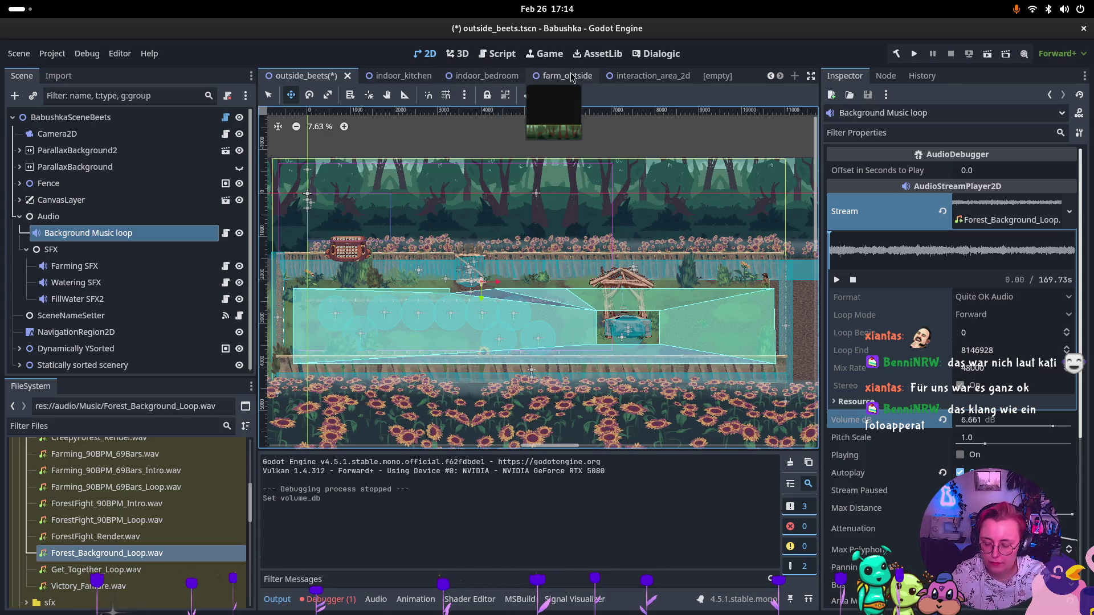
{"action": "key", "text": "ctrl+s"}
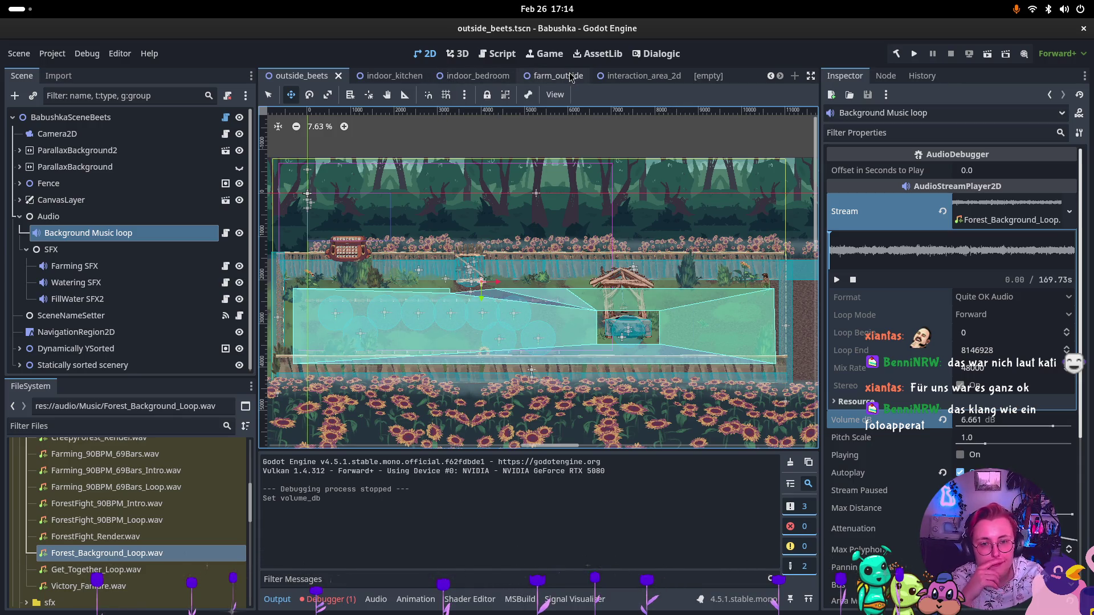
Test-play farm_outside, walking the grandma into the next area past the well, then stop it
{"action": "left_click", "coordinate": [572, 78]}
{"action": "left_click", "coordinate": [985, 54]}
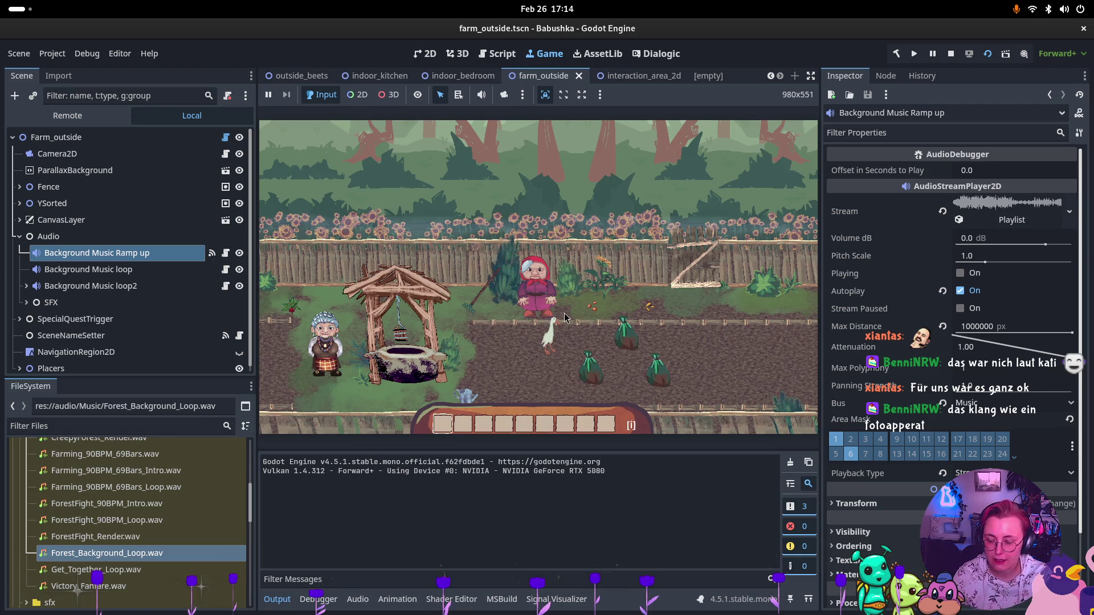
{"action": "key", "text": "Right"}
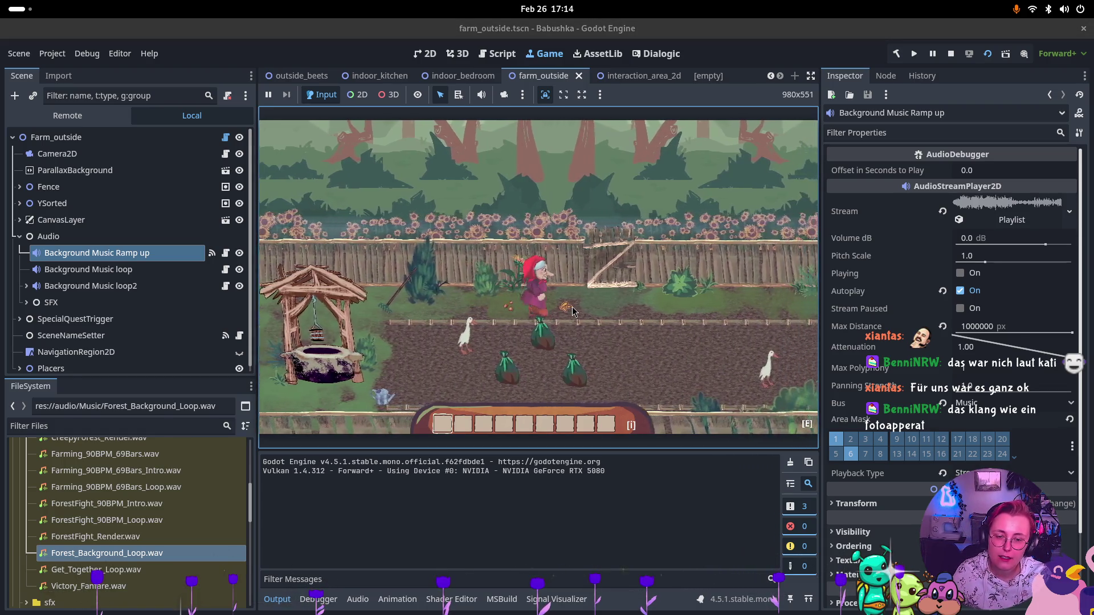
{"action": "key", "text": "e"}
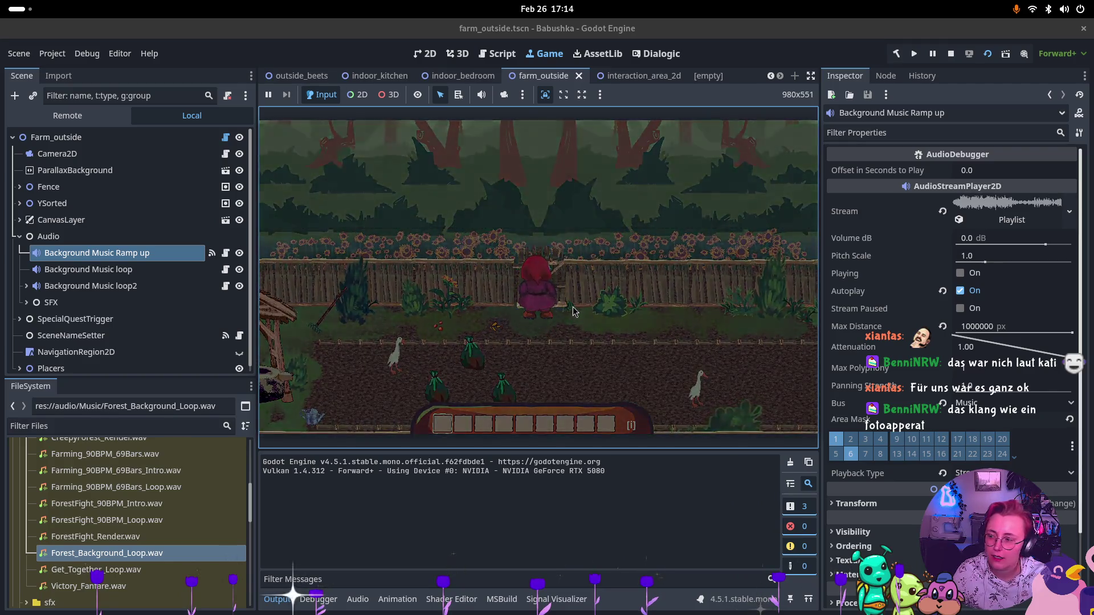
{"action": "key", "text": "Right"}
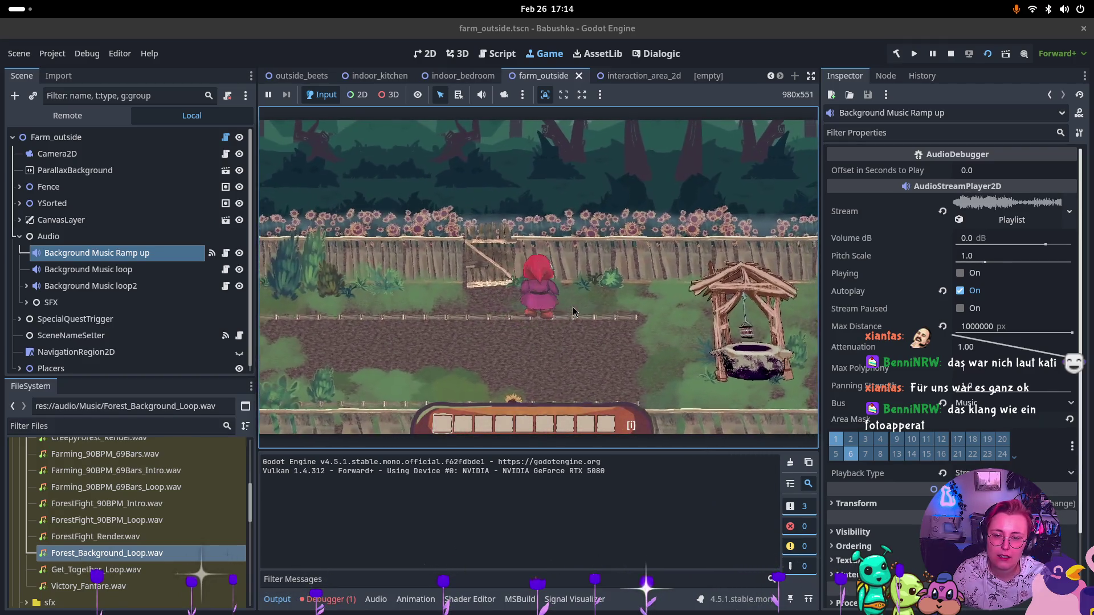
{"action": "key", "text": "Down"}
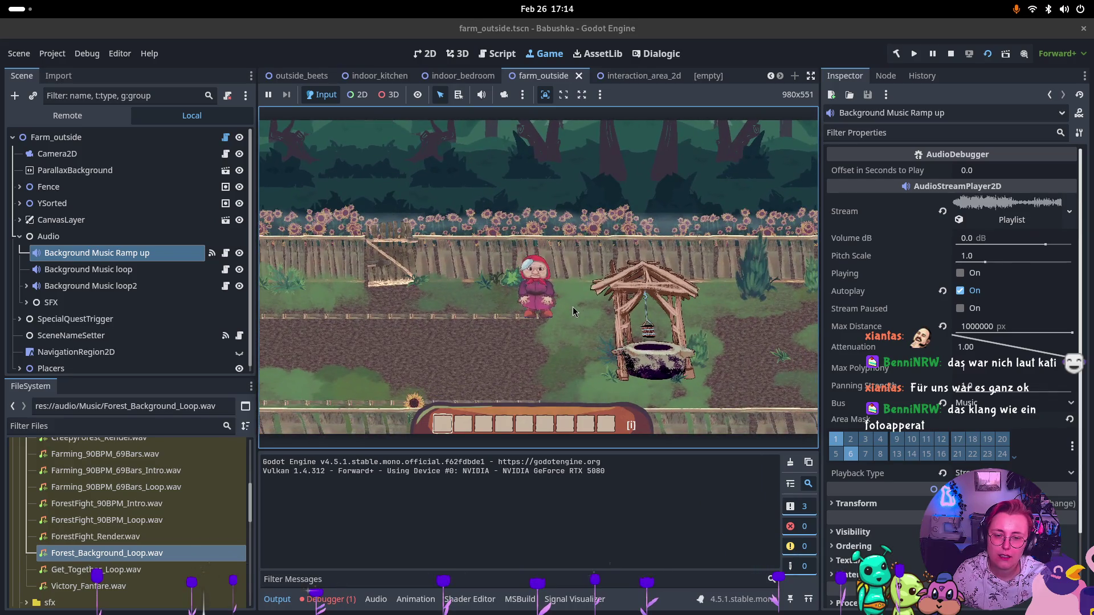
{"action": "left_click", "coordinate": [951, 55]}
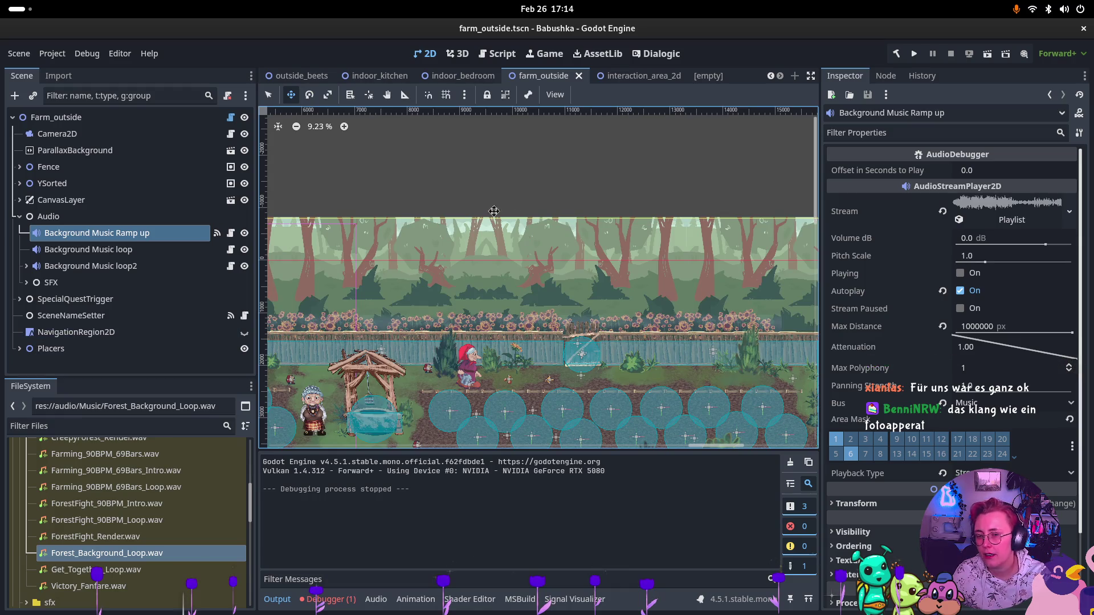
{"action": "key", "text": "super"}
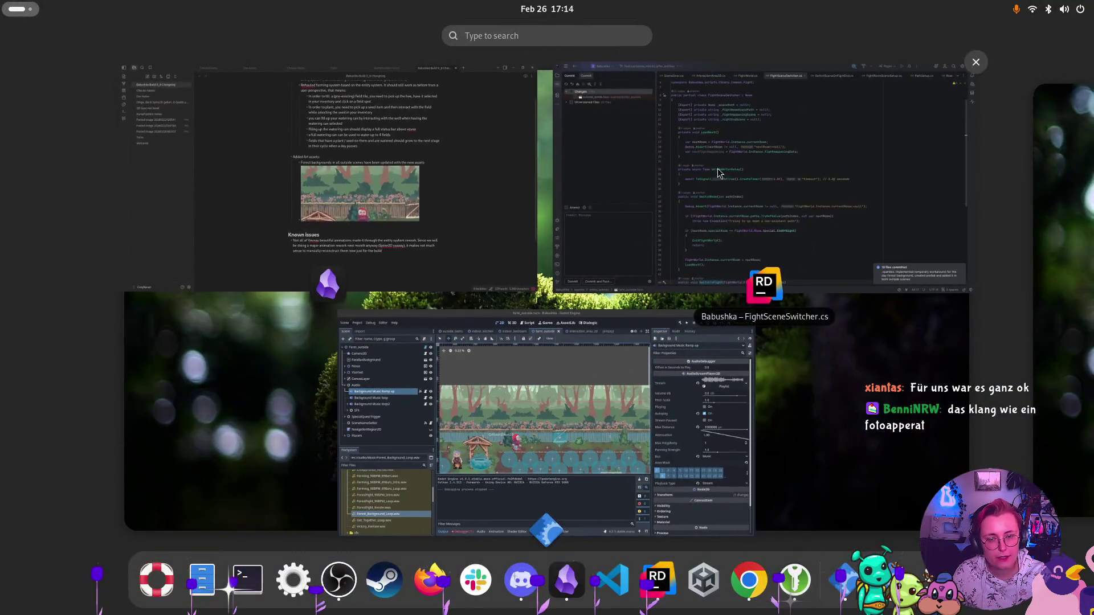
Paste the forest screenshot into the Obsidian changelog note
{"action": "left_click", "coordinate": [342, 188]}
{"action": "key", "text": "ctrl+v"}
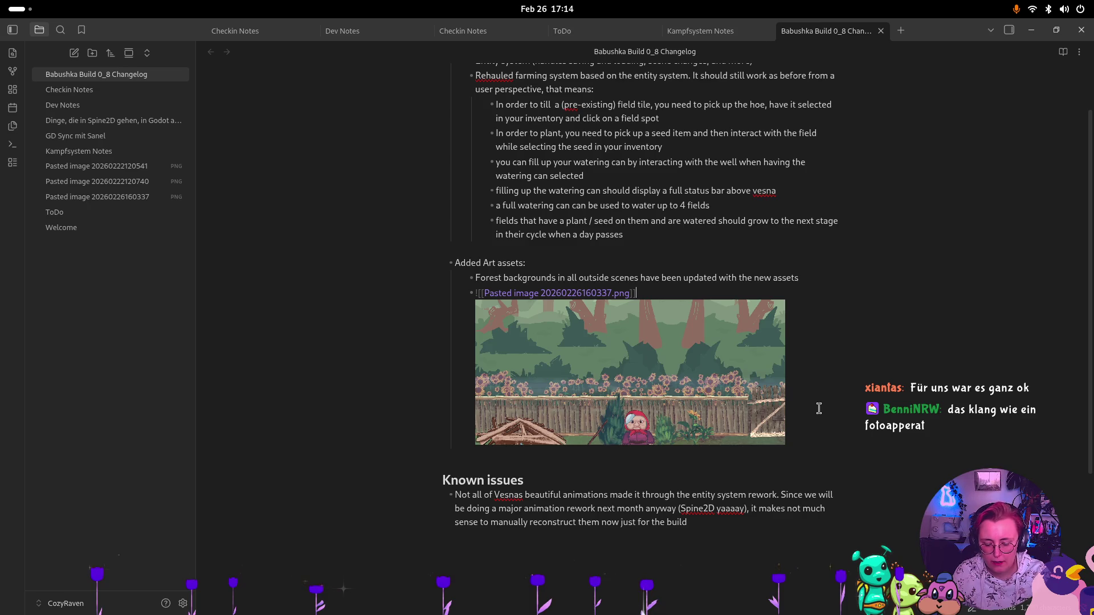
{"action": "scroll", "coordinate": [819, 409], "scroll_direction": "down", "scroll_amount": 4}
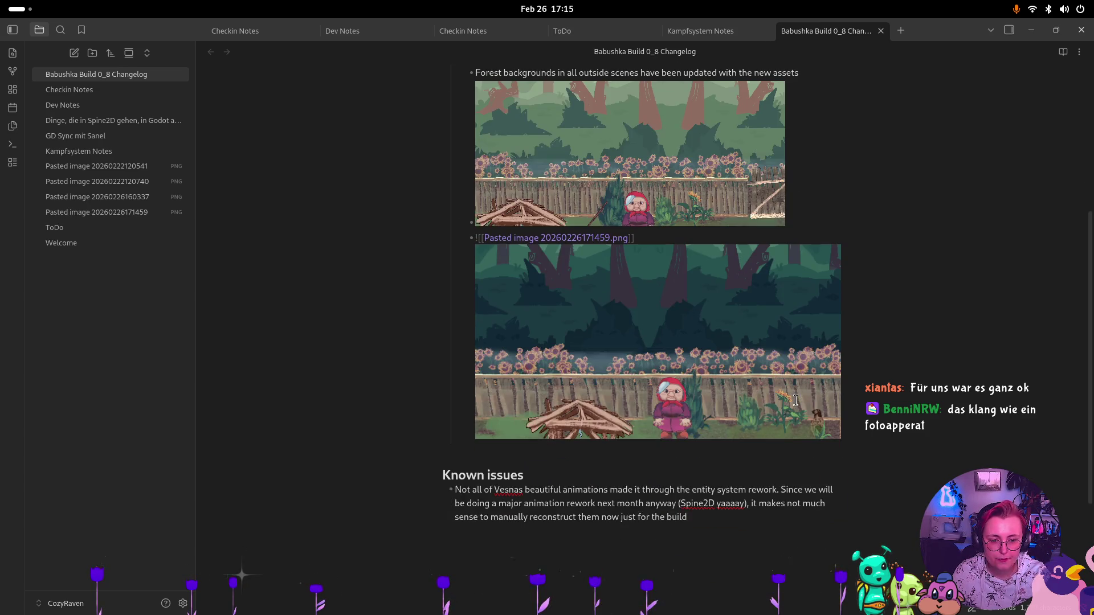
{"action": "scroll", "coordinate": [818, 342], "scroll_direction": "up", "scroll_amount": 1}
{"action": "scroll", "coordinate": [812, 279], "scroll_direction": "up", "scroll_amount": 3}
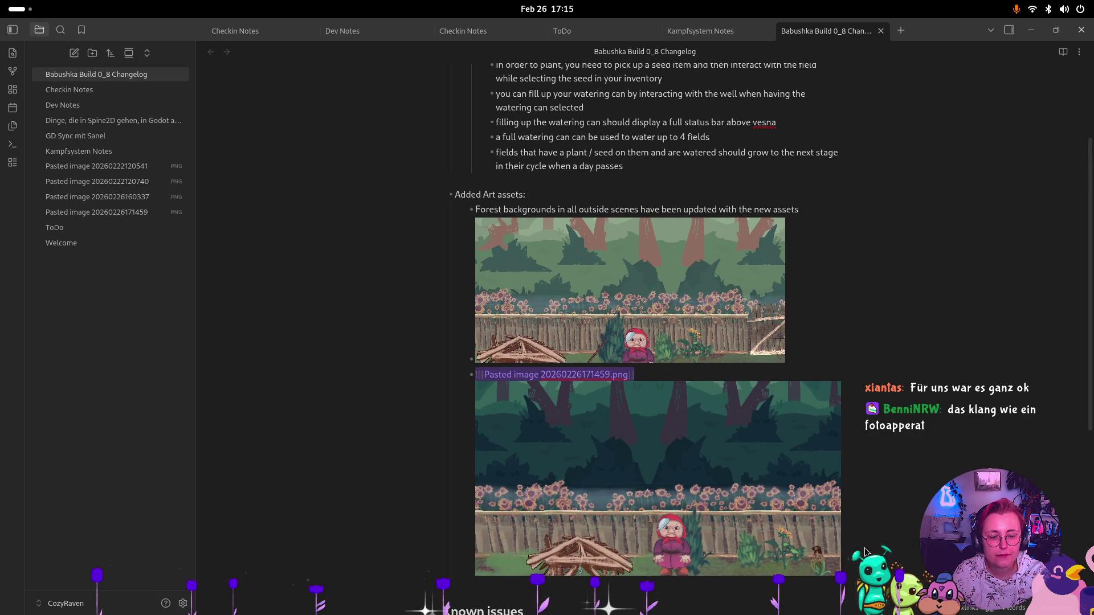
{"action": "left_click", "coordinate": [787, 187]}
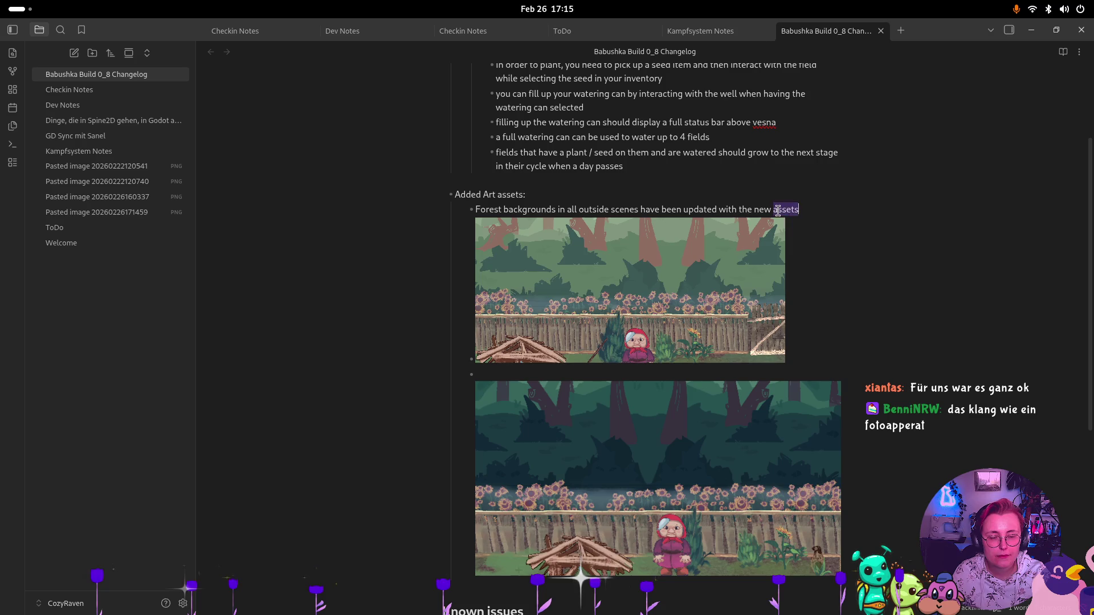
Replace 'the new assets' with 'a temporary solution ('
{"action": "left_click_drag", "start_coordinate": [740, 209], "coordinate": [442, 209]}
{"action": "left_click_drag", "start_coordinate": [823, 208], "coordinate": [739, 209]}
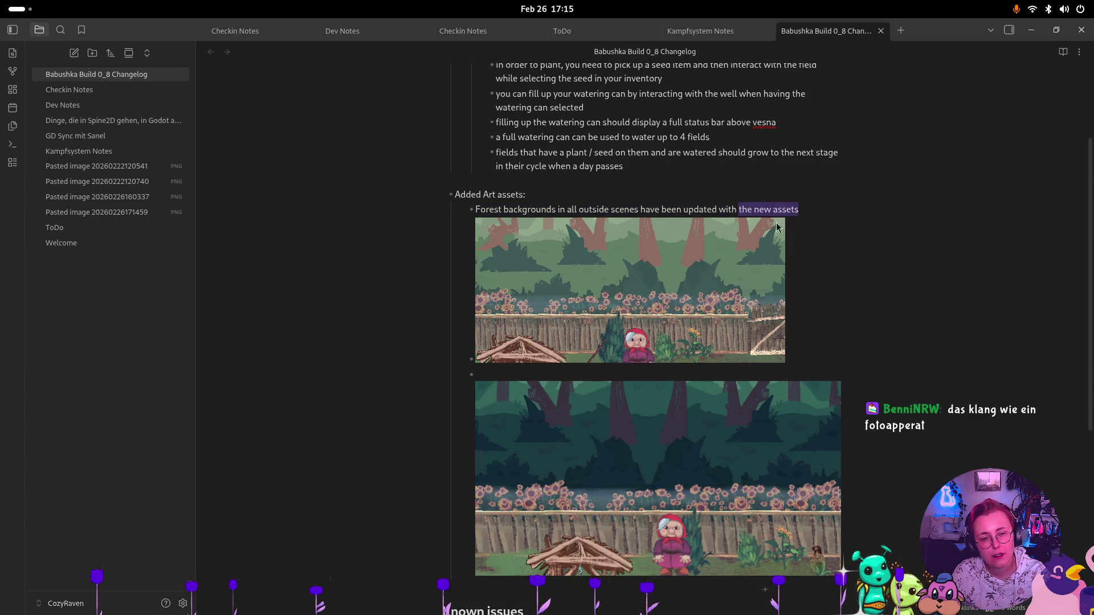
{"action": "type", "text": "a temporary solution ("}
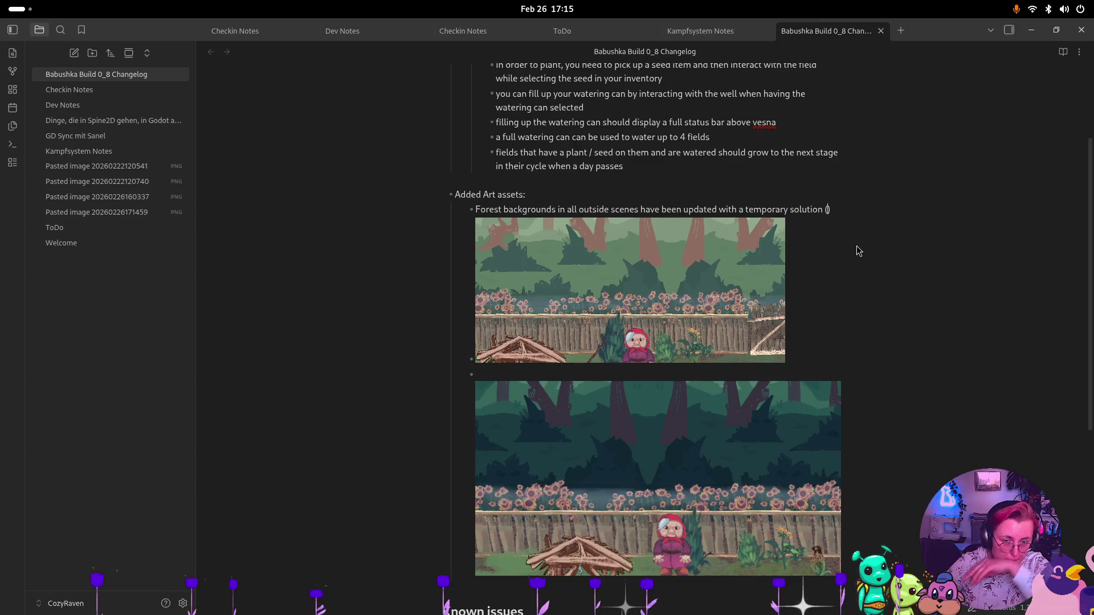
End the sentence with ':' and add a sub-bullet crediting farm_outside's original background to its designer
{"action": "key", "text": "BackSpace"}
{"action": "key", "text": "BackSpace"}
{"action": "type", "text": ":"}
{"action": "key", "text": "Return"}
{"action": "key", "text": "Tab"}
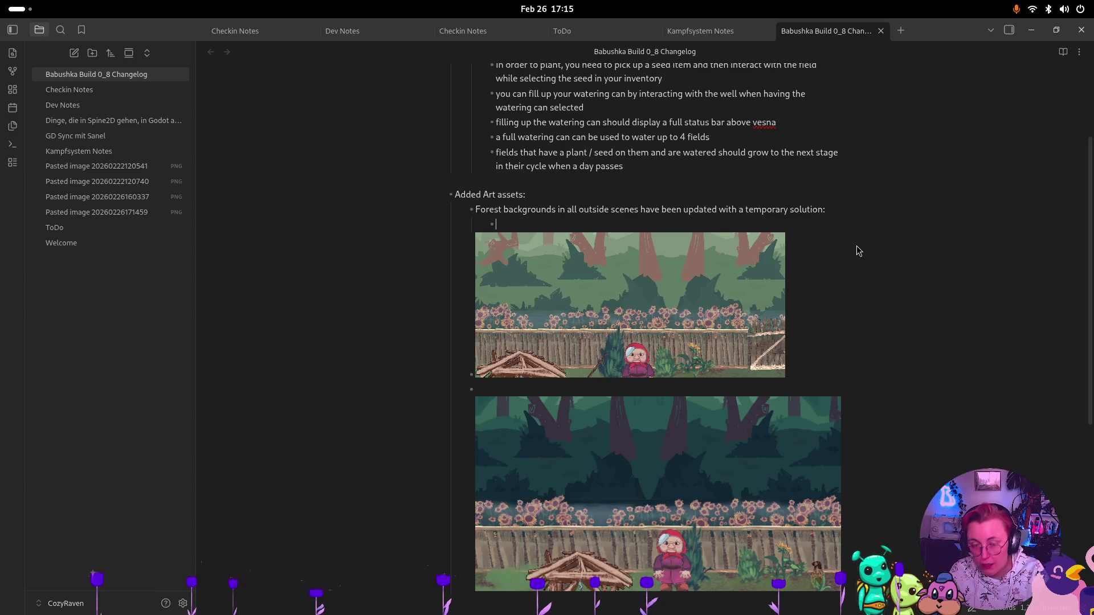
{"action": "type", "text": "farm"}
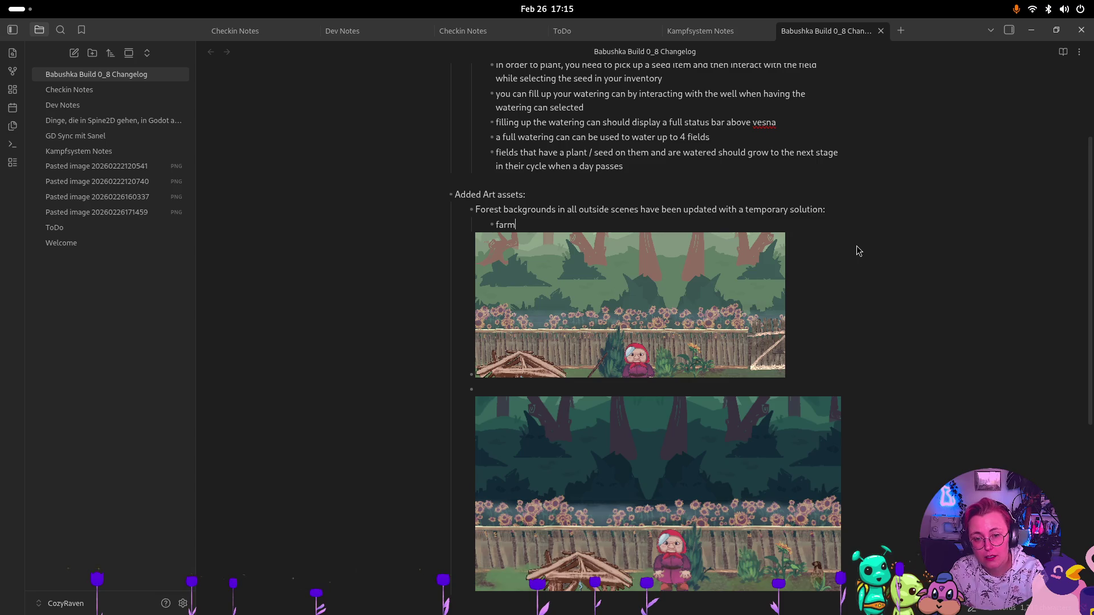
{"action": "type", "text": "_outside"}
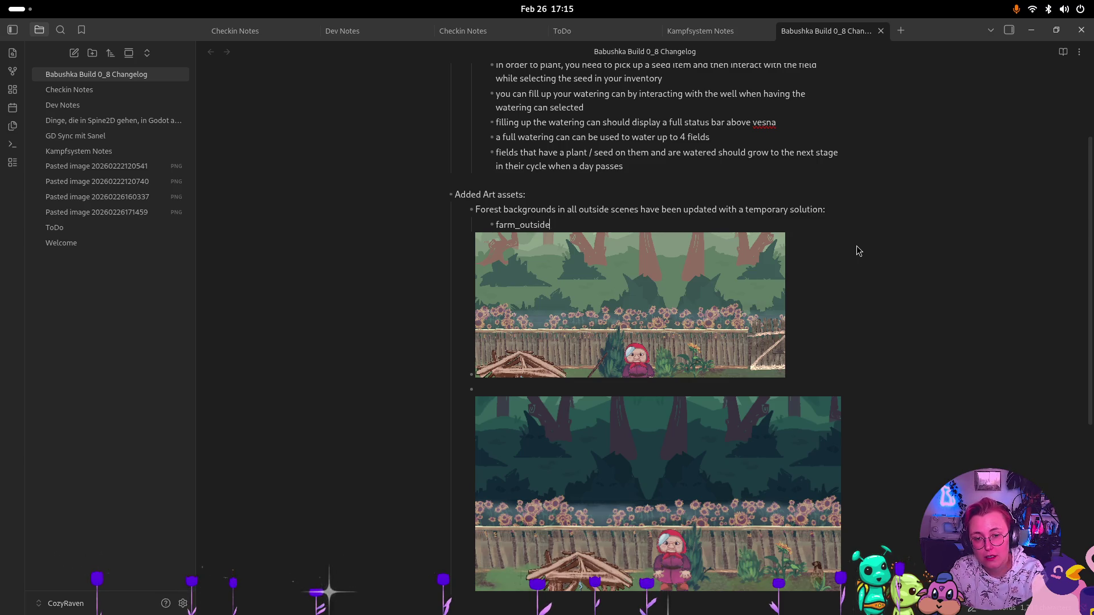
{"action": "type", "text": " (first scene"}
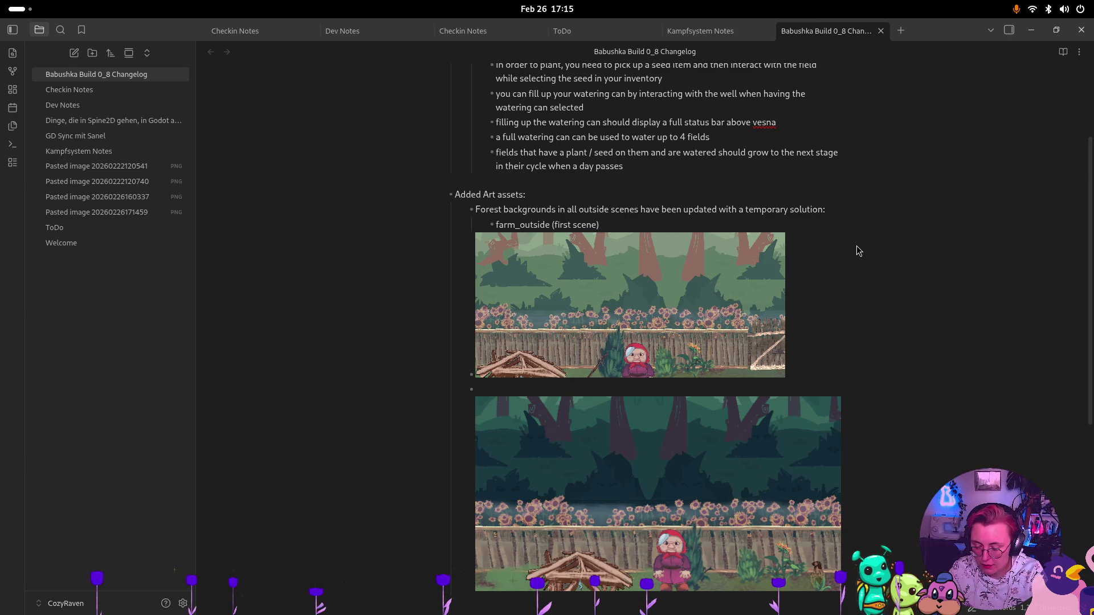
{"action": "type", "text": "eatures"}
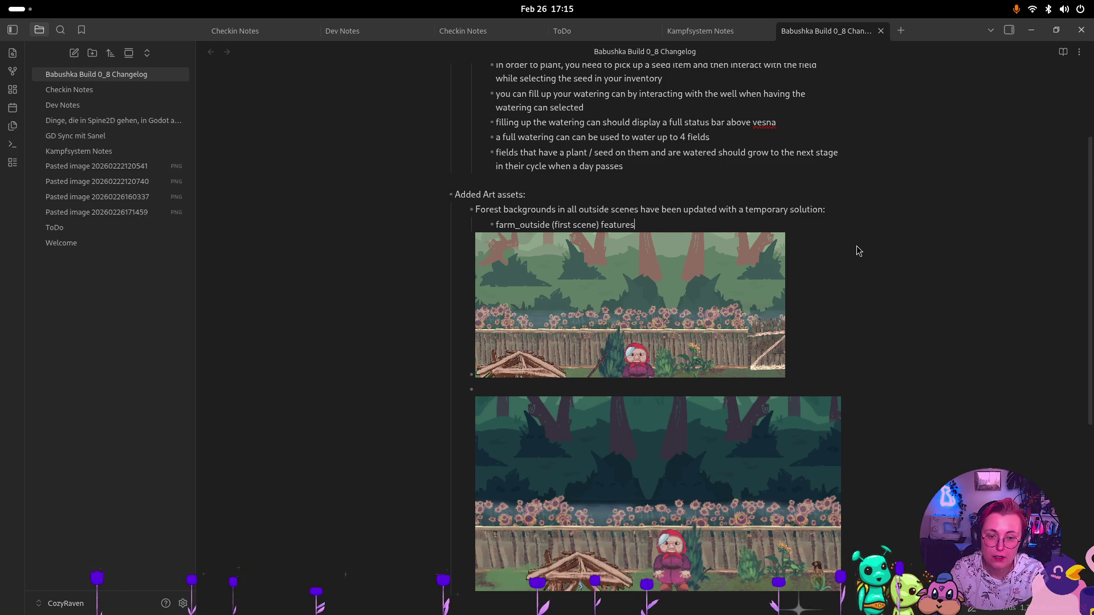
{"action": "type", "text": " the"}
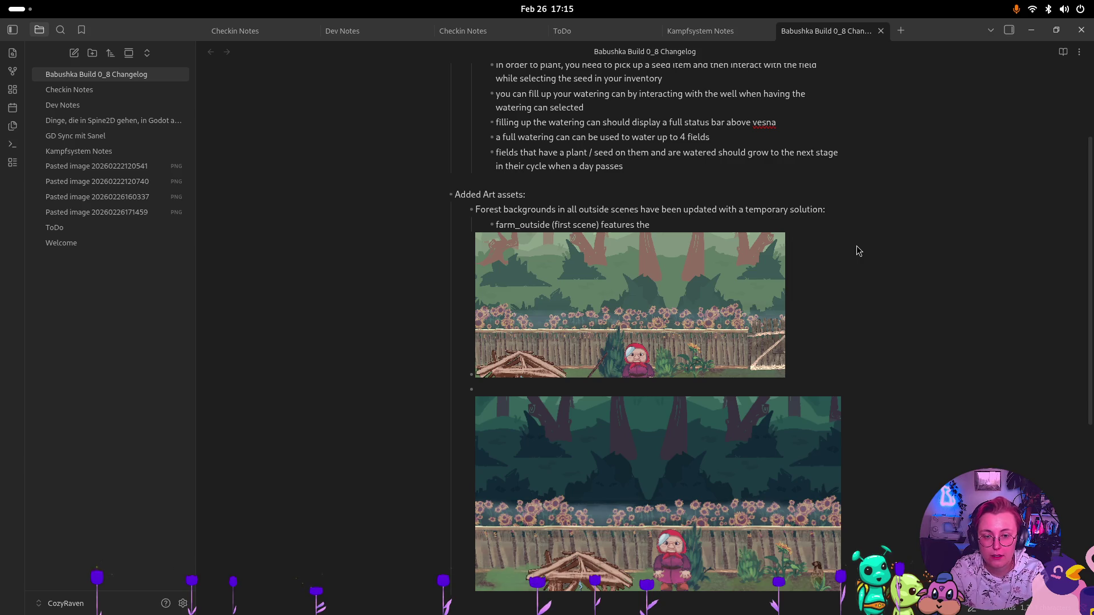
{"action": "type", "text": " original "}
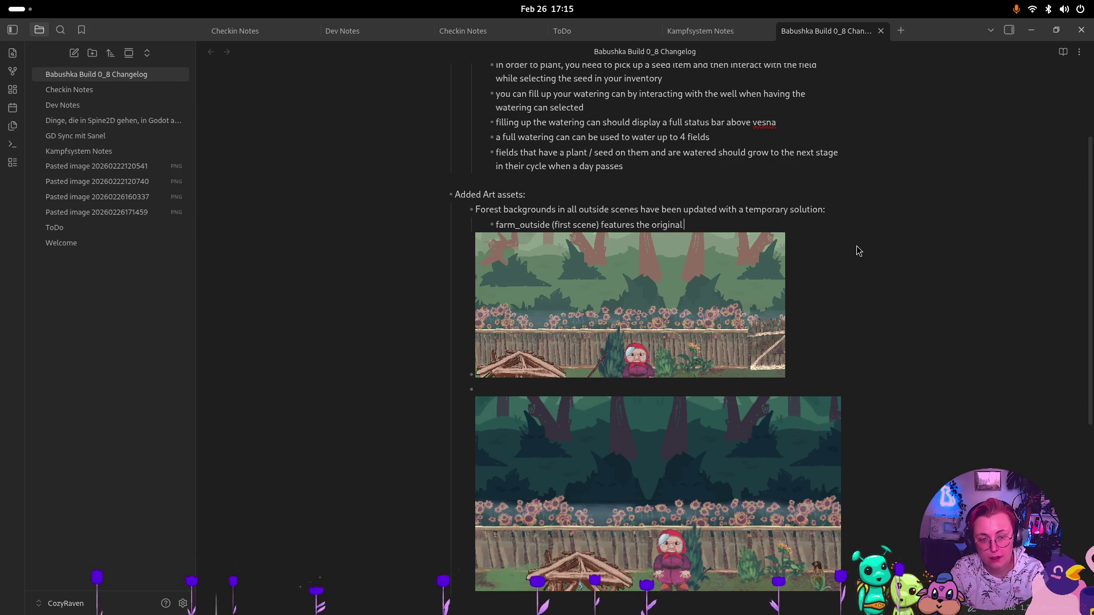
{"action": "type", "text": "background as "}
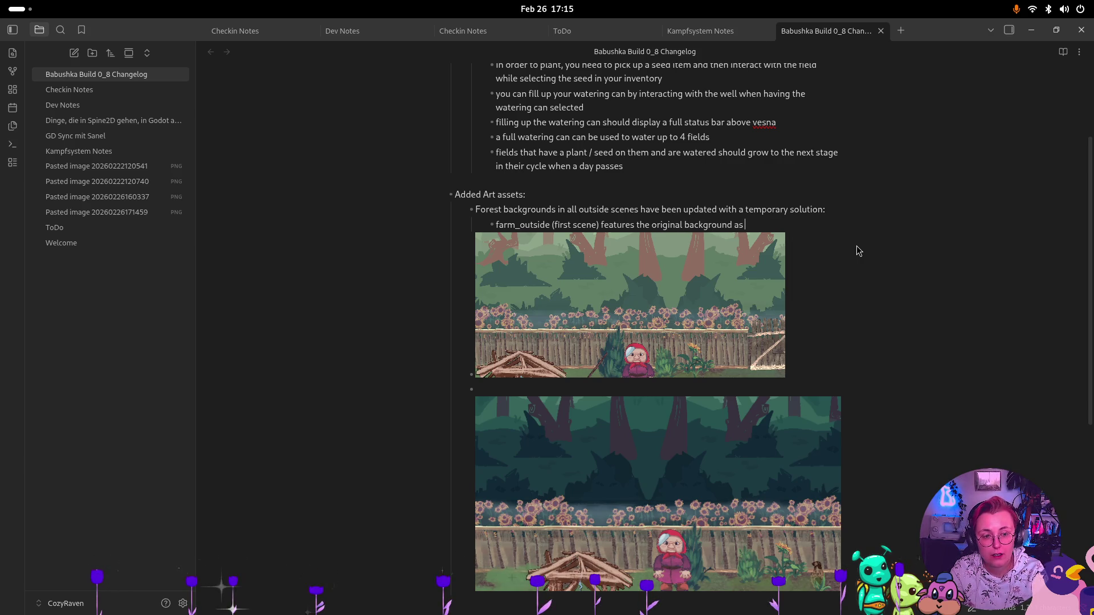
{"action": "type", "text": "designed by "}
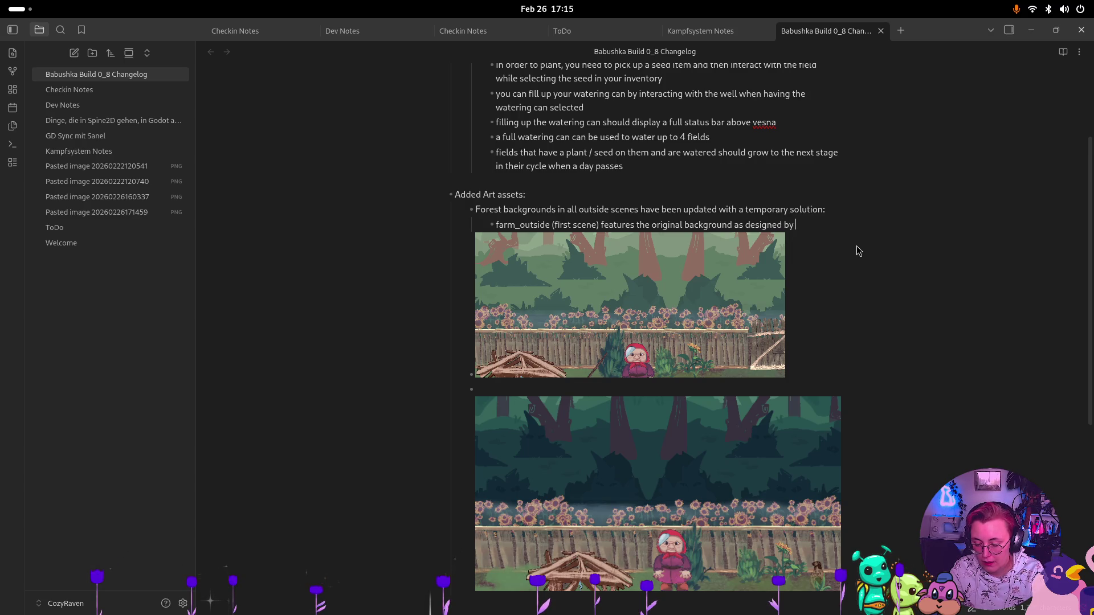
{"action": "type", "text": "Jelena"}
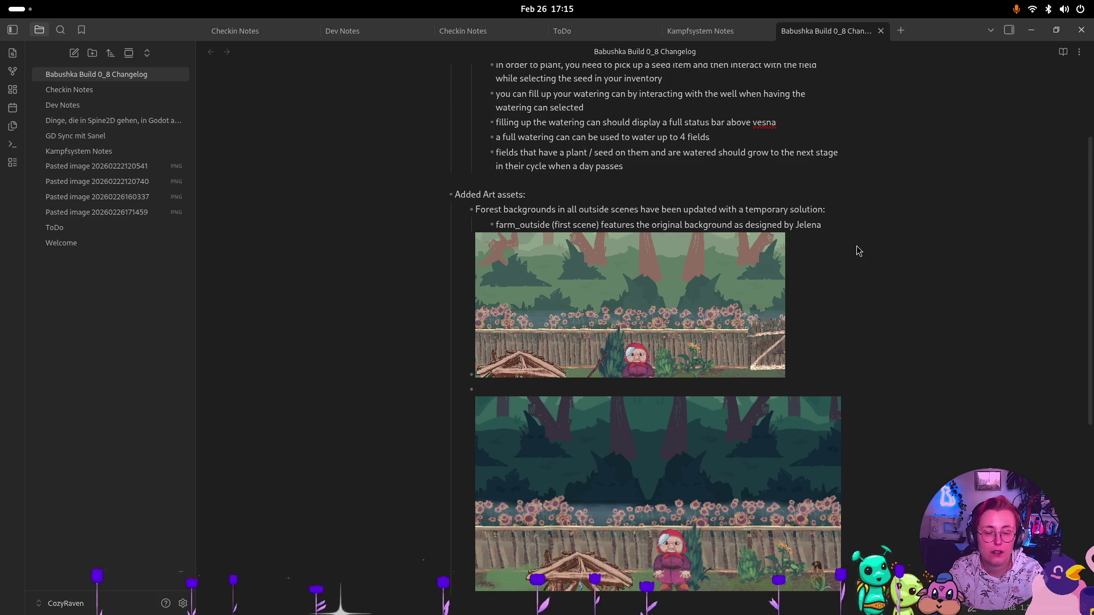
Add empty bullets after the second screenshot embed
{"action": "left_click", "coordinate": [678, 391]}
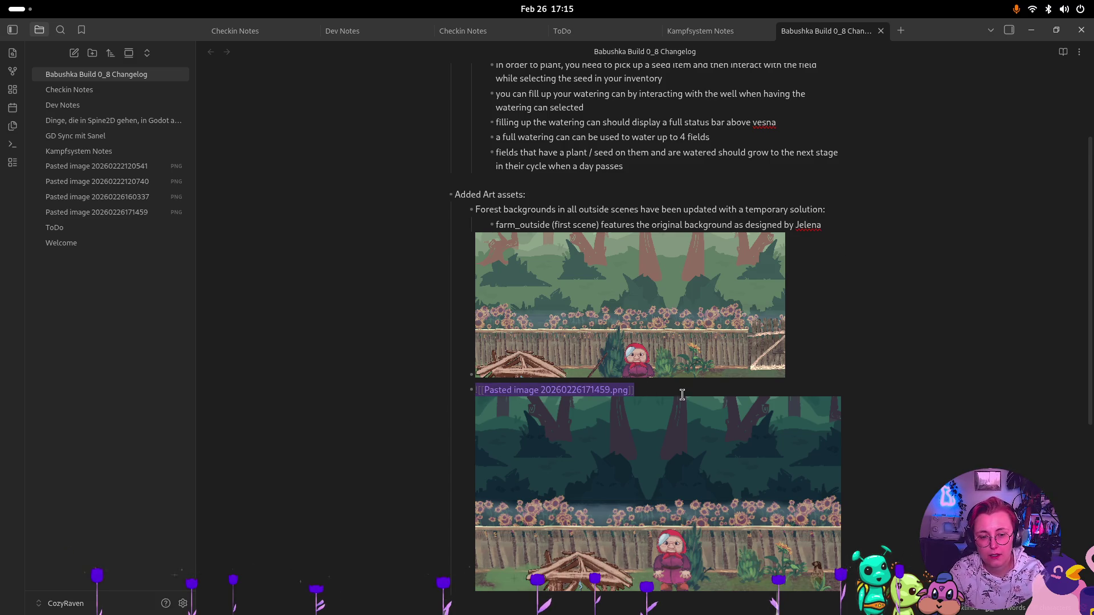
{"action": "key", "text": "Return"}
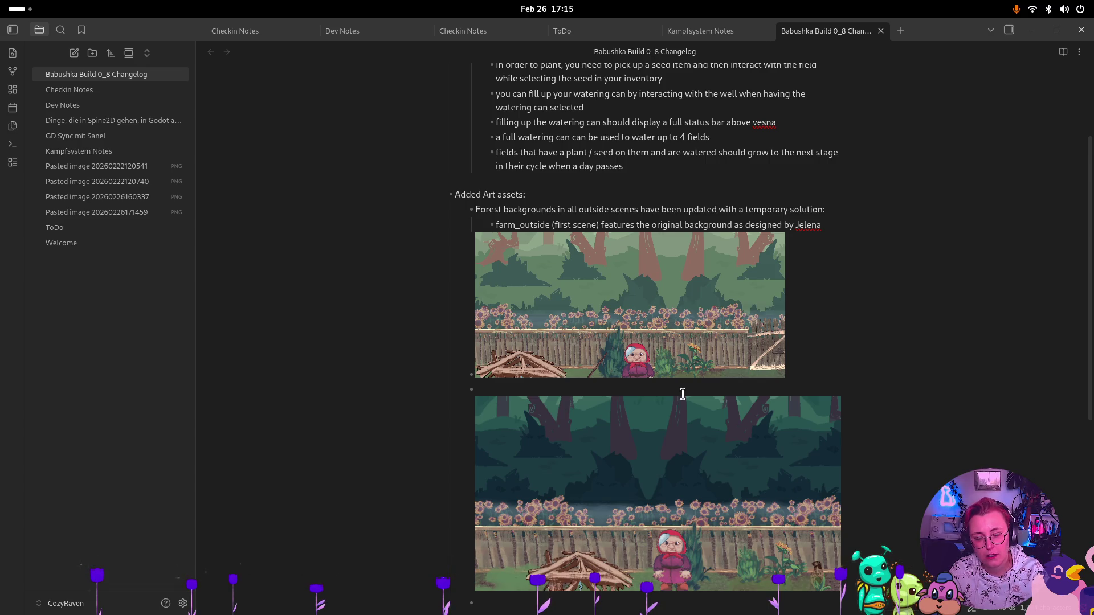
{"action": "left_click", "coordinate": [482, 390]}
{"action": "key", "text": "Return"}
{"action": "type", "text": "The beetroot"}
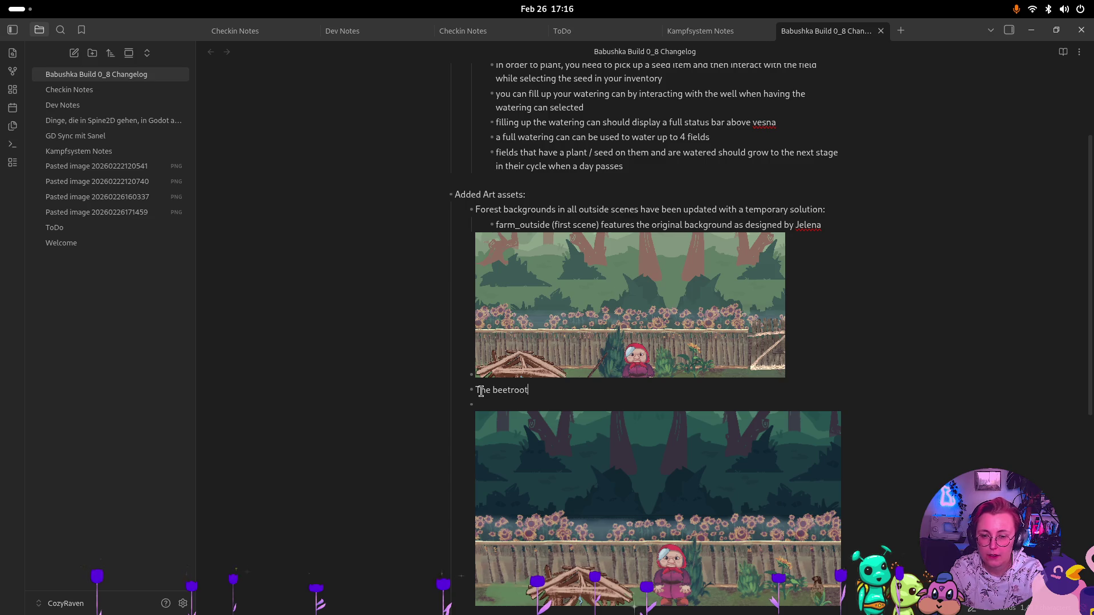
Explain the beetroot garden feature temporarily uses the dark background for testing
{"action": "type", "text": "garden "}
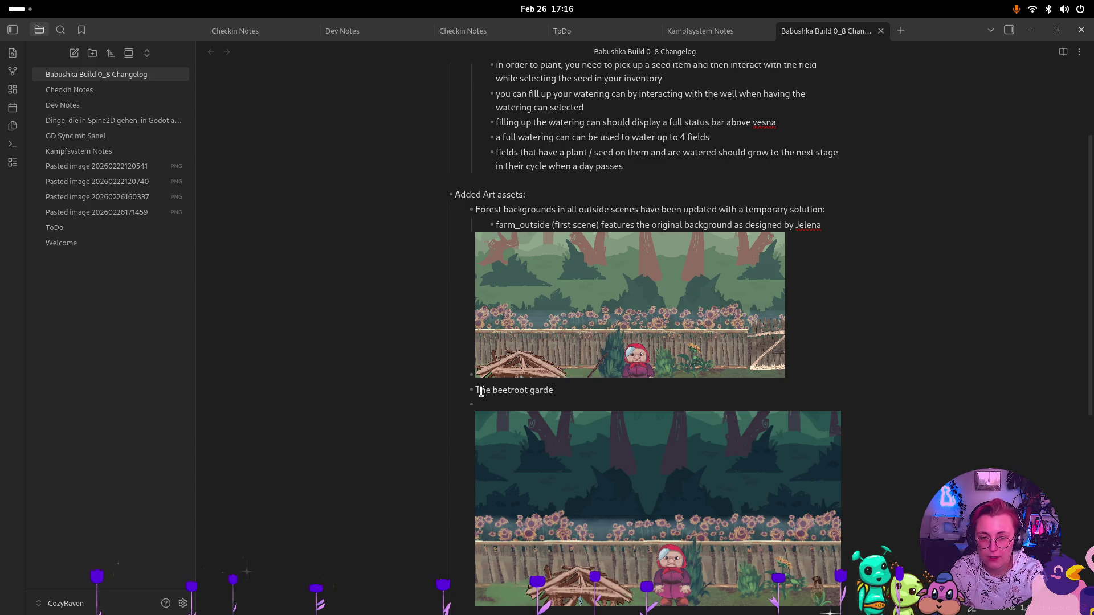
{"action": "type", "text": "fe"}
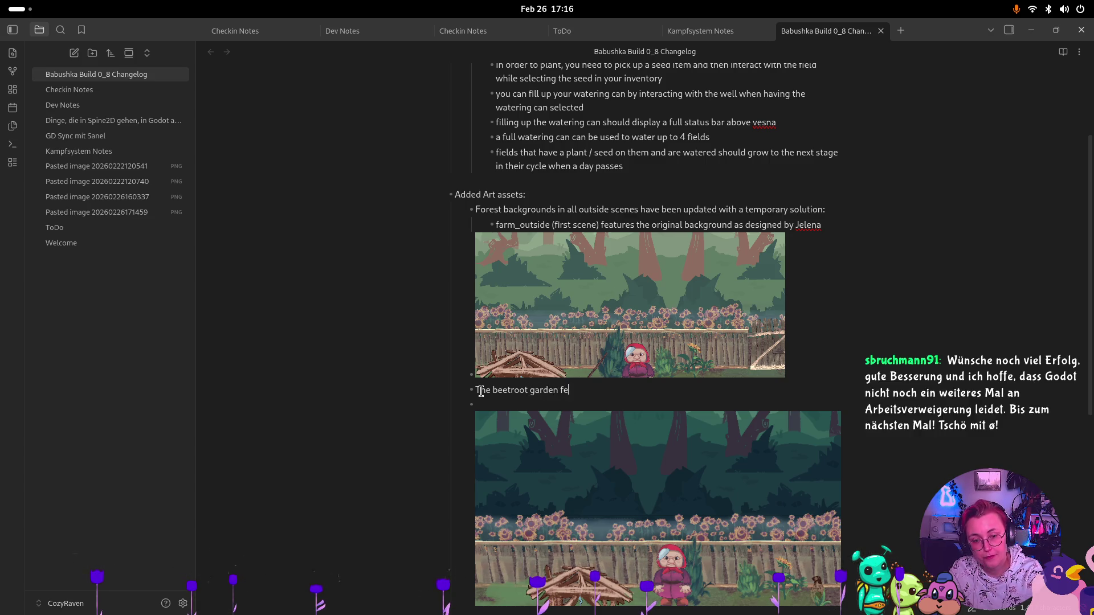
{"action": "type", "text": "atures the"}
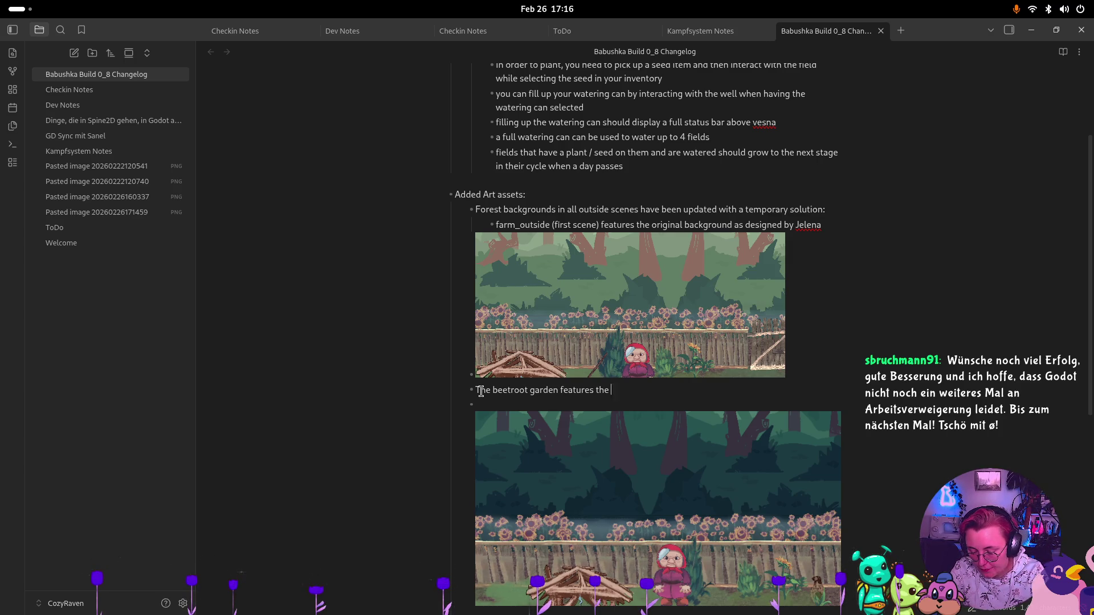
{"action": "type", "text": "dark "}
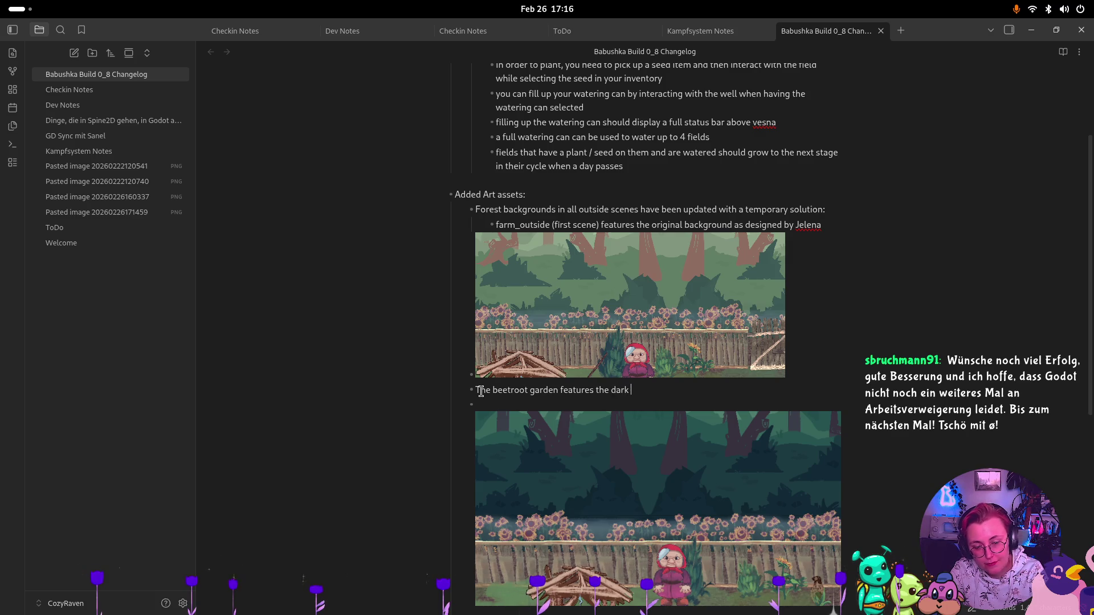
{"action": "type", "text": "forest bac"}
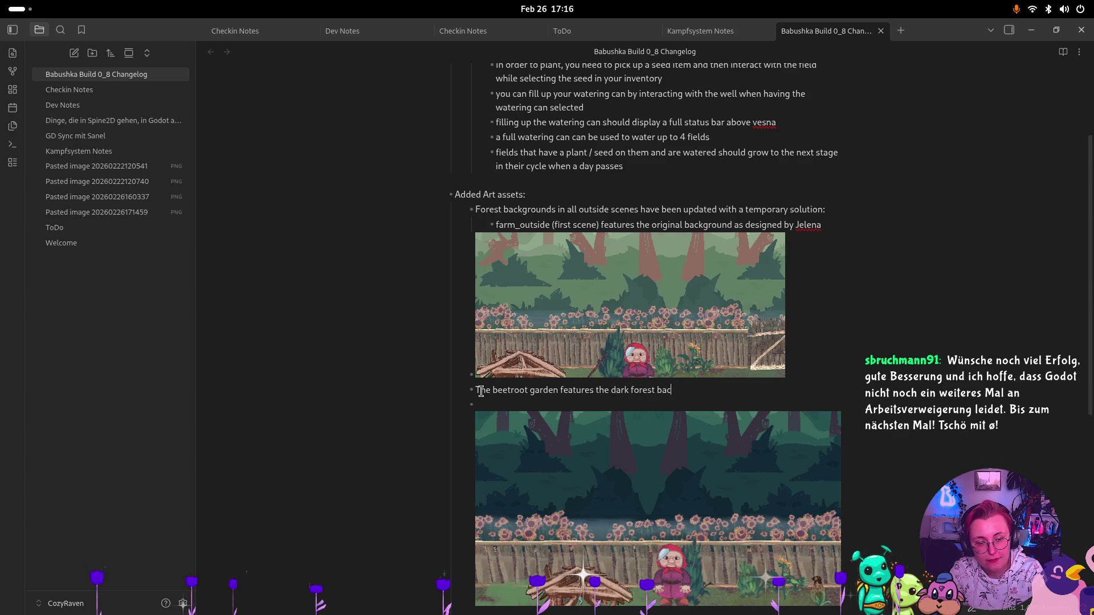
{"action": "type", "text": "krgo(temo"}
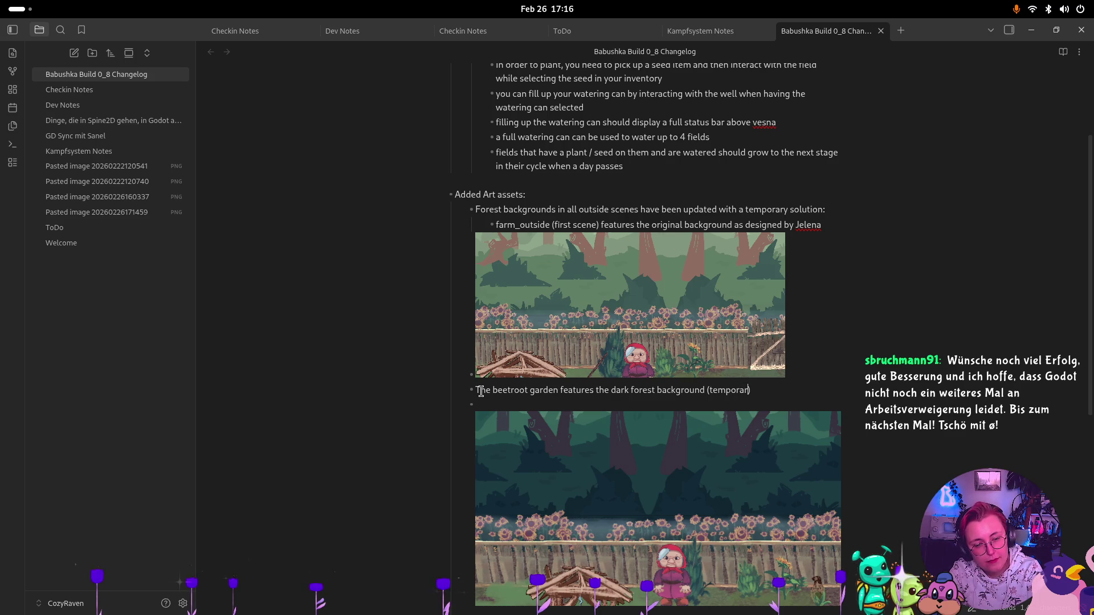
{"action": "key", "text": "BackSpace"}
{"action": "key", "text": "BackSpace"}
{"action": "type", "text": "rily, o"}
{"action": "key", "text": "BackSpace"}
{"action": "type", "text": "to"}
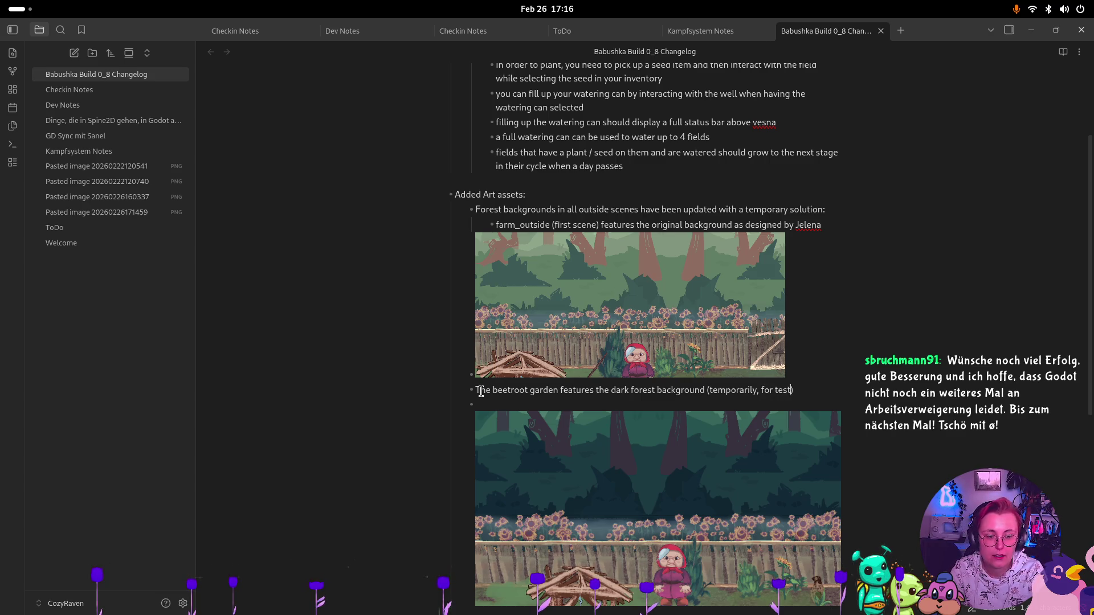
{"action": "type", "text": "since we don"}
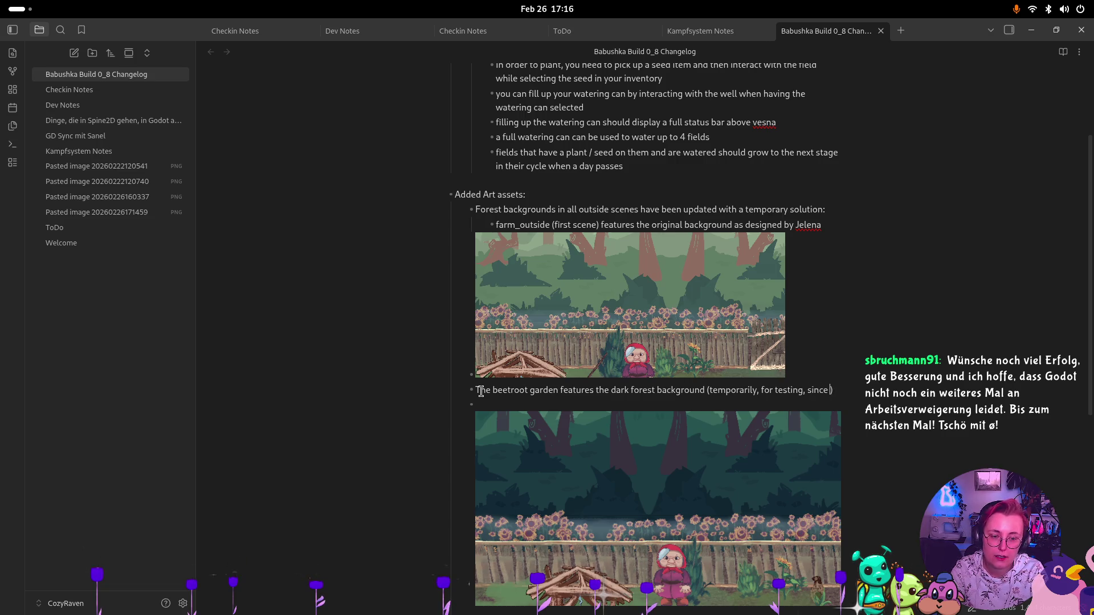
{"action": "type", "text": "'t a"}
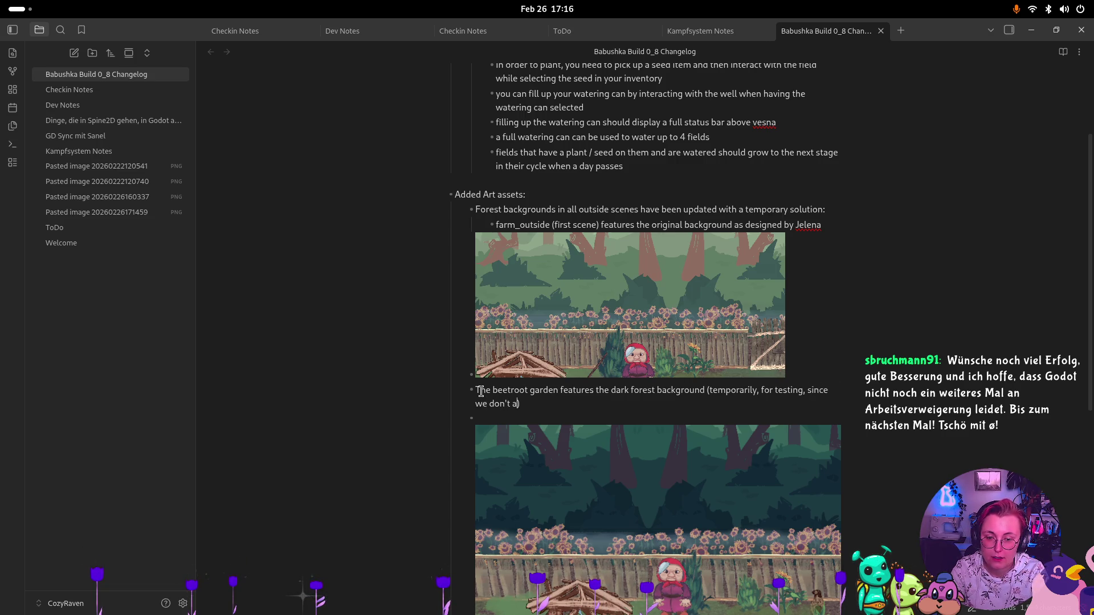
{"action": "type", "text": "the"}
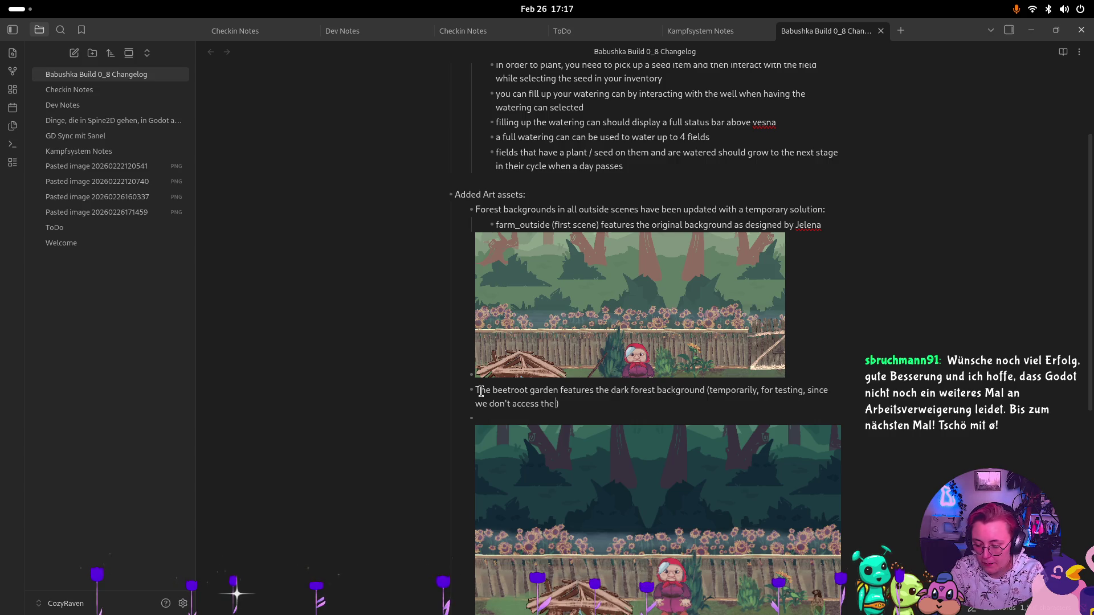
{"action": "type", "text": " scenes in this build"}
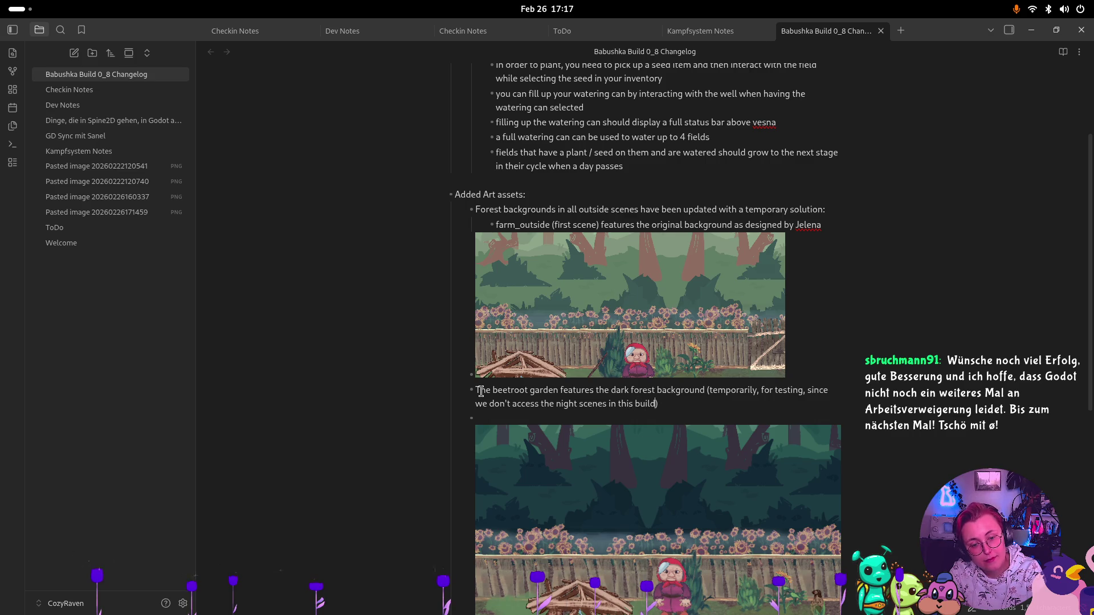
Start a new 'Same' bullet below the beetroot garden line
{"action": "key", "text": "Return"}
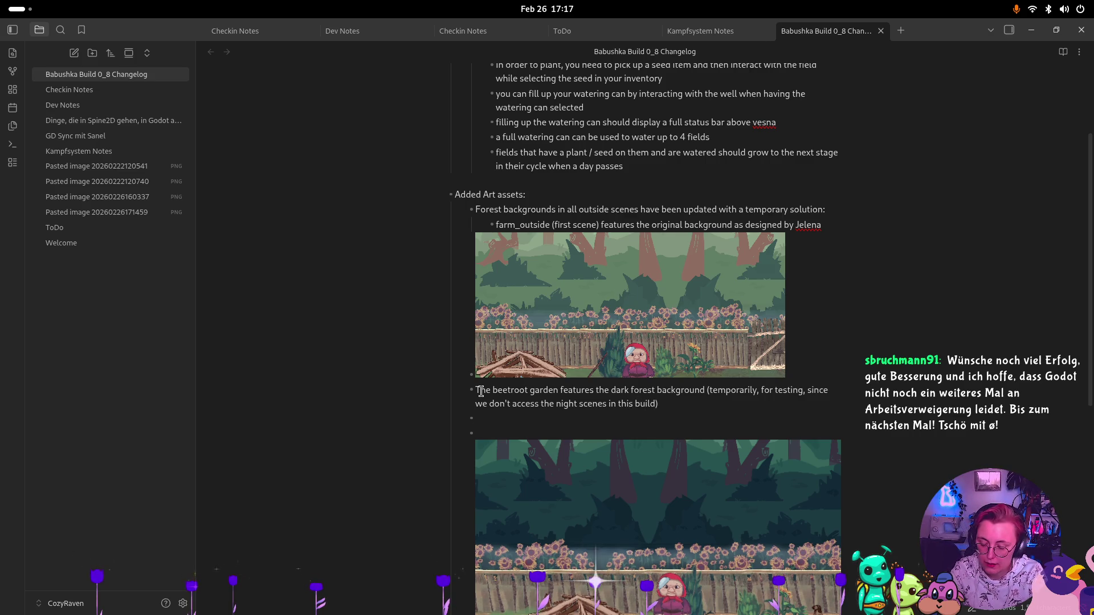
{"action": "type", "text": "Same fo"}
{"action": "key", "text": "BackSpace"}
{"action": "key", "text": "BackSpace"}
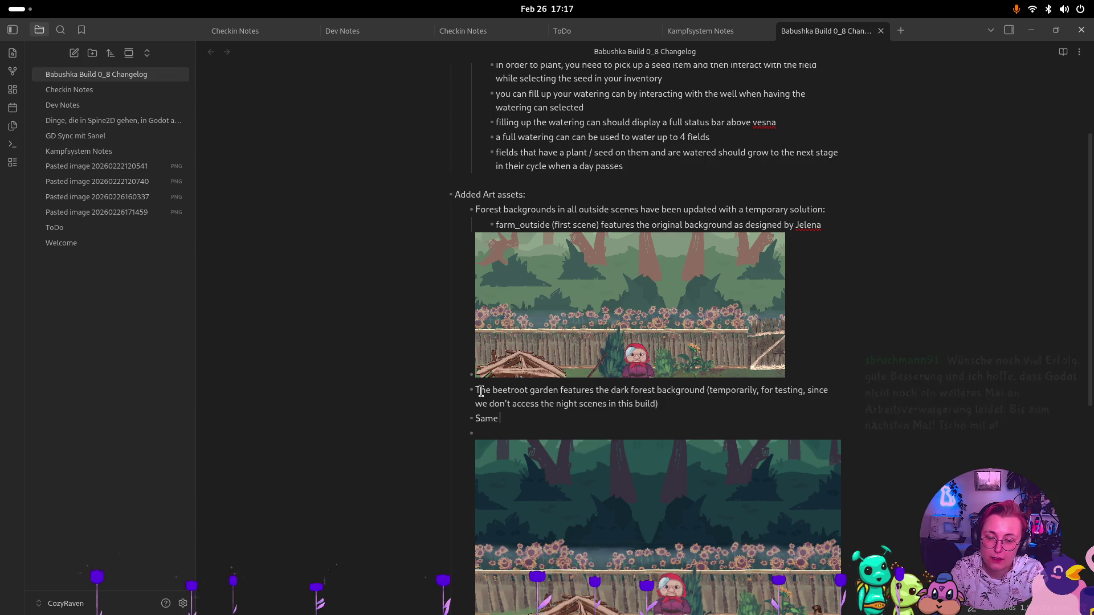
Insert a blank line above 'Added Art assets:', undoing an accidental heading edit
{"action": "left_click", "coordinate": [535, 193]}
{"action": "left_click_drag", "start_coordinate": [534, 193], "coordinate": [419, 197]}
{"action": "type", "text": "###"}
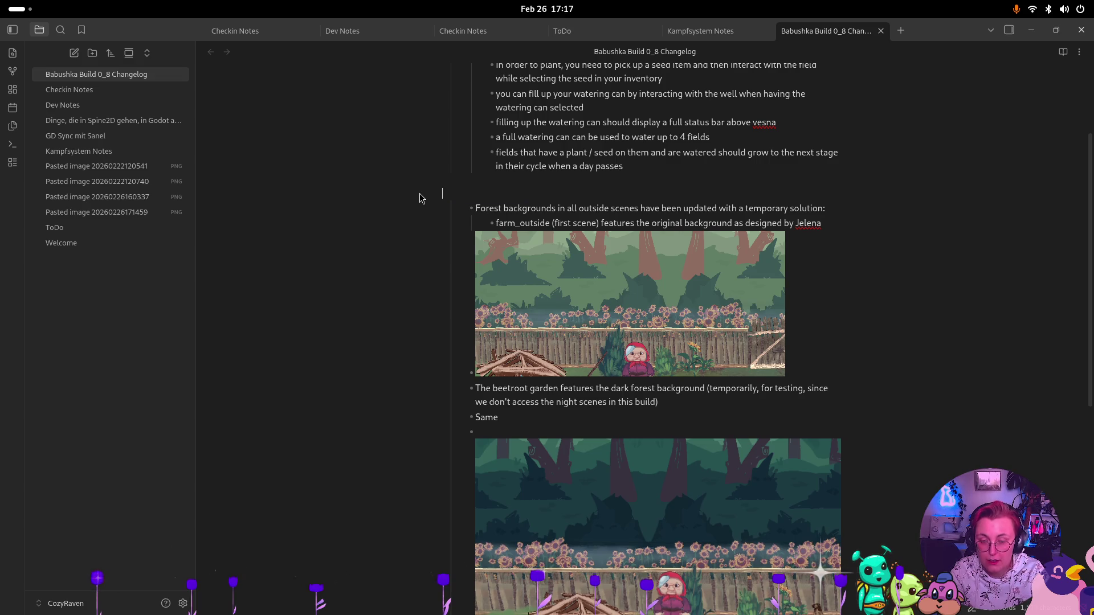
{"action": "key", "text": "ctrl+z"}
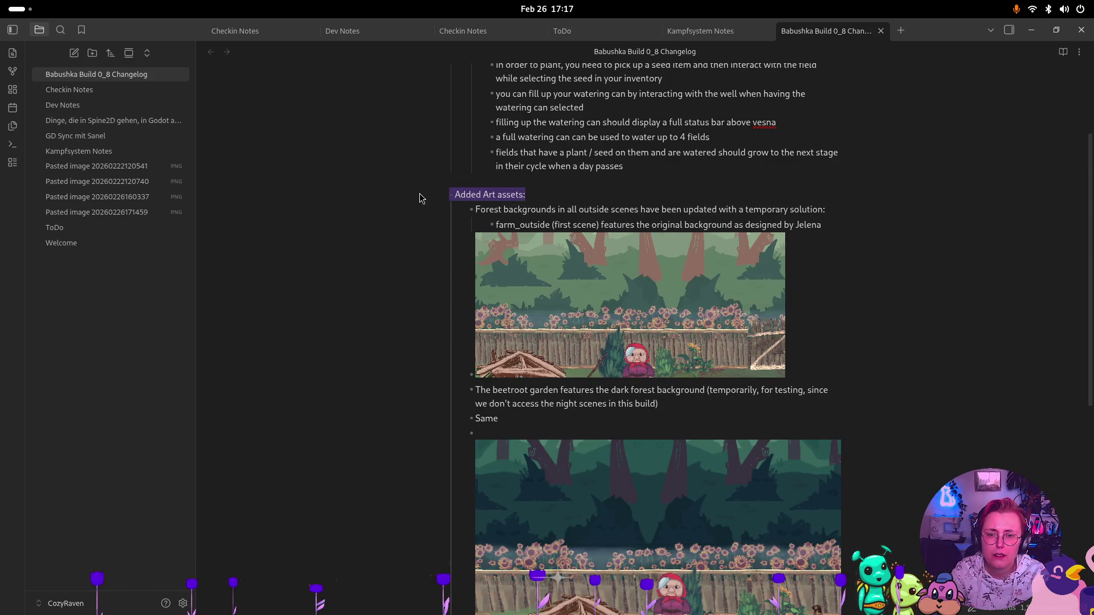
{"action": "left_click", "coordinate": [498, 196]}
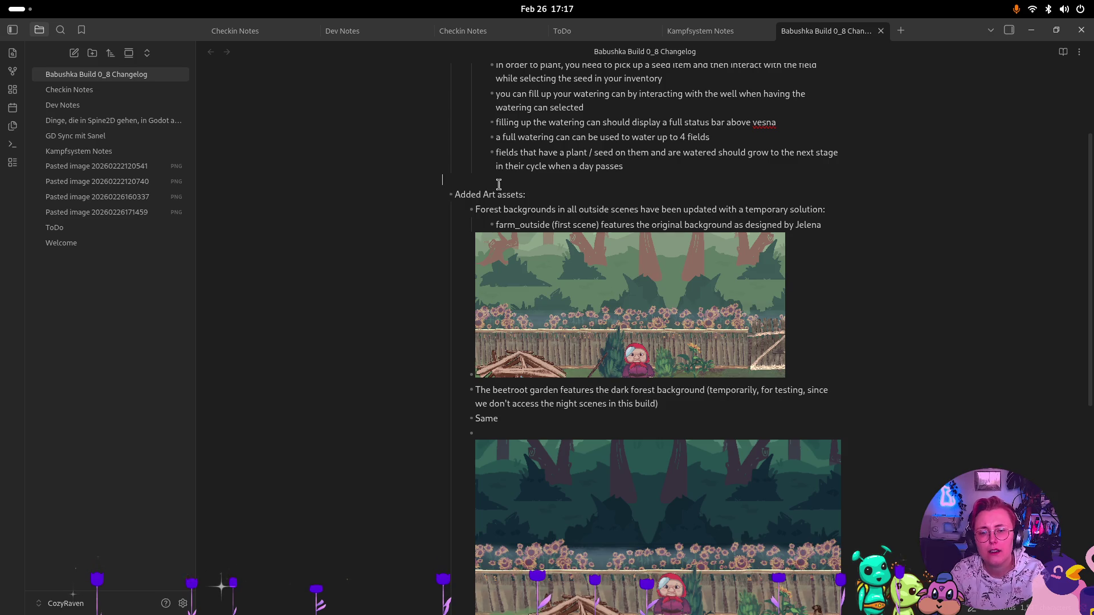
{"action": "key", "text": "Return"}
Add an '### Art' heading above the changelog list
{"action": "type", "text": "###"}
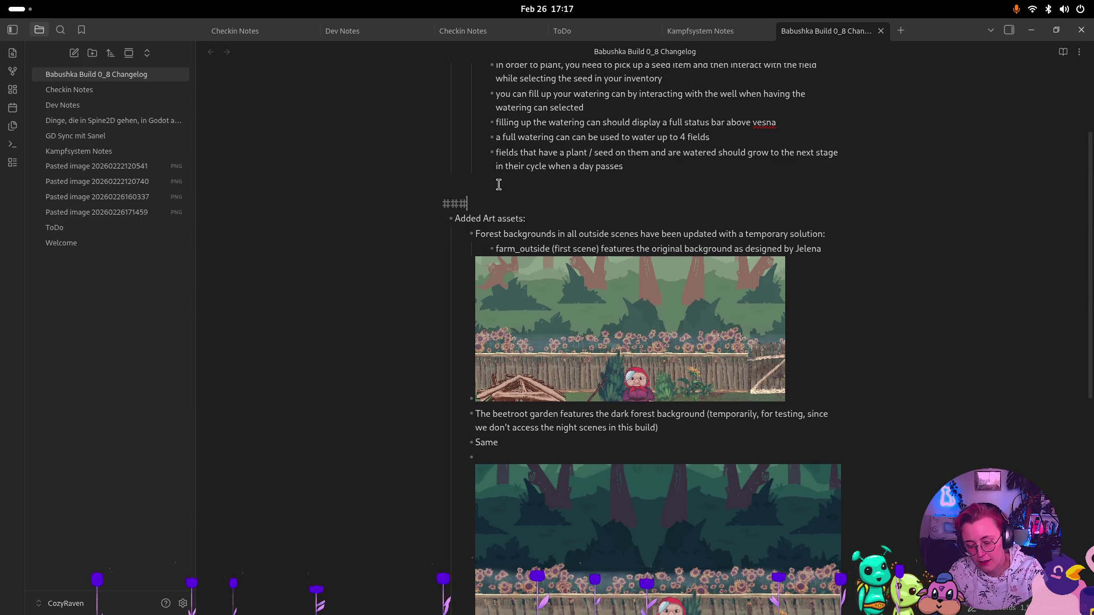
{"action": "type", "text": " Art"}
{"action": "left_click", "coordinate": [490, 218]}
{"action": "left_click", "coordinate": [488, 205]}
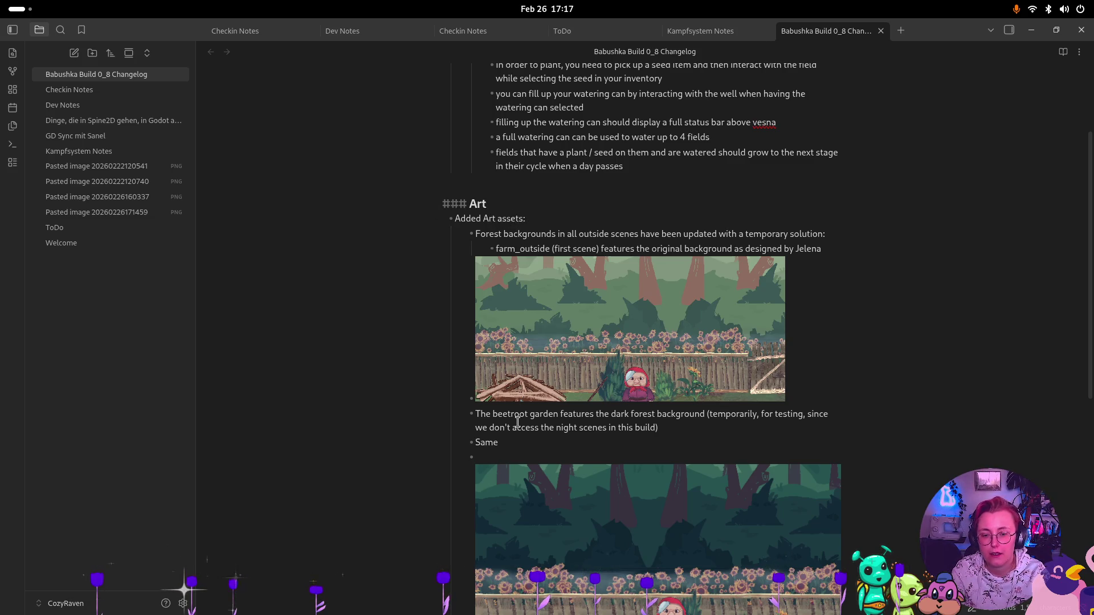
Finish the bullet noting the forest background music was added to the beetroot garden, NOT FINAL
{"action": "left_click", "coordinate": [550, 439]}
{"action": "type", "text": "goes for the"}
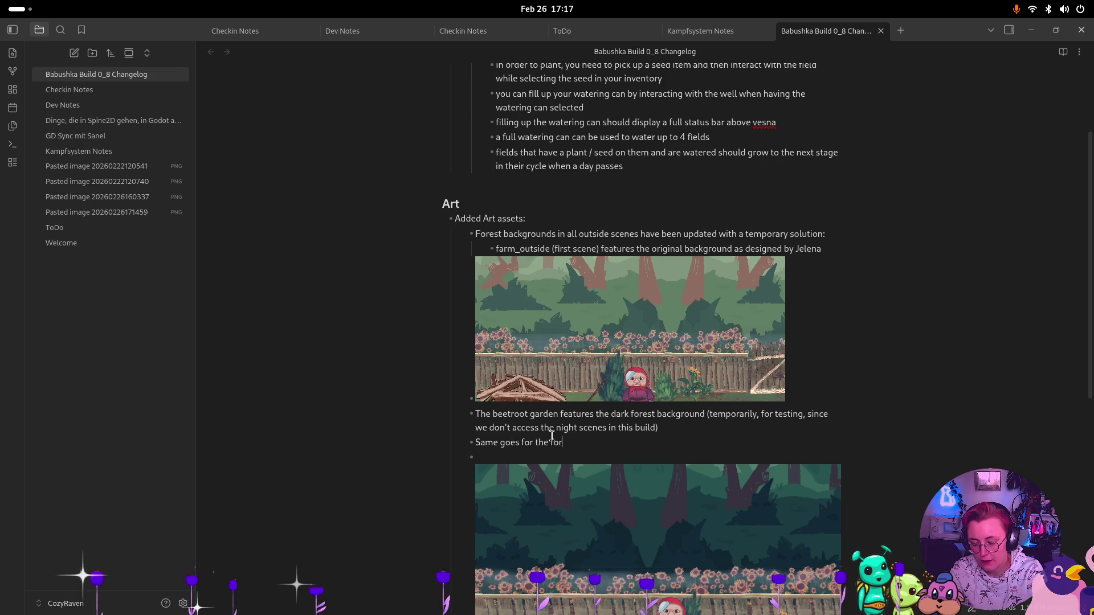
{"action": "type", "text": "forest background music: Since "}
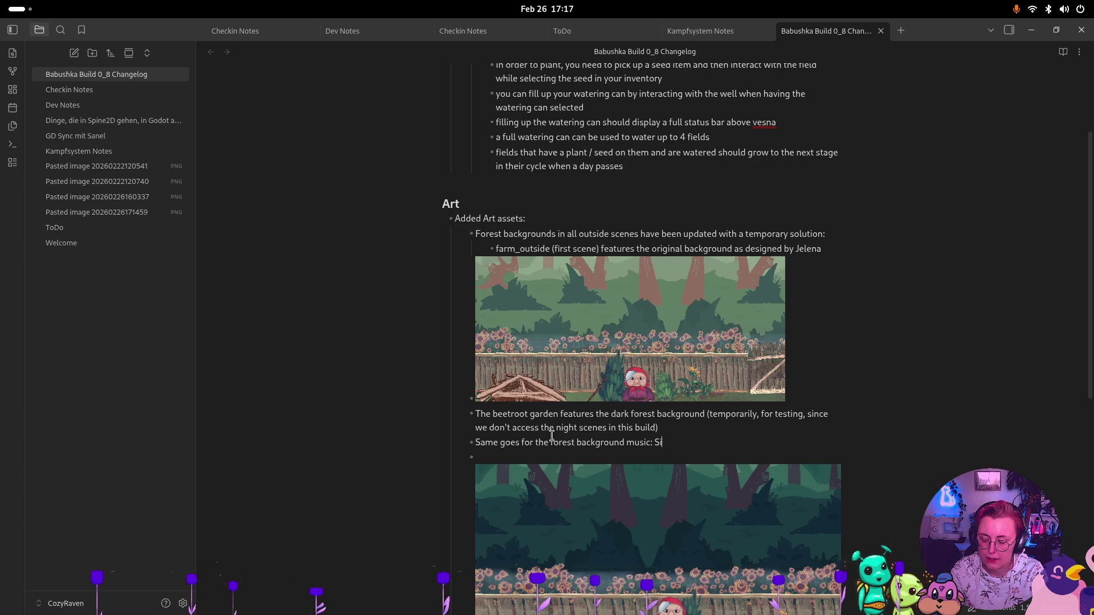
{"action": "type", "text": "we don't h"}
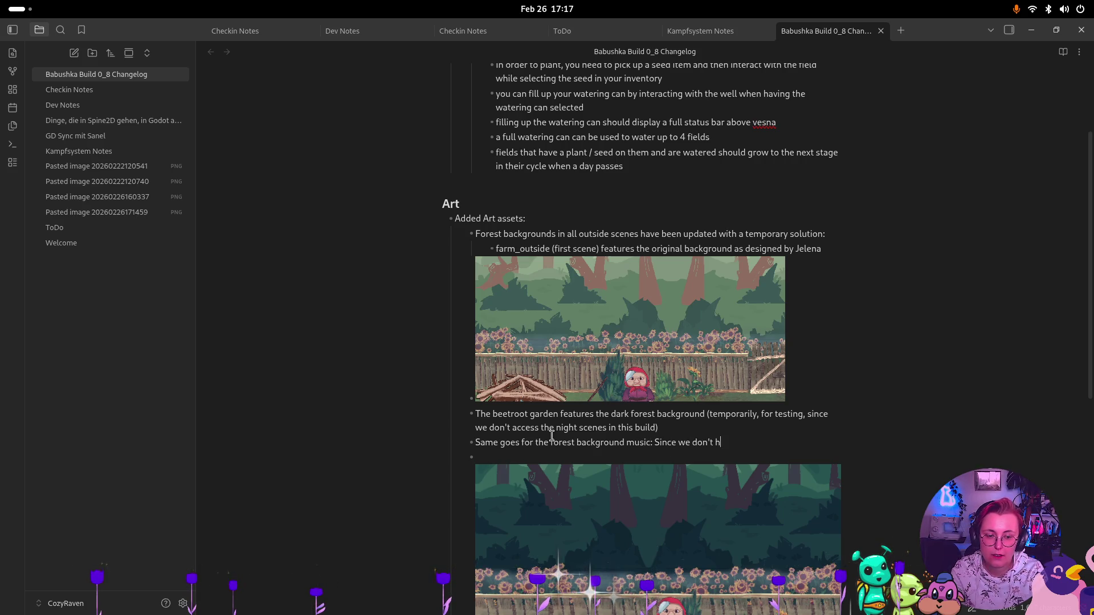
{"action": "type", "text": "ave the forest"}
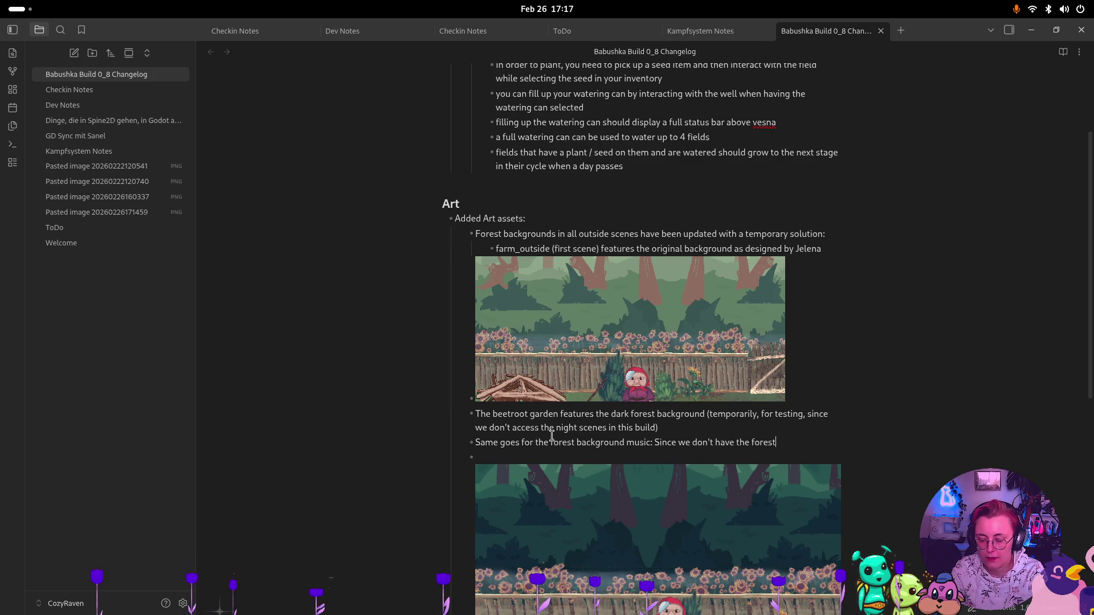
{"action": "type", "text": " scene"}
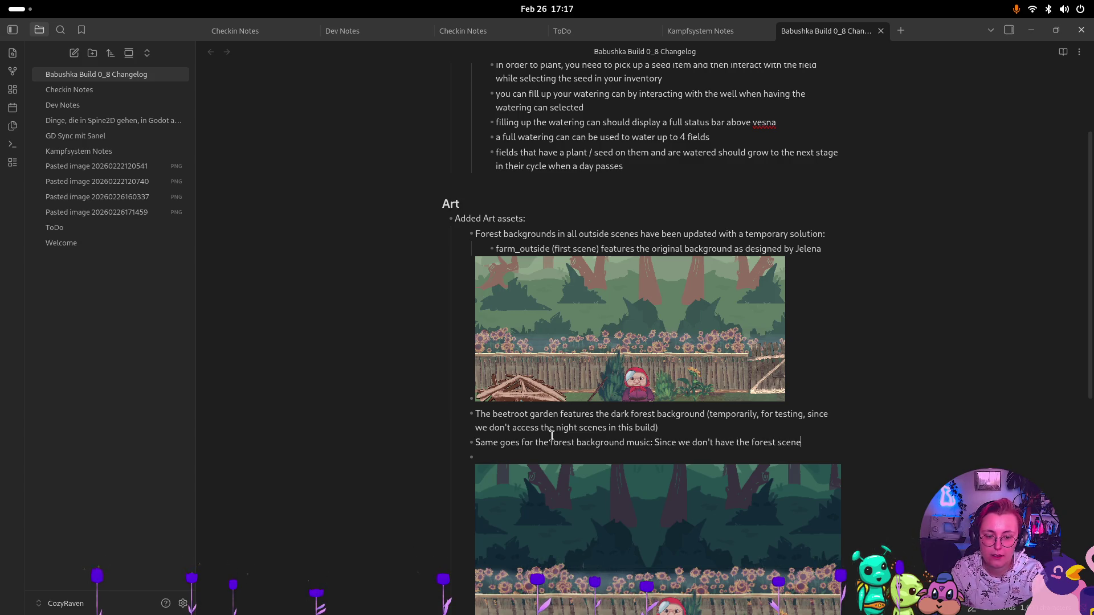
{"action": "type", "text": "s atm"}
{"action": "type", "text": ", but "}
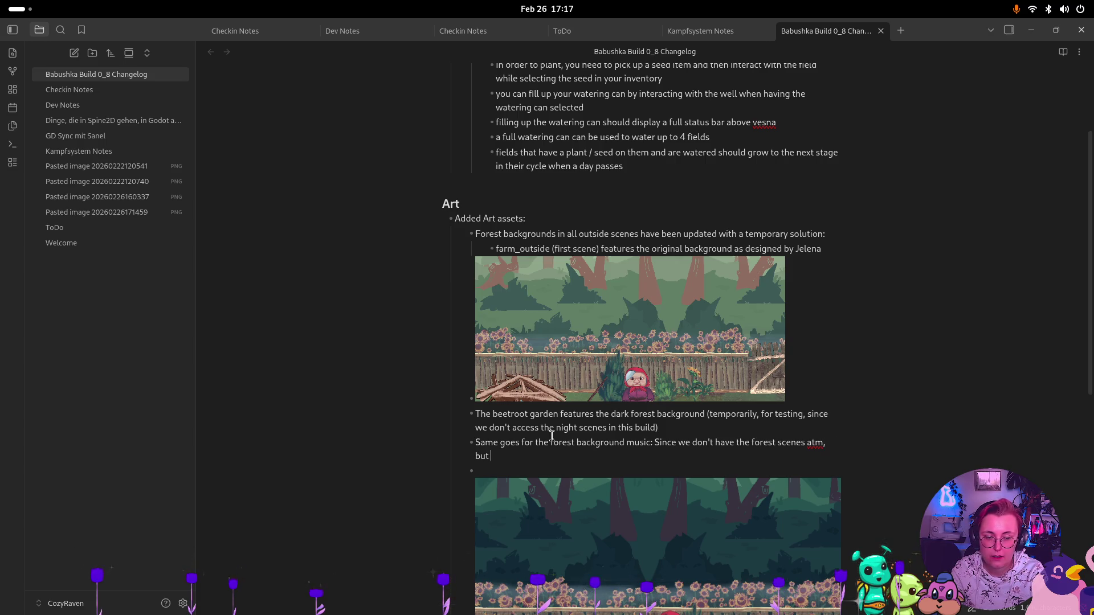
{"action": "type", "text": "I still wanted o"}
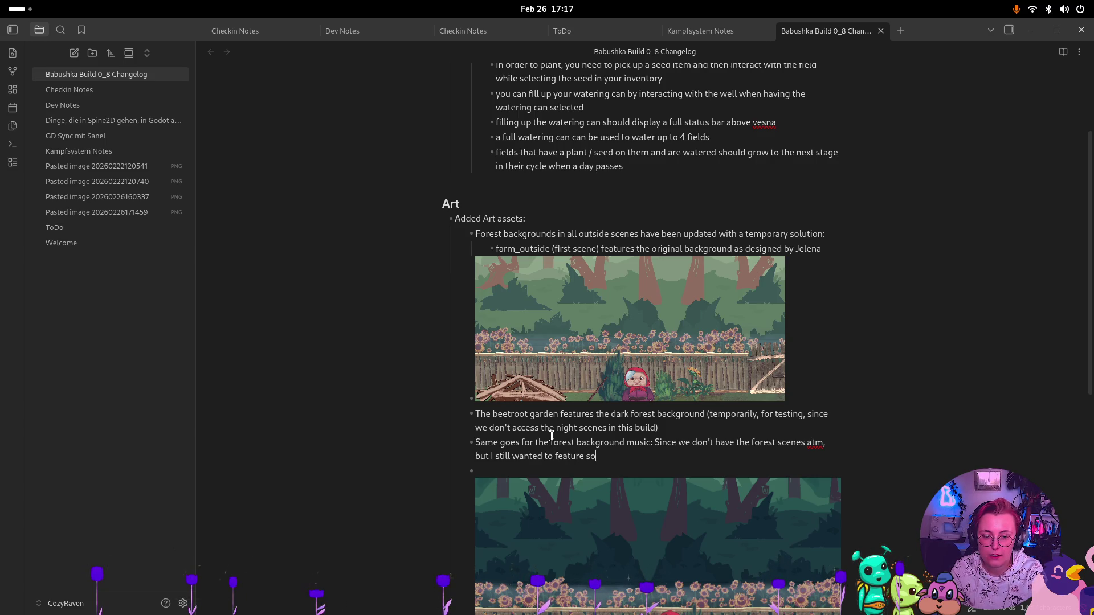
{"action": "type", "text": "ic"}
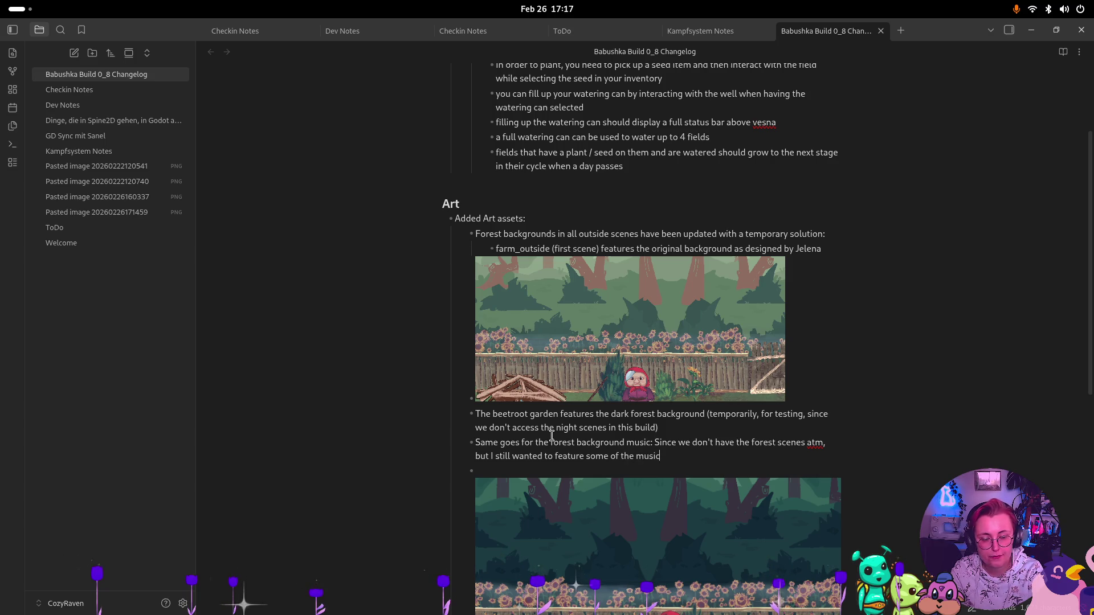
{"action": "type", "text": ", I've added"}
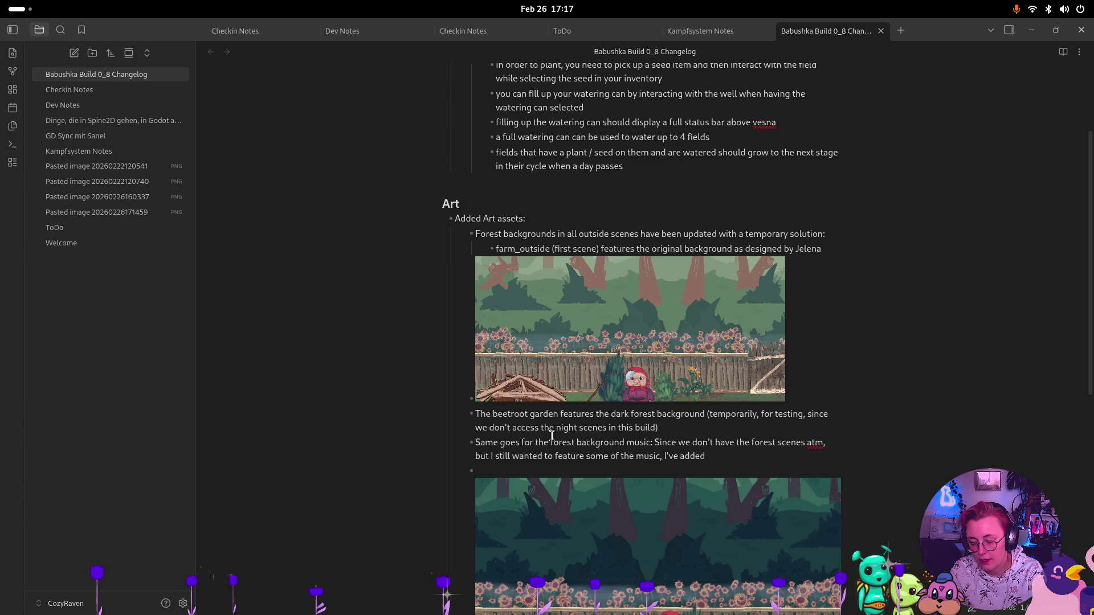
{"action": "type", "text": " it to the beetroot garden."}
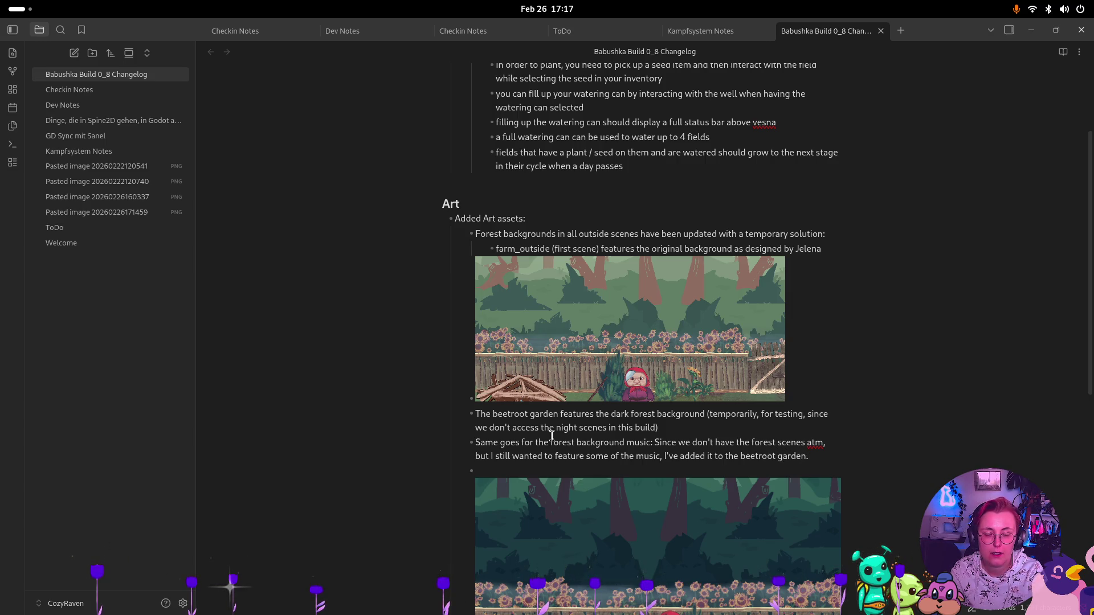
{"action": "type", "text": " NO"}
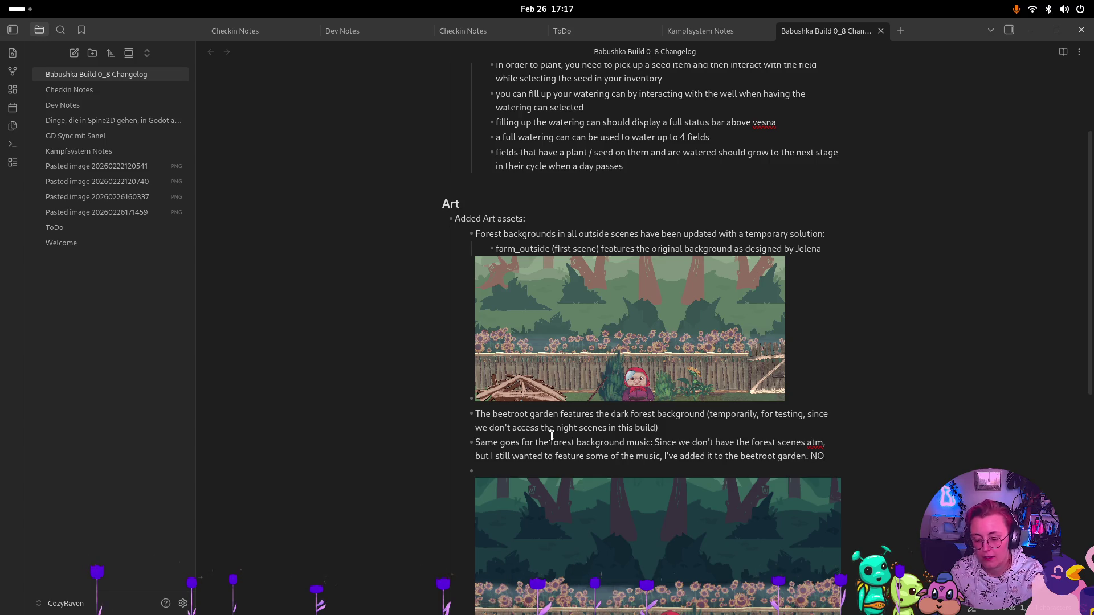
{"action": "type", "text": "T FINAL."}
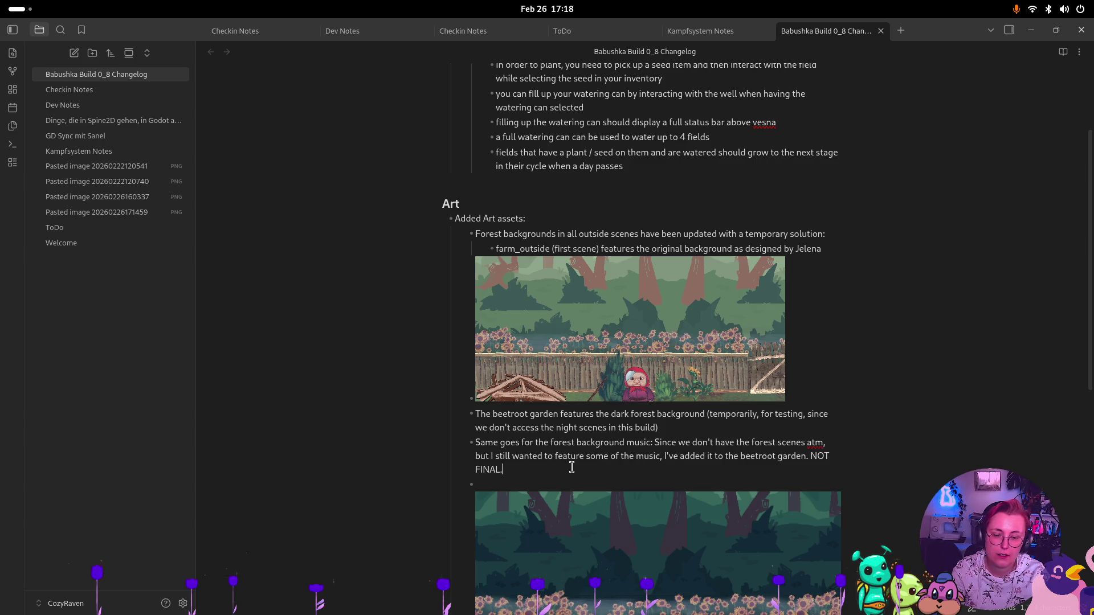
{"action": "scroll", "coordinate": [571, 468], "scroll_direction": "down", "scroll_amount": 4}
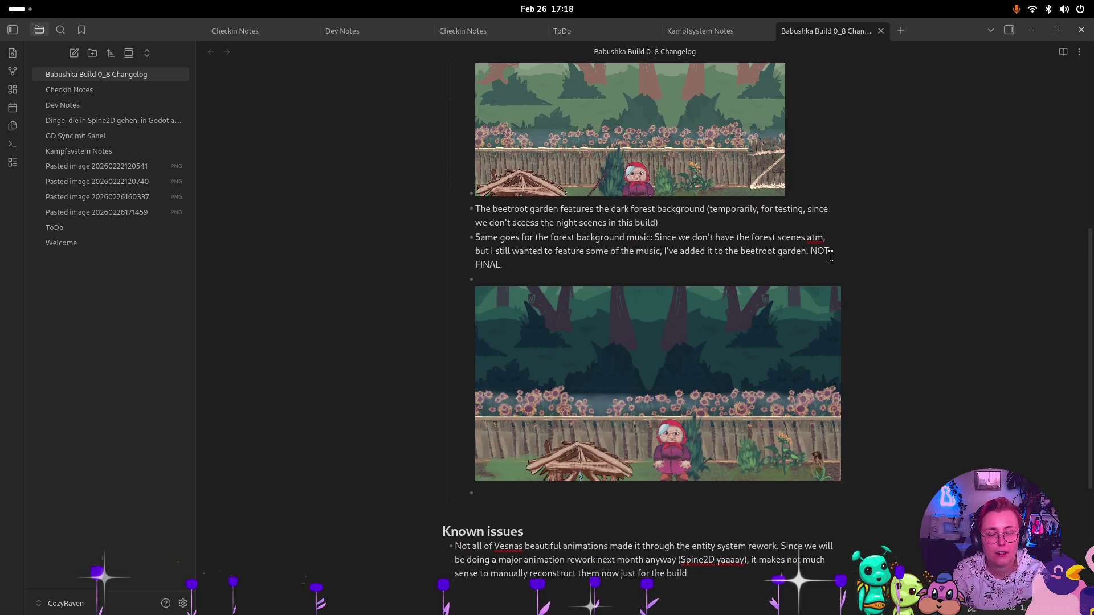
Unindent the image embed, remove the stray bullet below it, and switch to Godot Engine
{"action": "left_click", "coordinate": [483, 277]}
{"action": "key", "text": "BackSpace"}
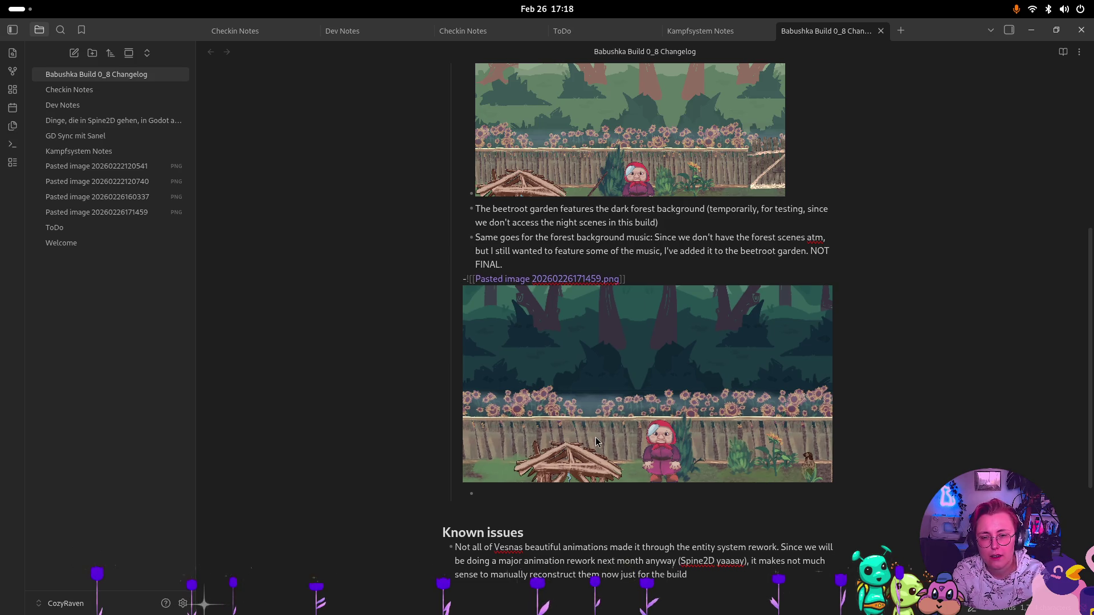
{"action": "scroll", "coordinate": [595, 437], "scroll_direction": "up", "scroll_amount": 5}
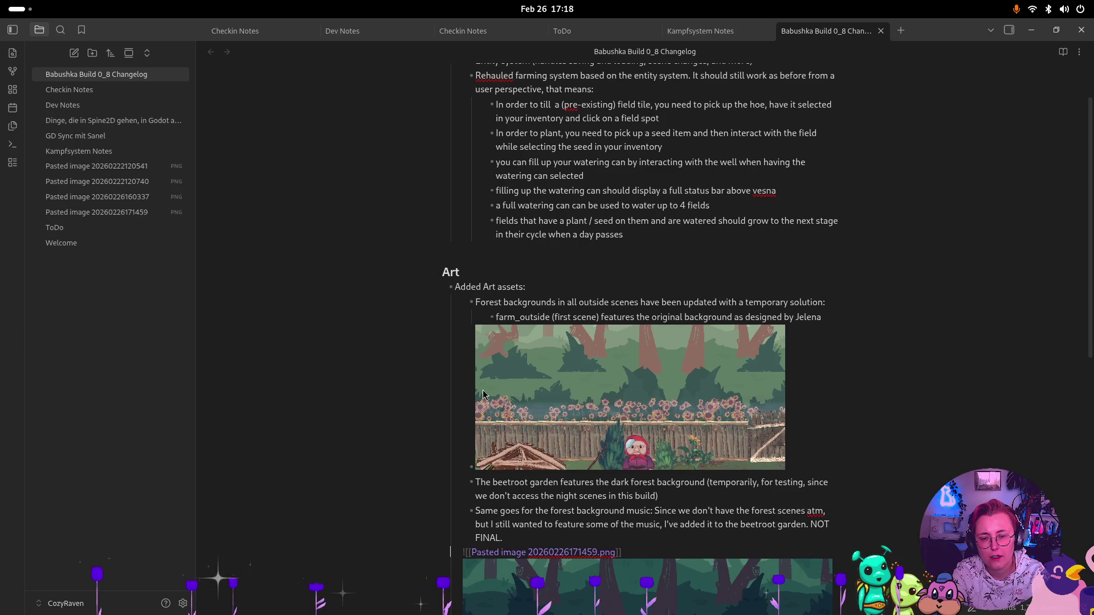
{"action": "scroll", "coordinate": [629, 479], "scroll_direction": "down", "scroll_amount": 3}
{"action": "scroll", "coordinate": [629, 479], "scroll_direction": "down", "scroll_amount": 1}
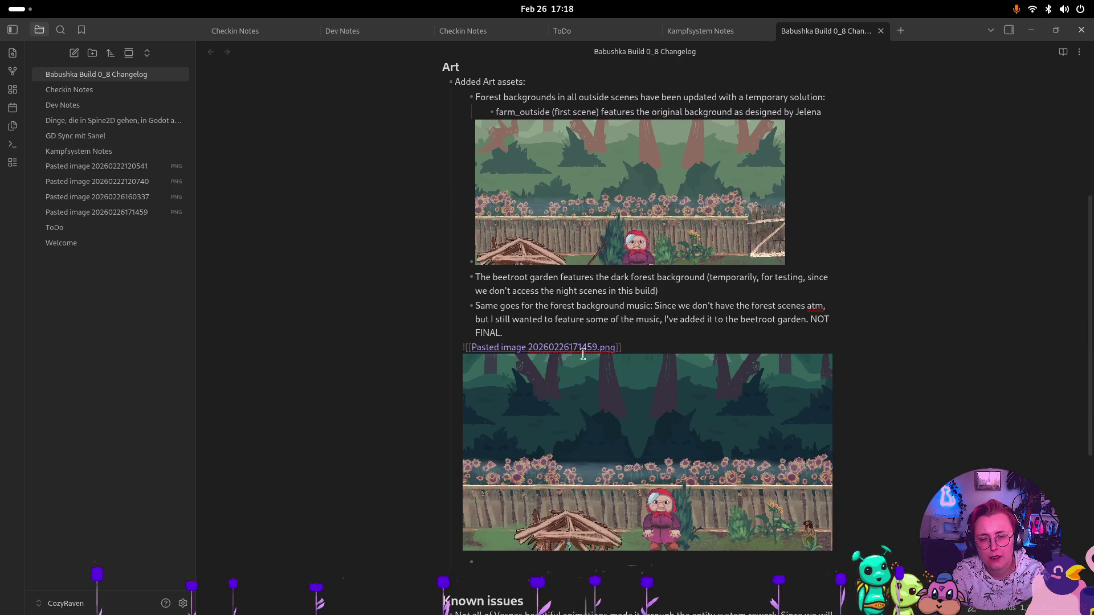
{"action": "left_click", "coordinate": [677, 567]}
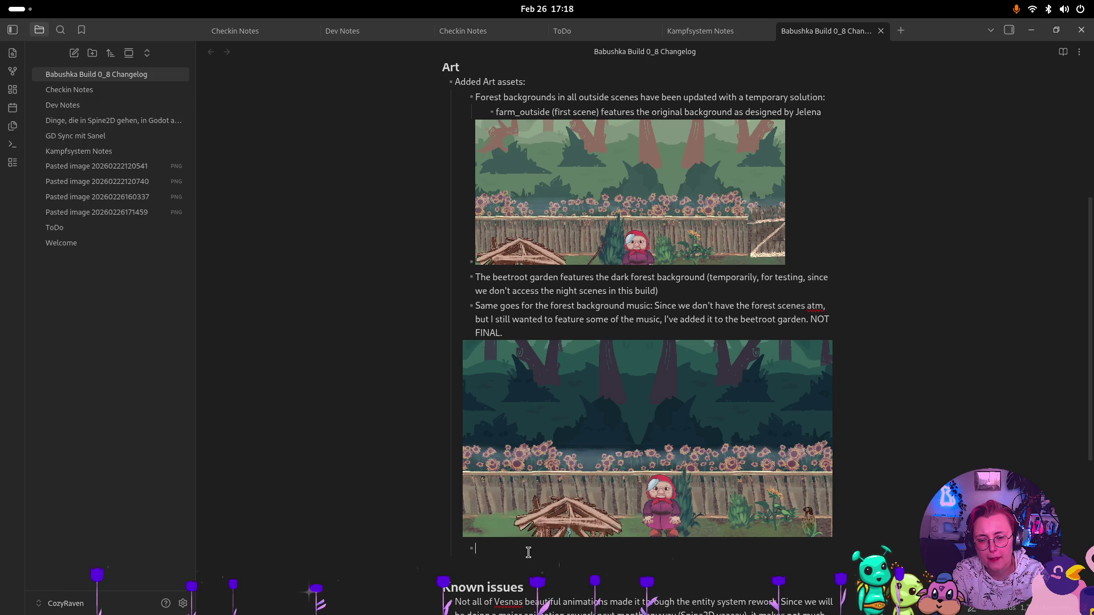
{"action": "key", "text": "BackSpace"}
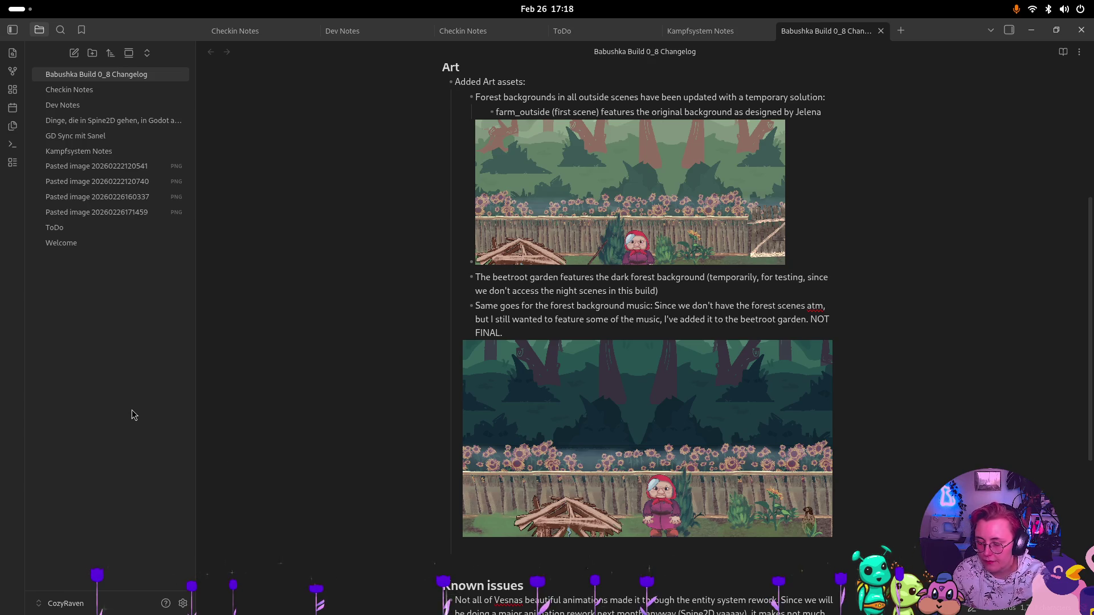
{"action": "key", "text": "super"}
{"action": "left_click", "coordinate": [371, 336]}
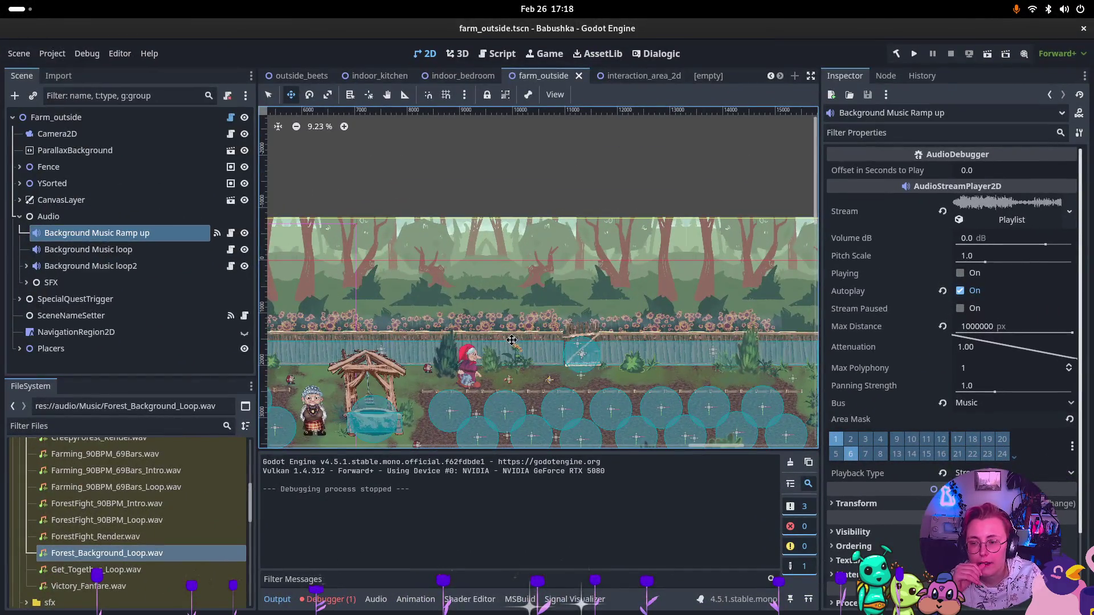
{"action": "key", "text": "super"}
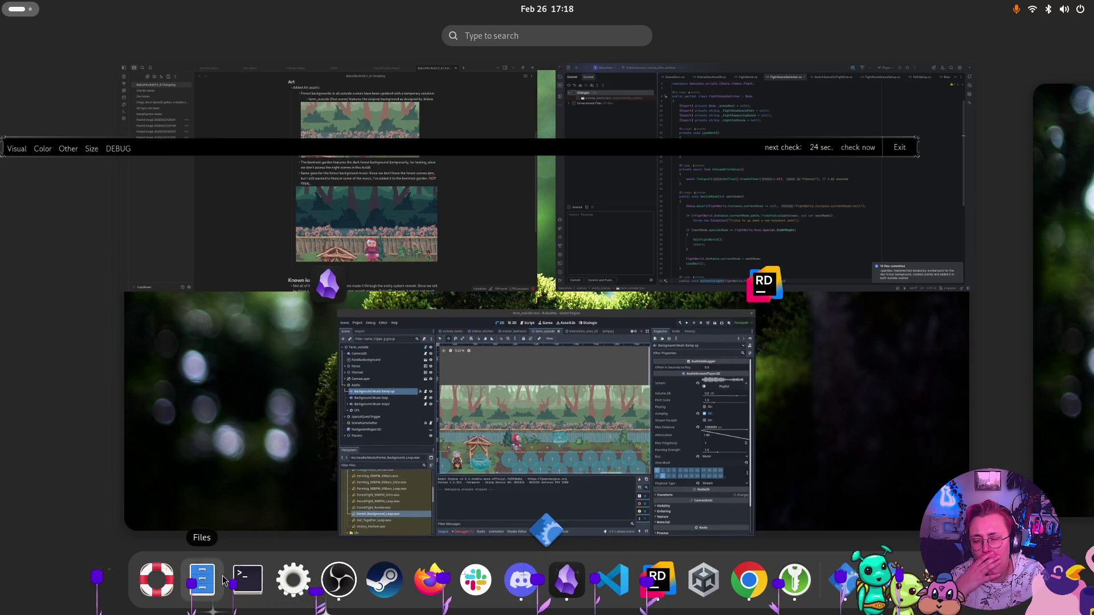
{"action": "left_click", "coordinate": [494, 446]}
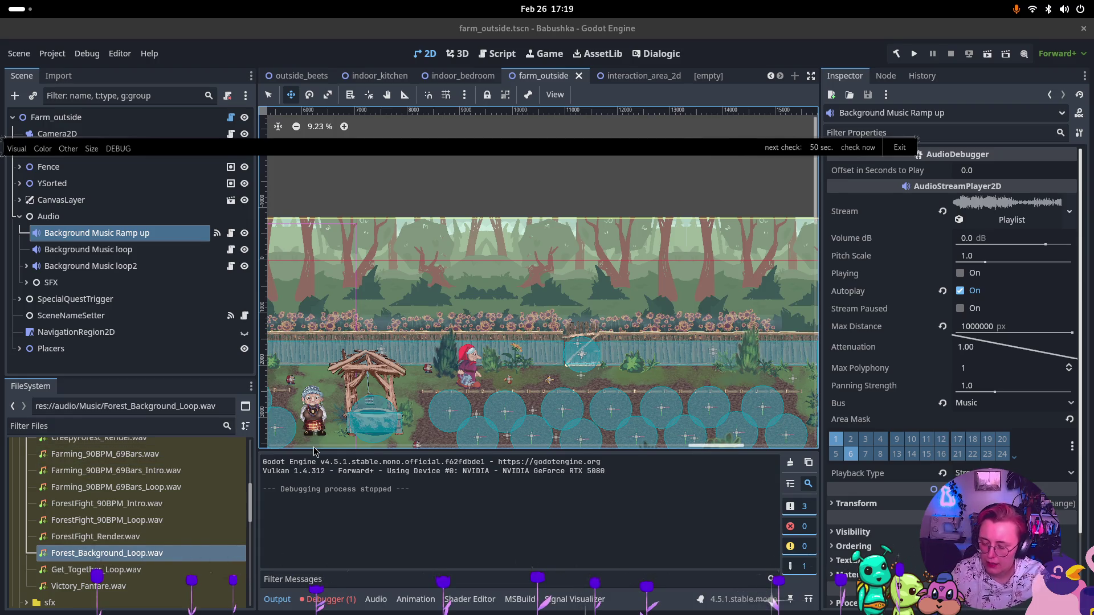
{"action": "key", "text": "super"}
{"action": "left_click", "coordinate": [258, 554]}
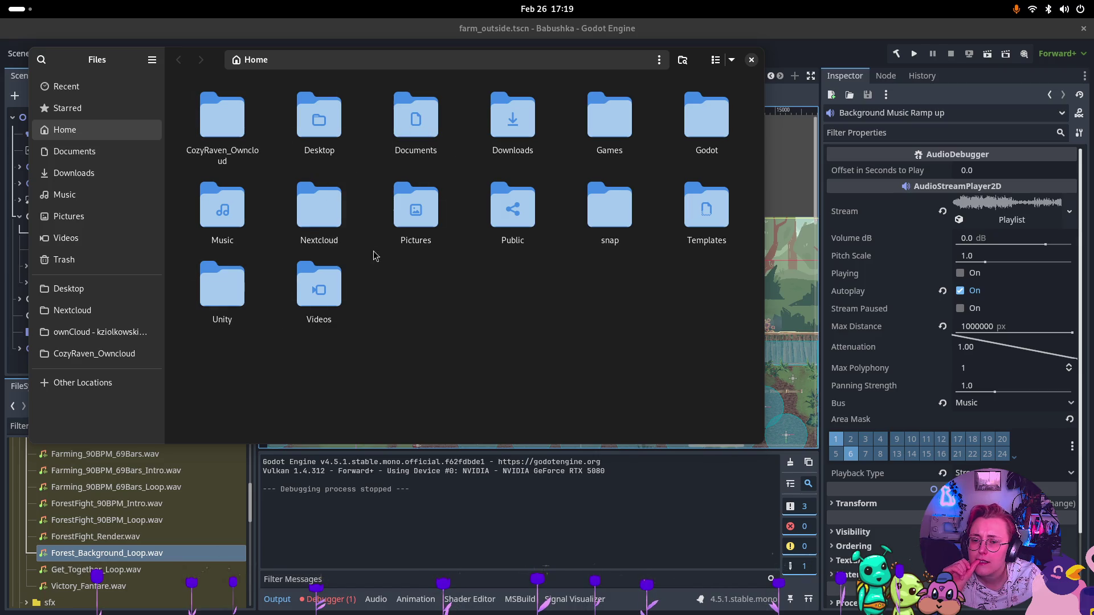
Browse into Godot > Babushka > audio > Music in GNOME Files
{"action": "double_click", "coordinate": [685, 122]}
{"action": "double_click", "coordinate": [232, 118]}
{"action": "double_click", "coordinate": [415, 116]}
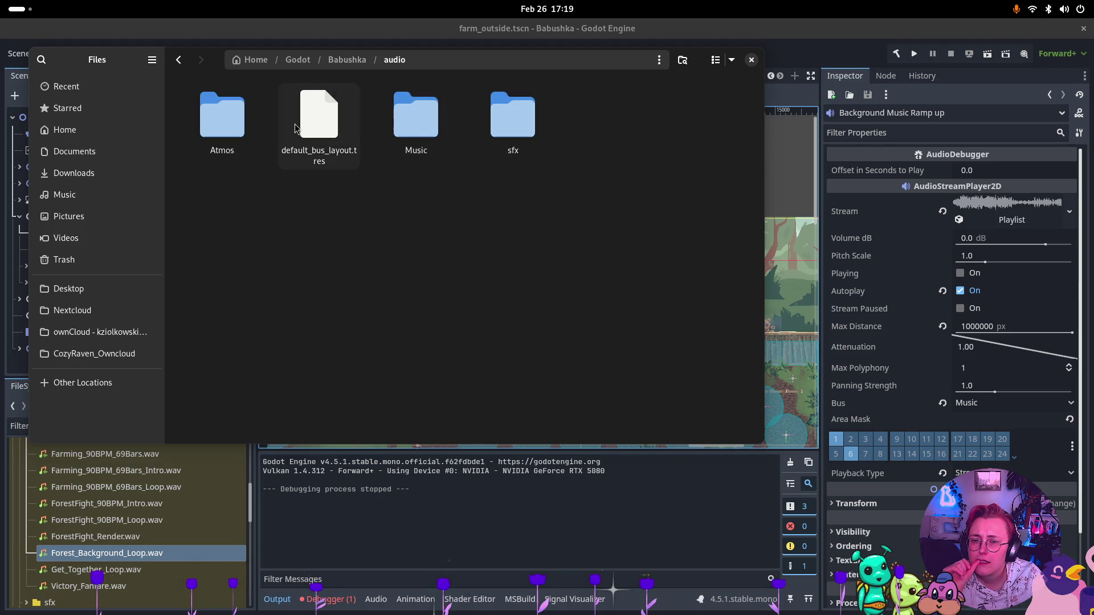
{"action": "double_click", "coordinate": [415, 115]}
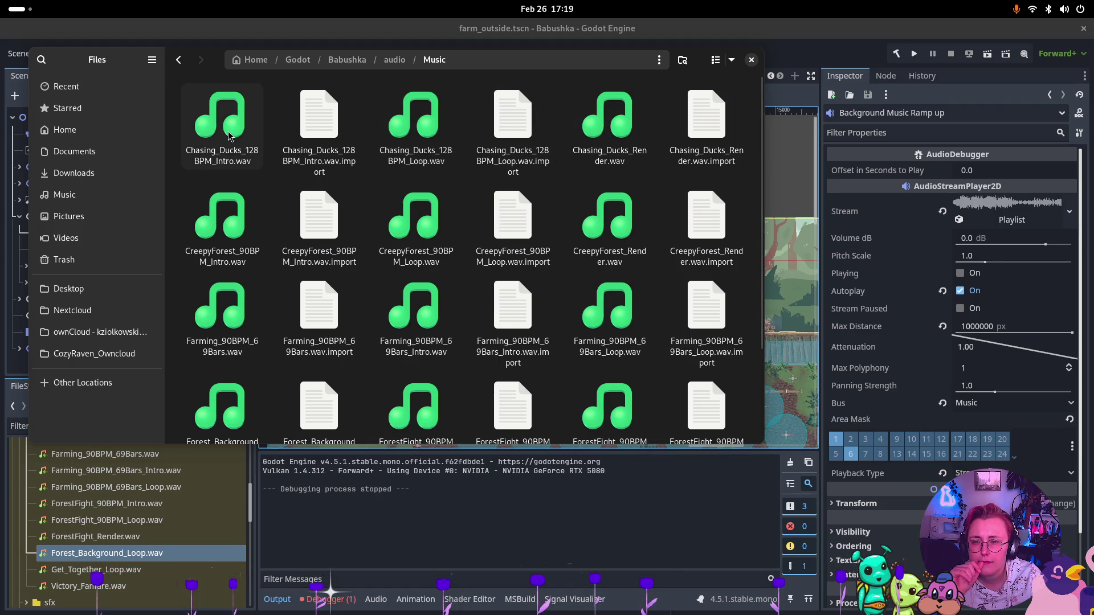
Preview Chasing_Ducks_128BPM_Loop.wav, close the preview, and scroll through the music tracks
{"action": "double_click", "coordinate": [436, 149]}
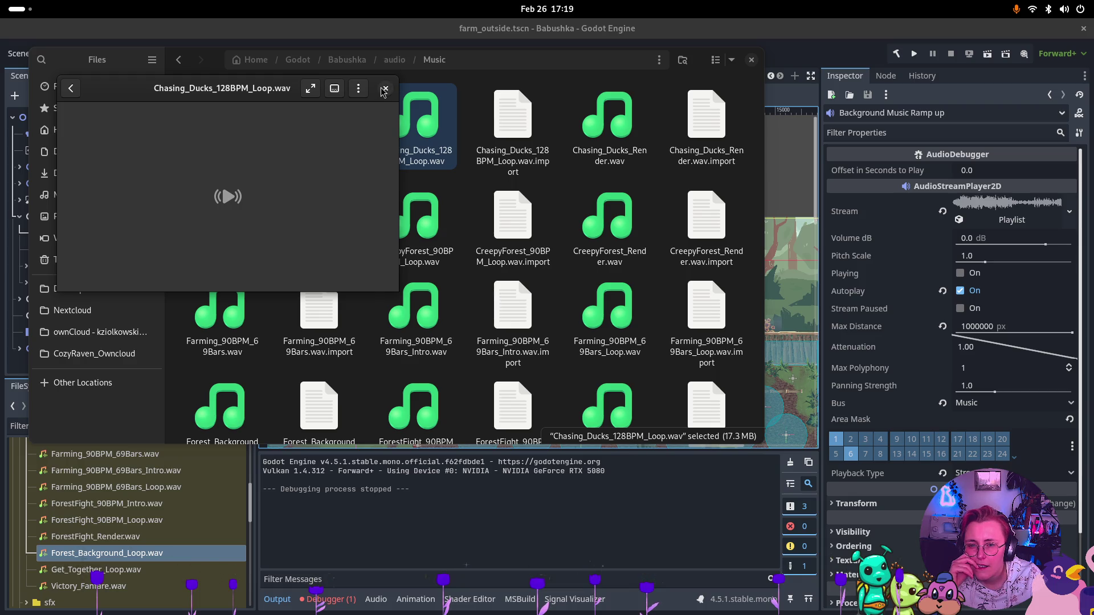
{"action": "left_click", "coordinate": [384, 90]}
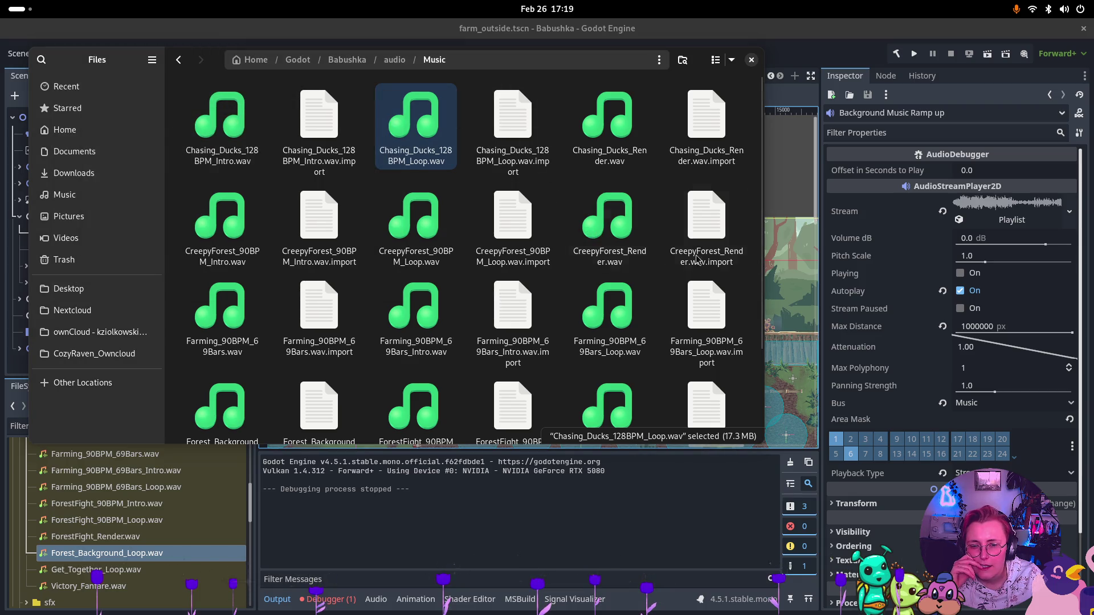
{"action": "scroll", "coordinate": [626, 214], "scroll_direction": "down", "scroll_amount": 1}
{"action": "scroll", "coordinate": [630, 211], "scroll_direction": "down", "scroll_amount": 1}
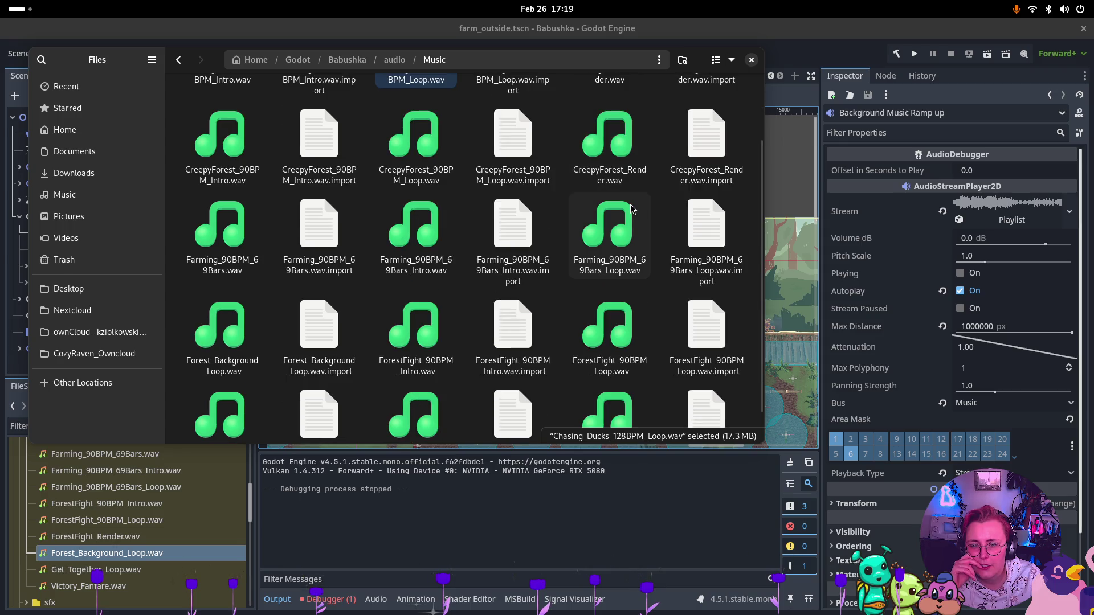
{"action": "scroll", "coordinate": [627, 208], "scroll_direction": "down", "scroll_amount": 1}
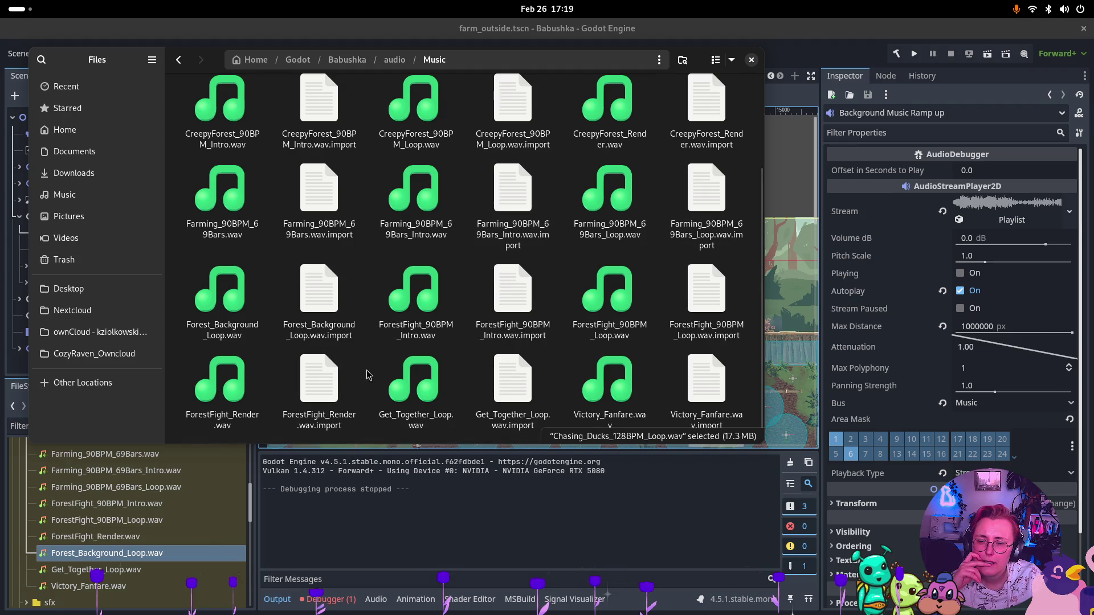
{"action": "double_click", "coordinate": [403, 387]}
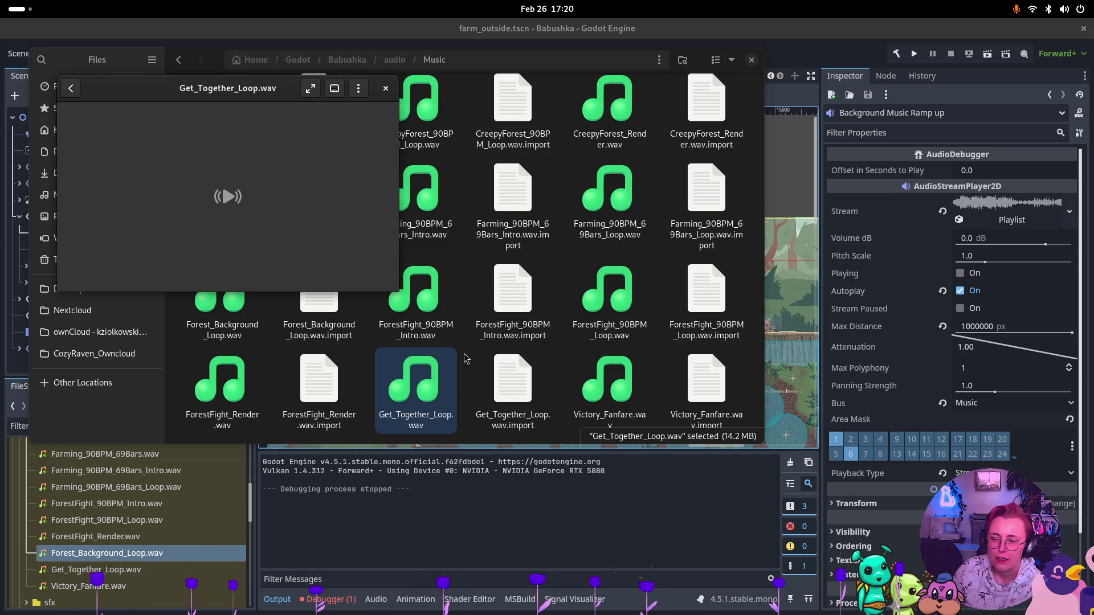
{"action": "mouse_move", "coordinate": [399, 238]}
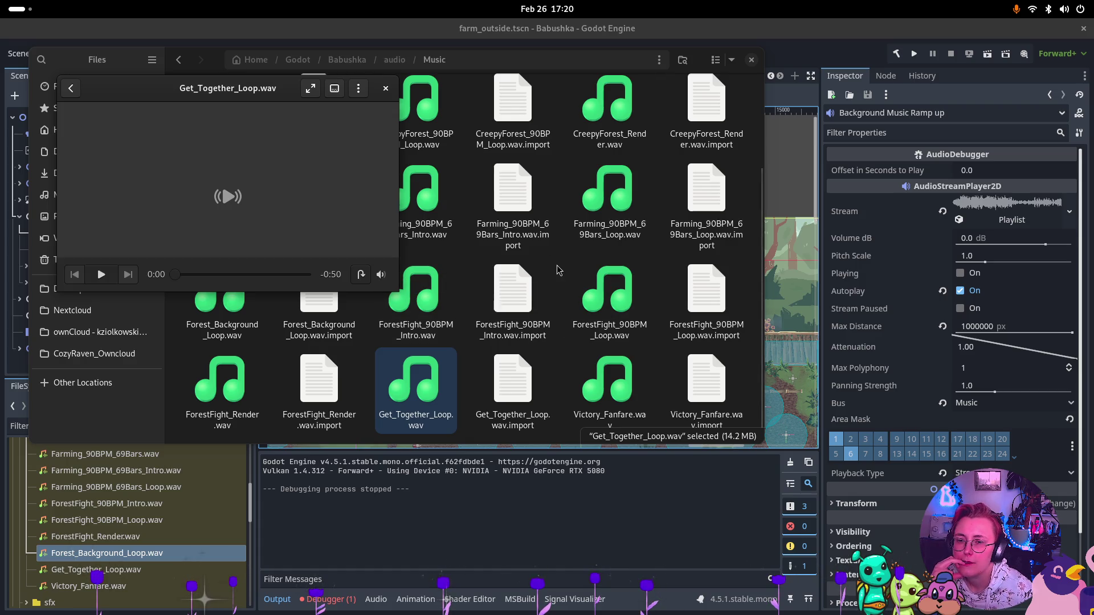
{"action": "left_click", "coordinate": [386, 91]}
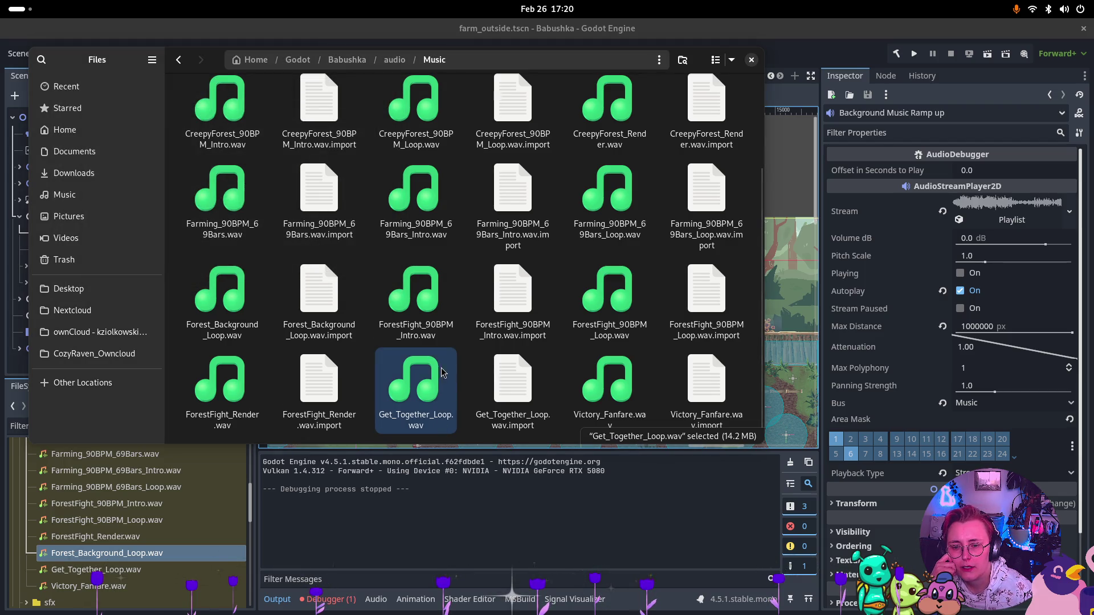
{"action": "left_click", "coordinate": [450, 579]}
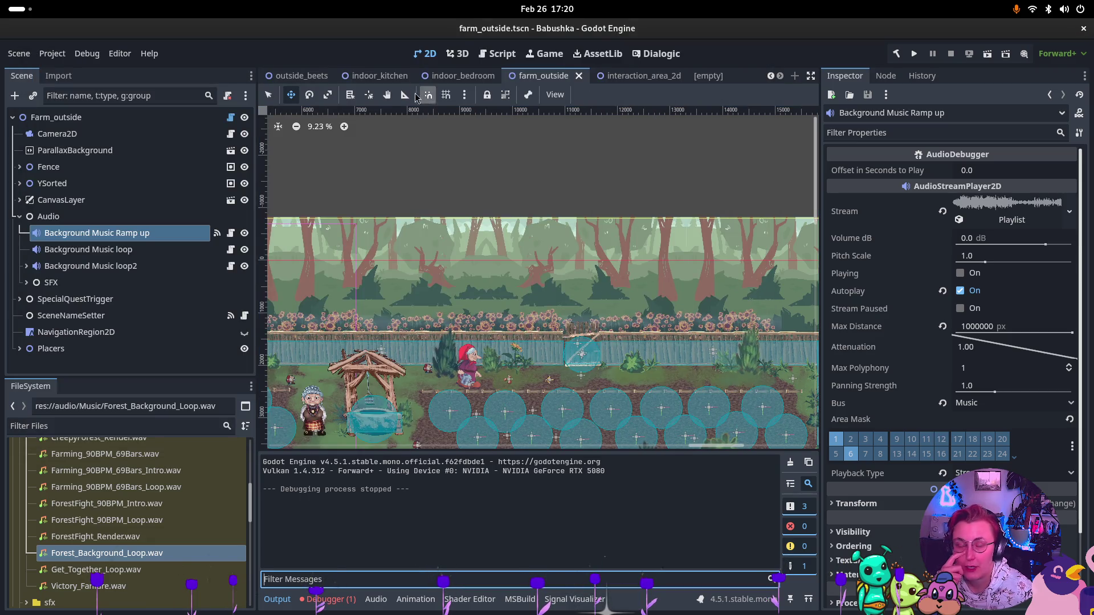
Move from the indoor_bedroom tab to indoor_common_room, collapse BackWall, and show the window overview
{"action": "left_click", "coordinate": [459, 75]}
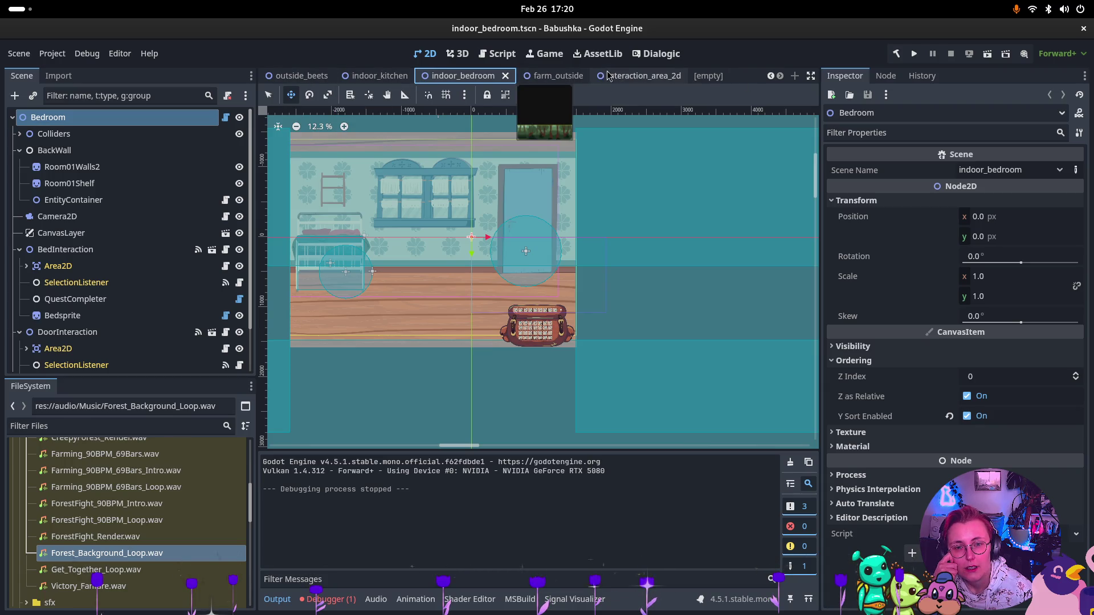
{"action": "scroll", "coordinate": [609, 75], "scroll_direction": "up", "scroll_amount": 1}
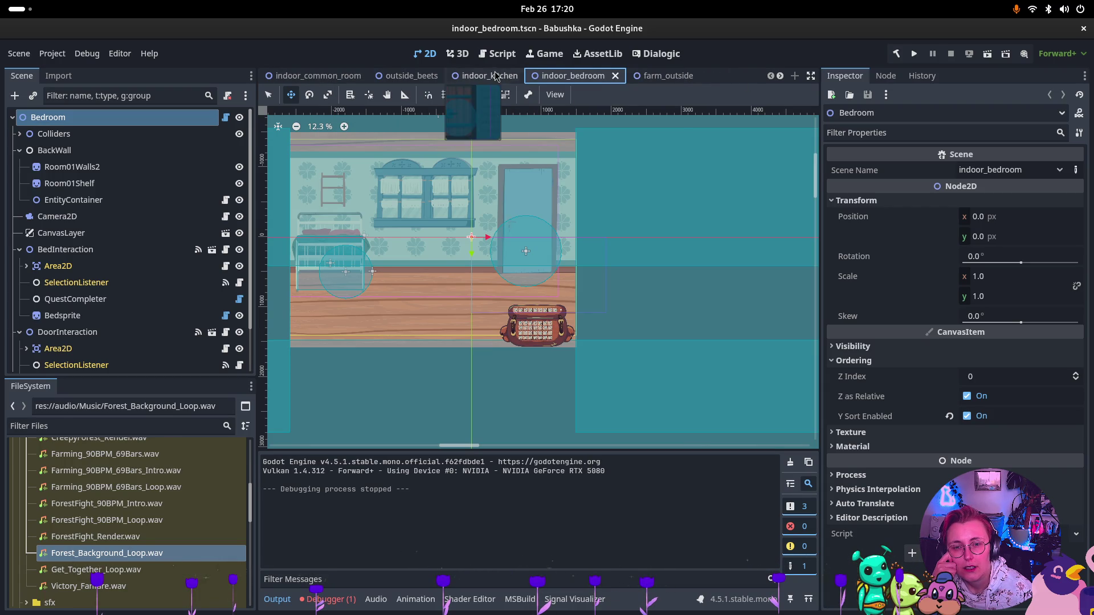
{"action": "left_click", "coordinate": [291, 78]}
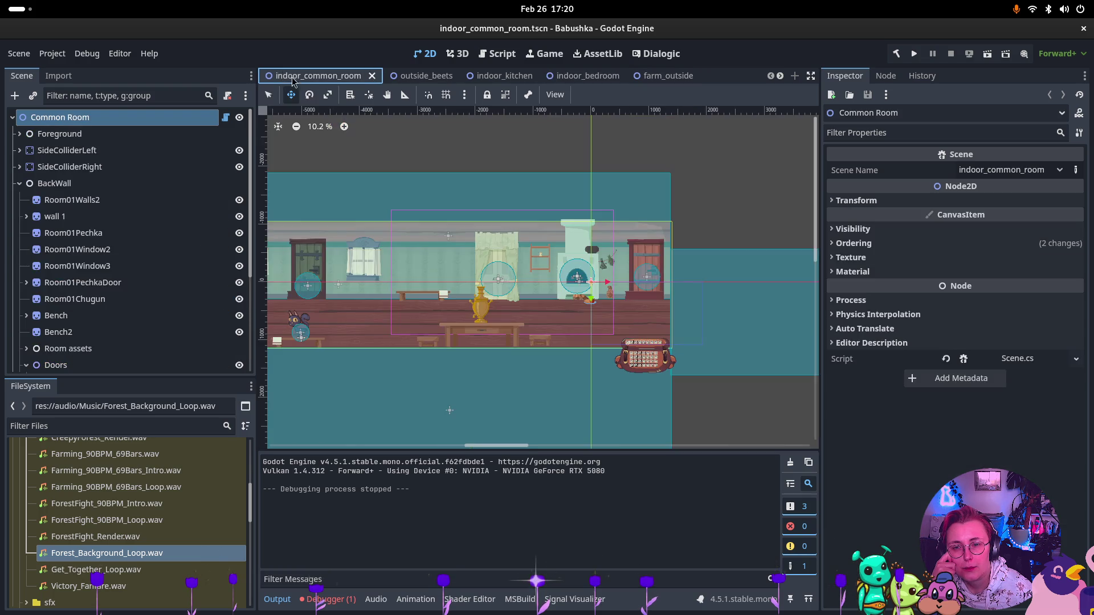
{"action": "left_click", "coordinate": [20, 184]}
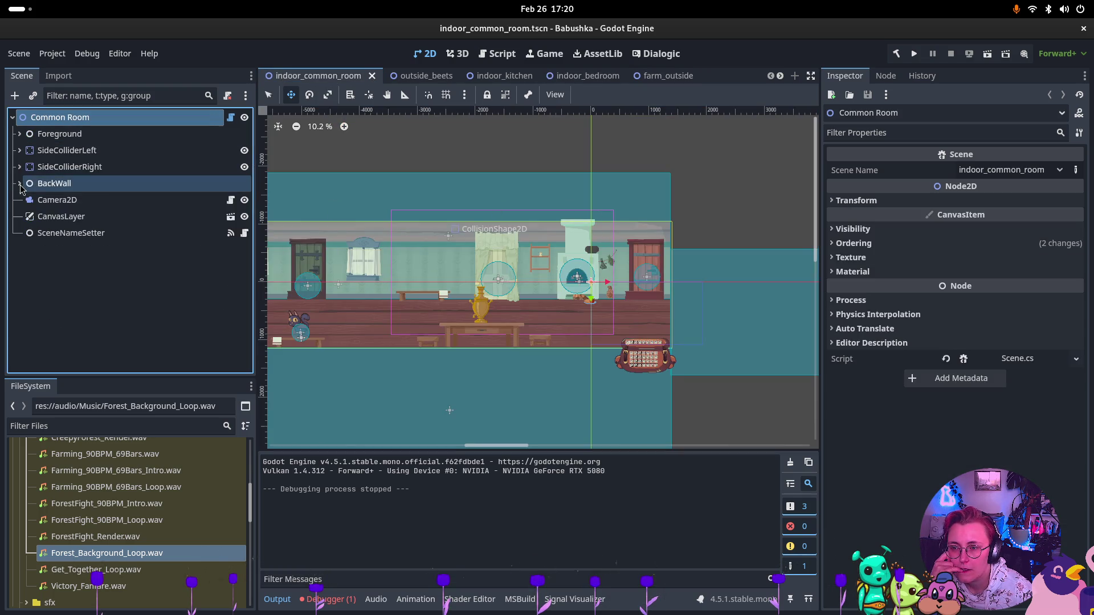
{"action": "key", "text": "super"}
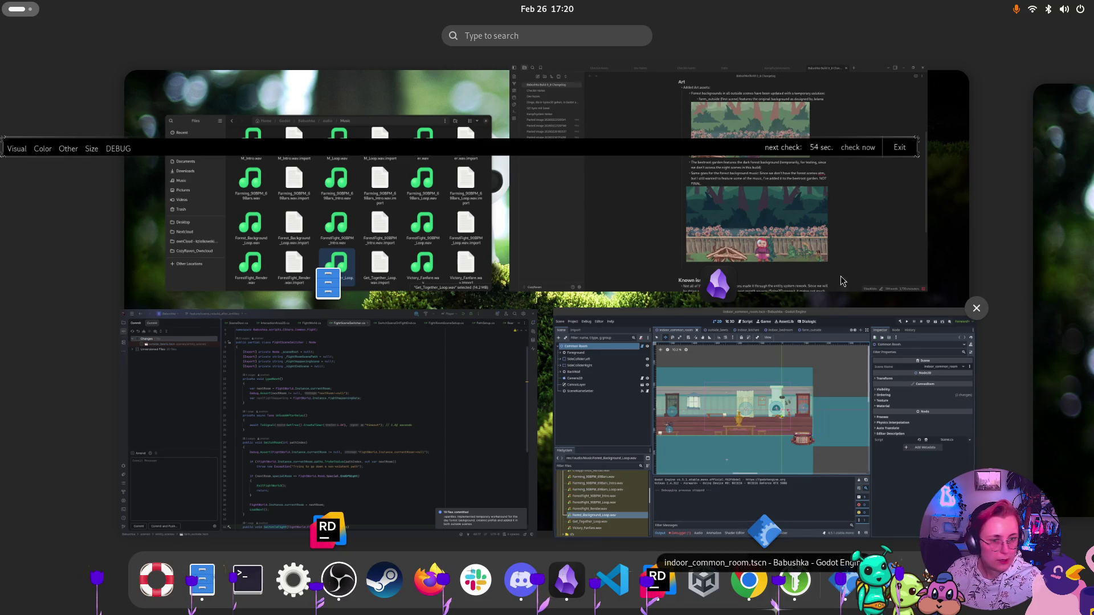
Add an Audio heading to the Obsidian changelog above Known issues
{"action": "left_click", "coordinate": [712, 251]}
{"action": "scroll", "coordinate": [434, 169], "scroll_direction": "down", "scroll_amount": 10}
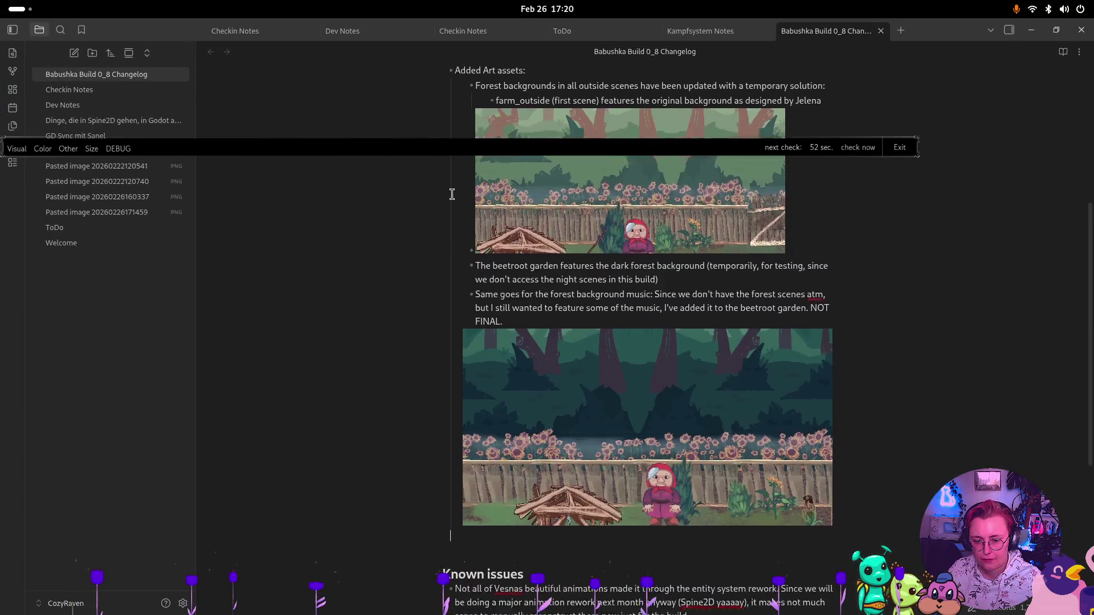
{"action": "left_click", "coordinate": [506, 350]}
{"action": "key", "text": "Return"}
{"action": "type", "text": "#### AU"}
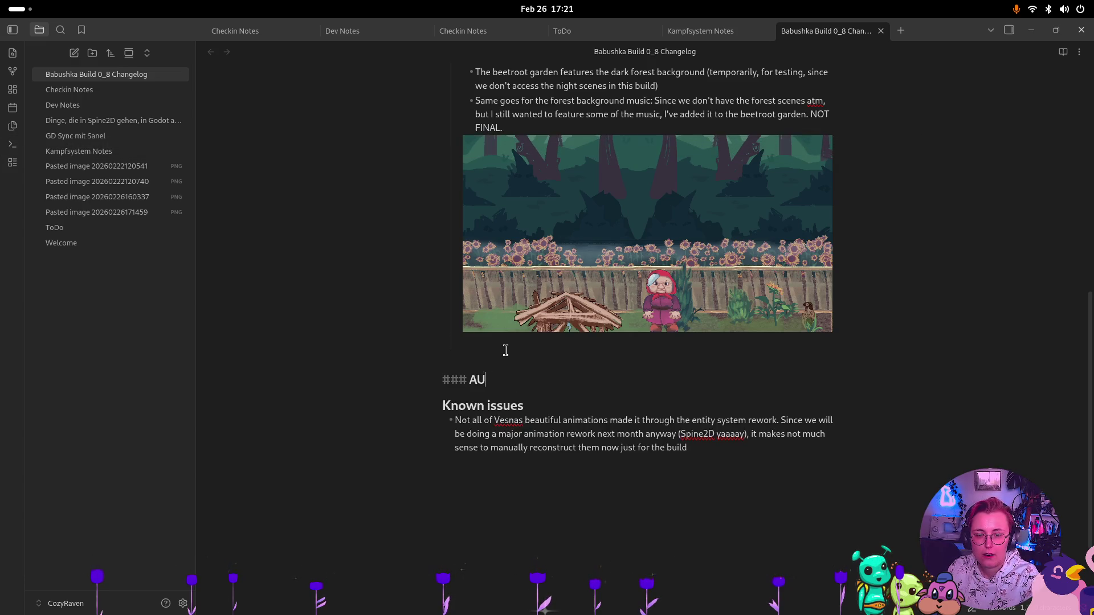
{"action": "left_click", "coordinate": [506, 350]}
{"action": "type", "text": "Audio"}
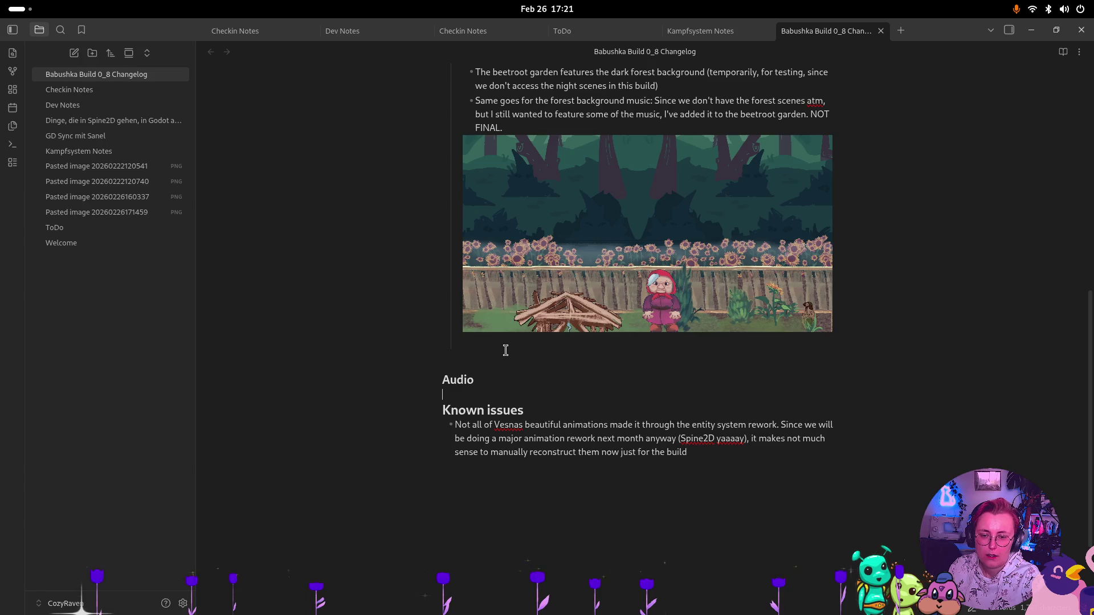
Cut the forest background music bullet out of the Art list
{"action": "scroll", "coordinate": [439, 291], "scroll_direction": "up", "scroll_amount": 3}
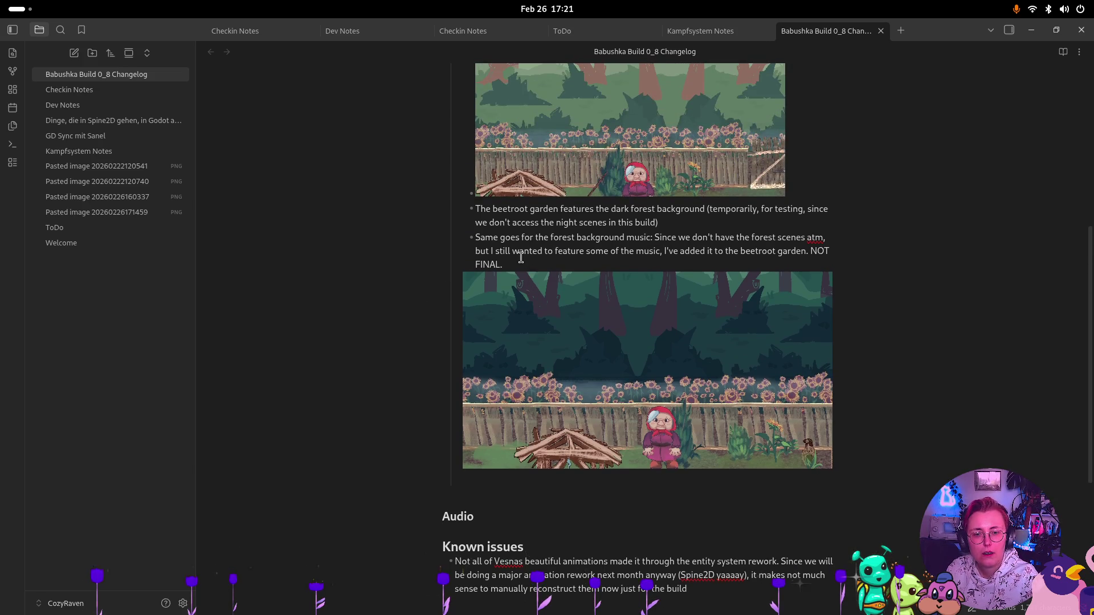
{"action": "left_click_drag", "start_coordinate": [504, 266], "coordinate": [432, 242]}
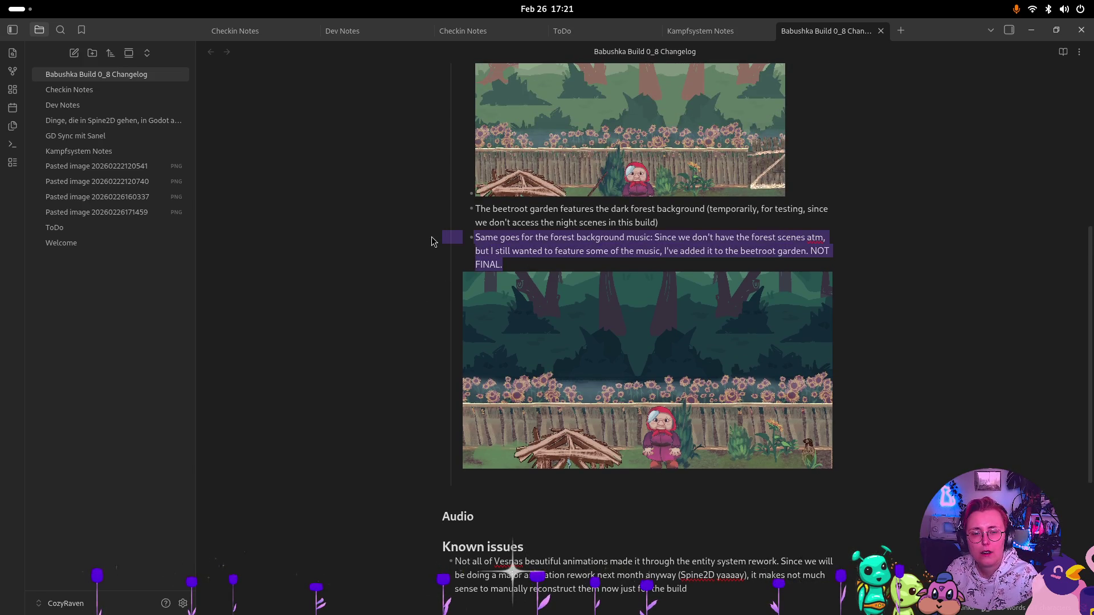
{"action": "key", "text": "BackSpace"}
{"action": "key", "text": "BackSpace"}
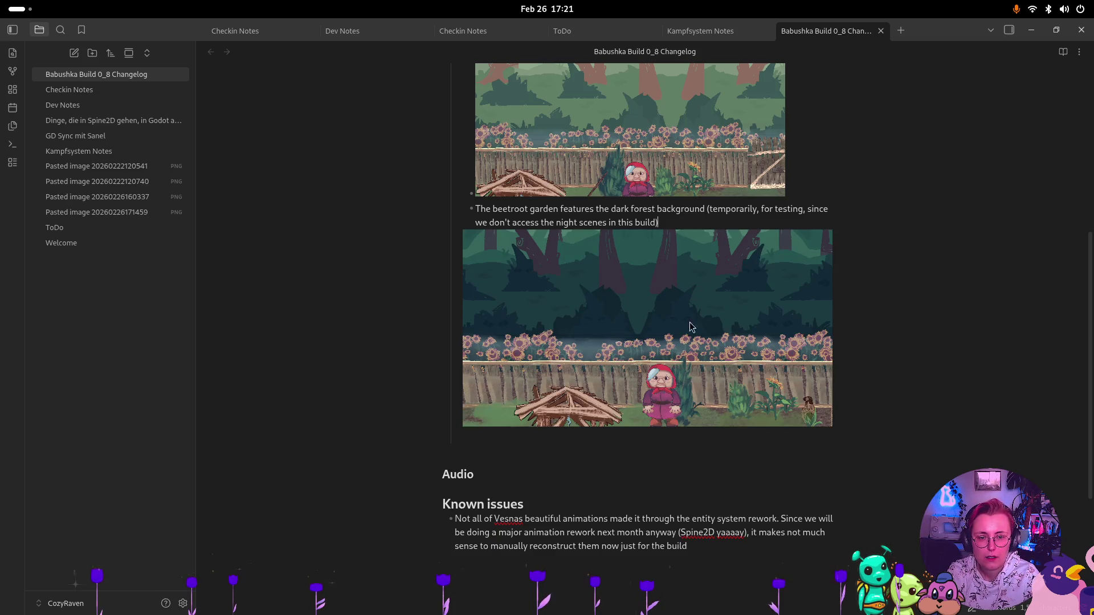
Write the Audio bullet: music for scenes that aren't ready (yet) is mixed up a little
{"action": "left_click", "coordinate": [505, 474]}
{"action": "key", "text": "Return"}
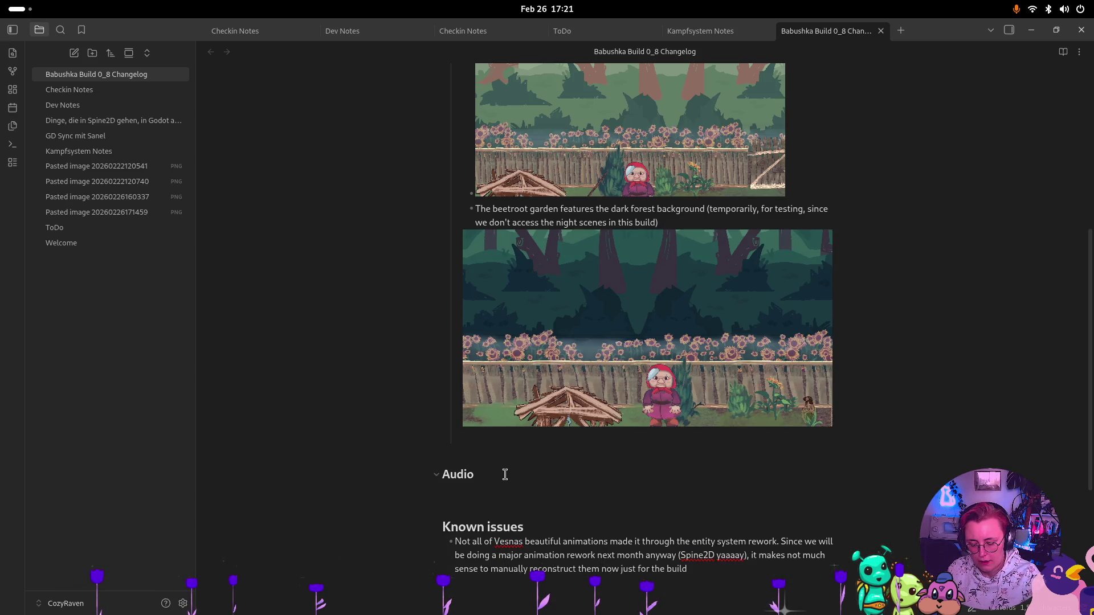
{"action": "type", "text": "- Since many of the scenes"}
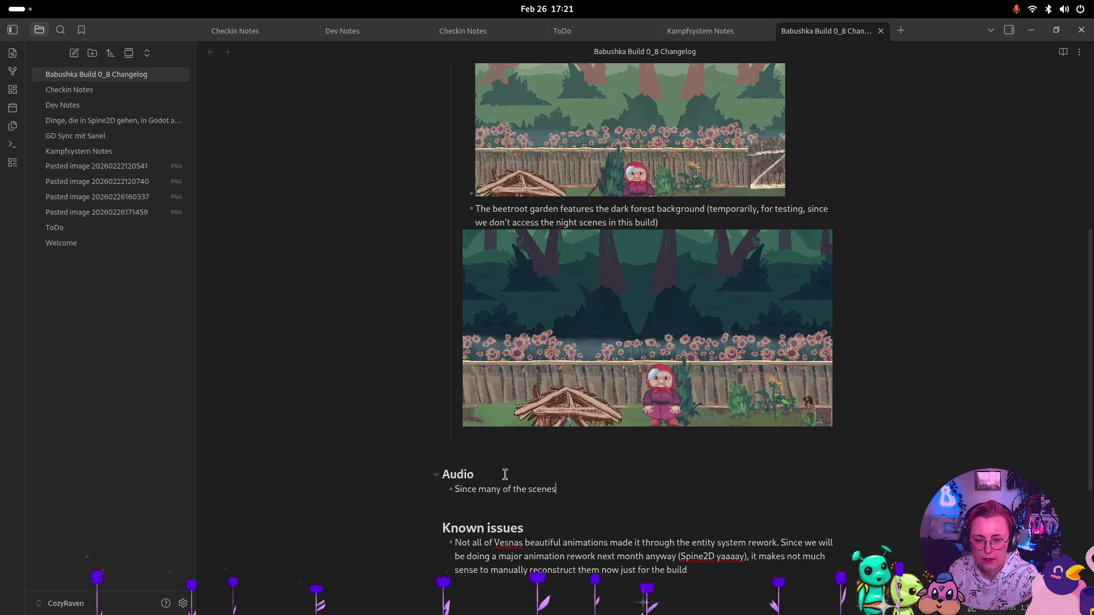
{"action": "type", "text": "tuation"}
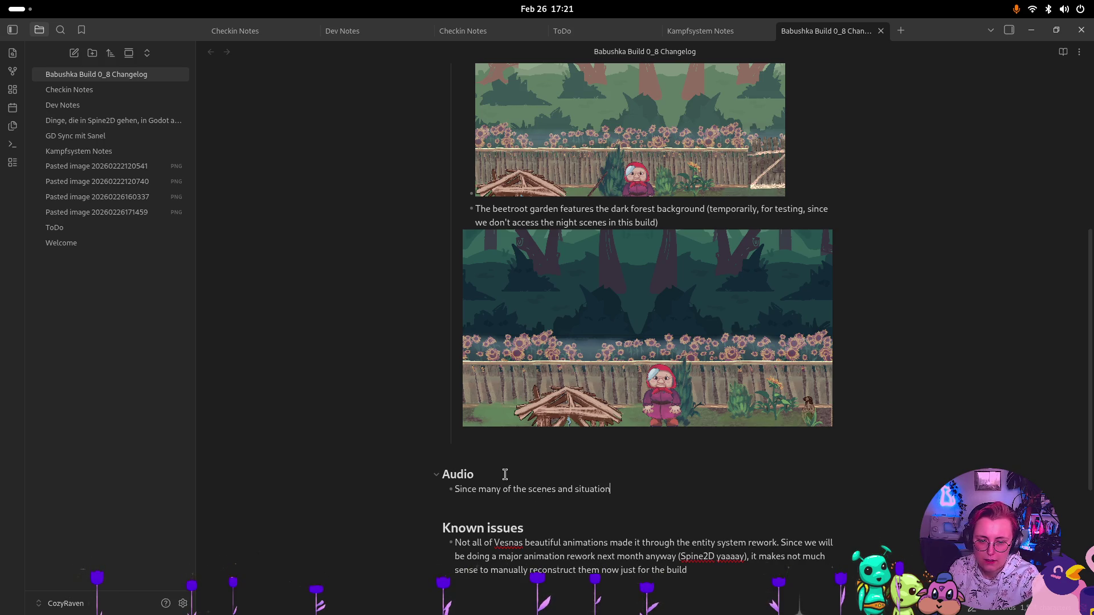
{"action": "key", "text": "BackSpace"}
{"action": "key", "text": "BackSpace"}
{"action": "type", "text": "c aren't rea"}
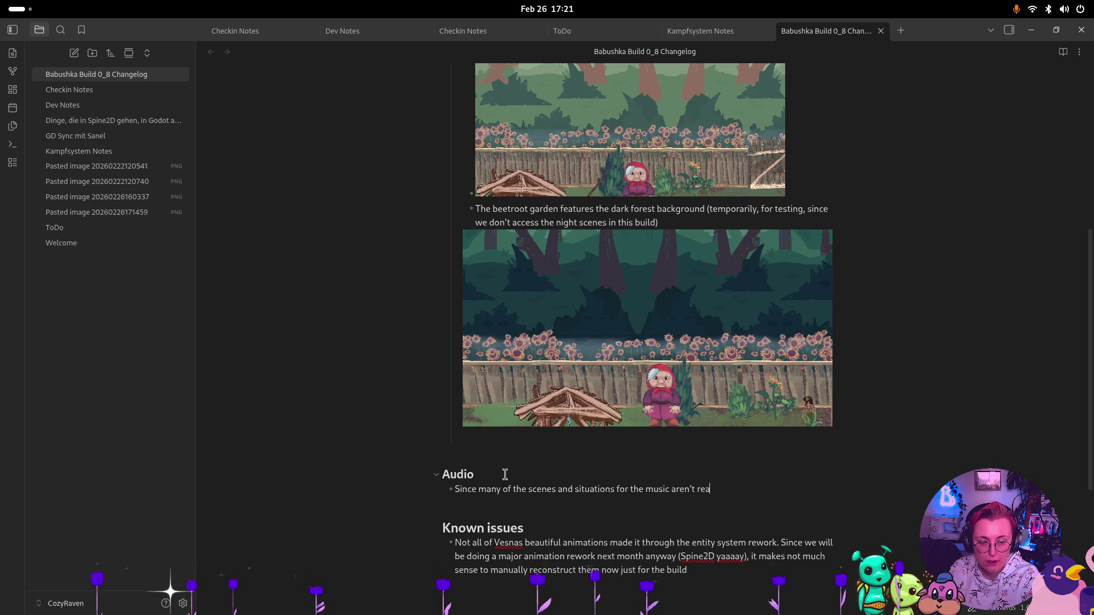
{"action": "type", "text": "dy (yet), I'v"}
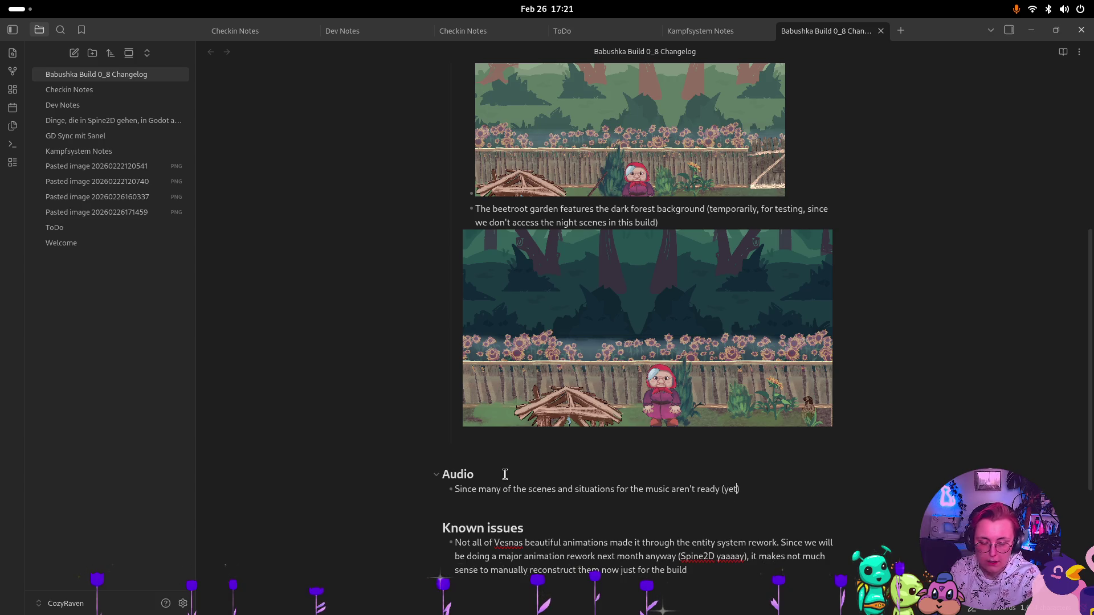
{"action": "type", "text": "e decided t"}
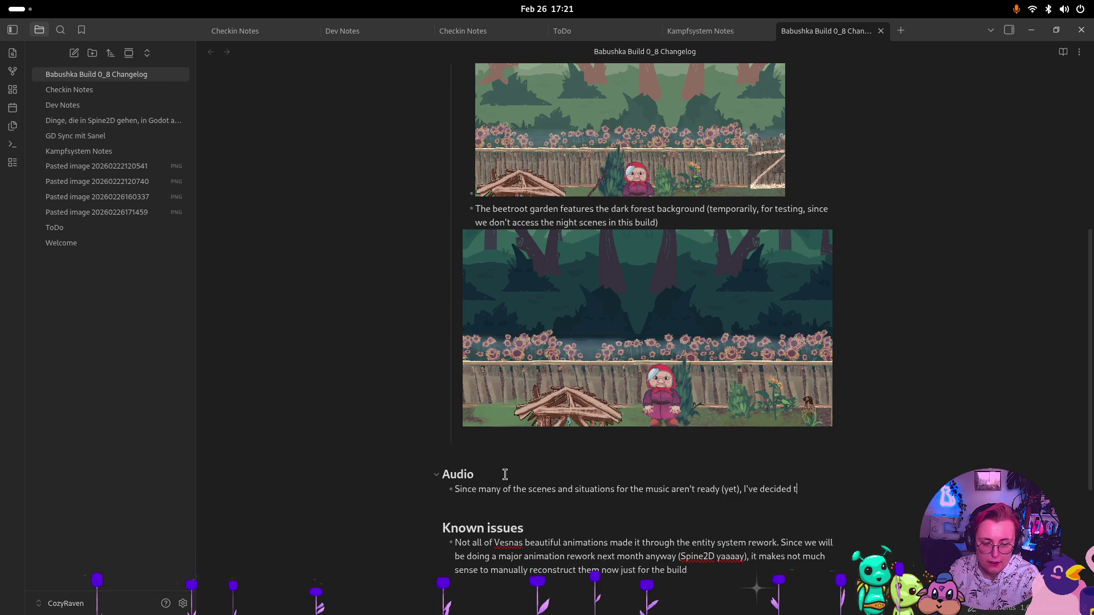
{"action": "type", "text": "o mix it up"}
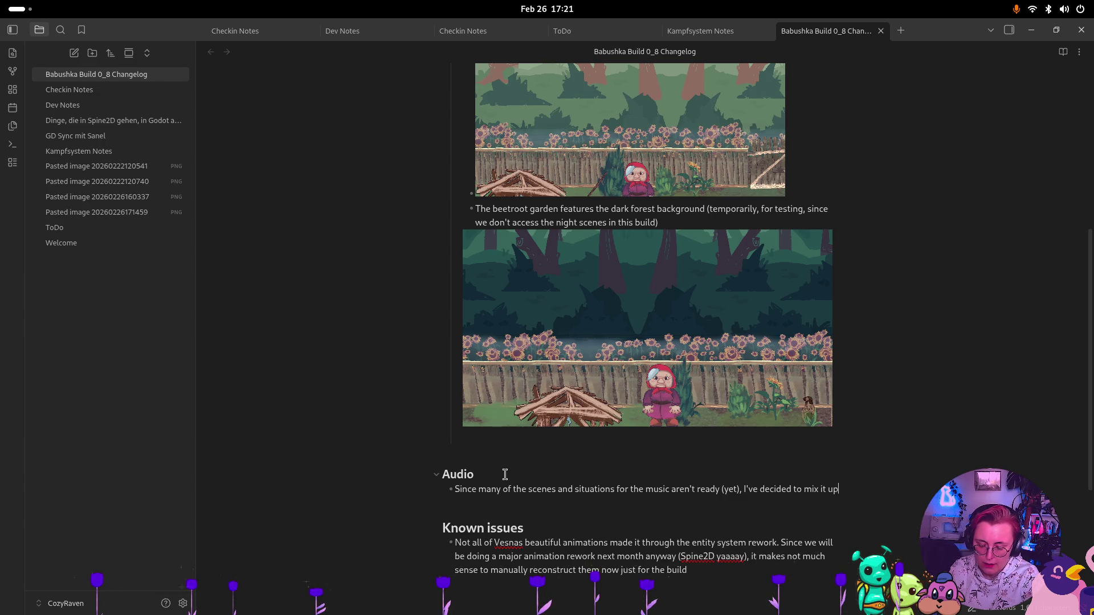
{"action": "type", "text": " a little."}
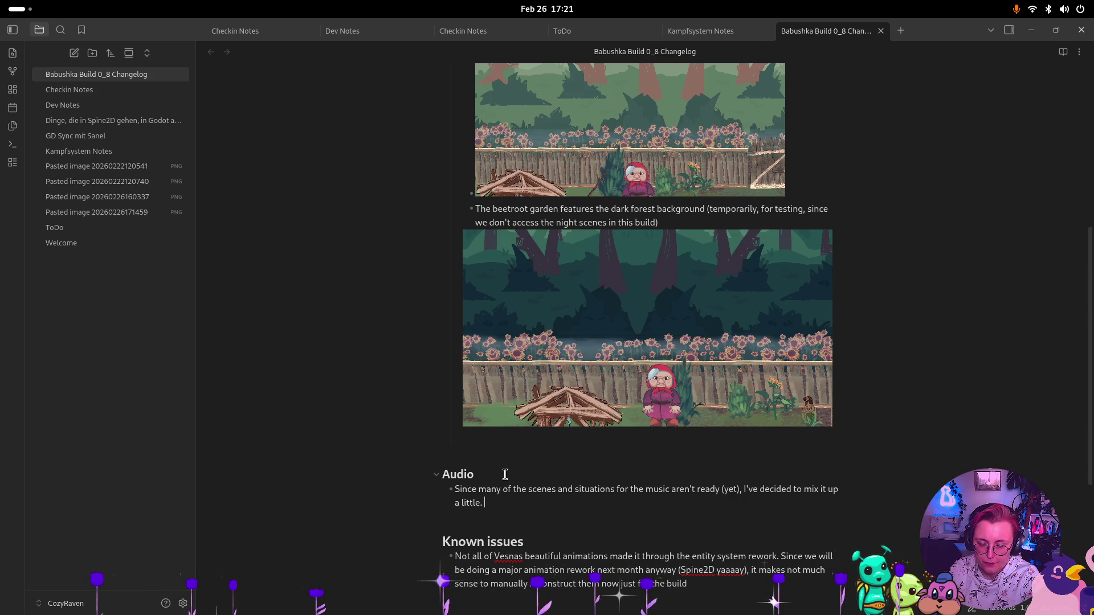
Paste the forest-music note into the Audio bullet, trim its leftover lead-in, and finish the wording
{"action": "type", "text": "- Same goes for the forest background music: Since we don't have the forest scenes atm, but I still wanted to feature some of the music, I've added it to the beetroot garden. NOT FINAL."}
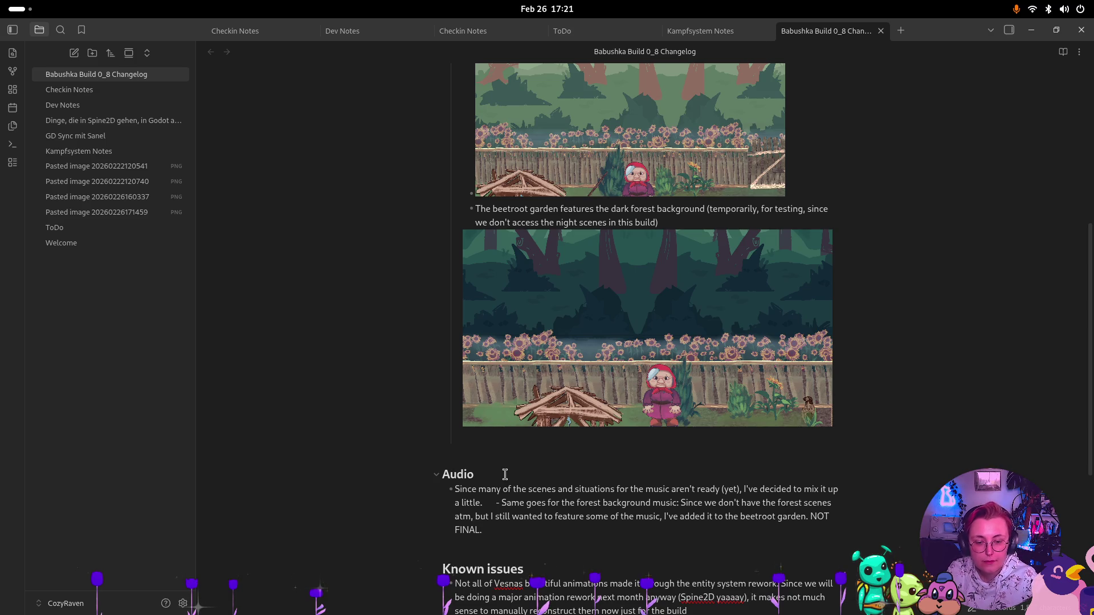
{"action": "left_click_drag", "start_coordinate": [677, 503], "coordinate": [492, 502]}
{"action": "key", "text": "BackSpace"}
{"action": "key", "text": "BackSpace"}
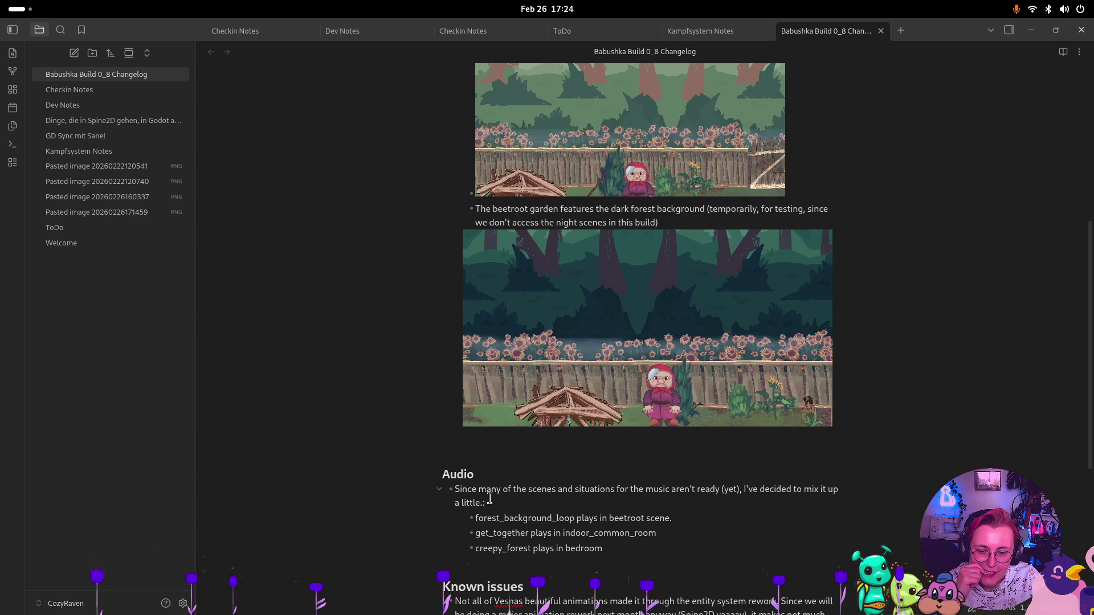
{"action": "type", "text": "eat"}
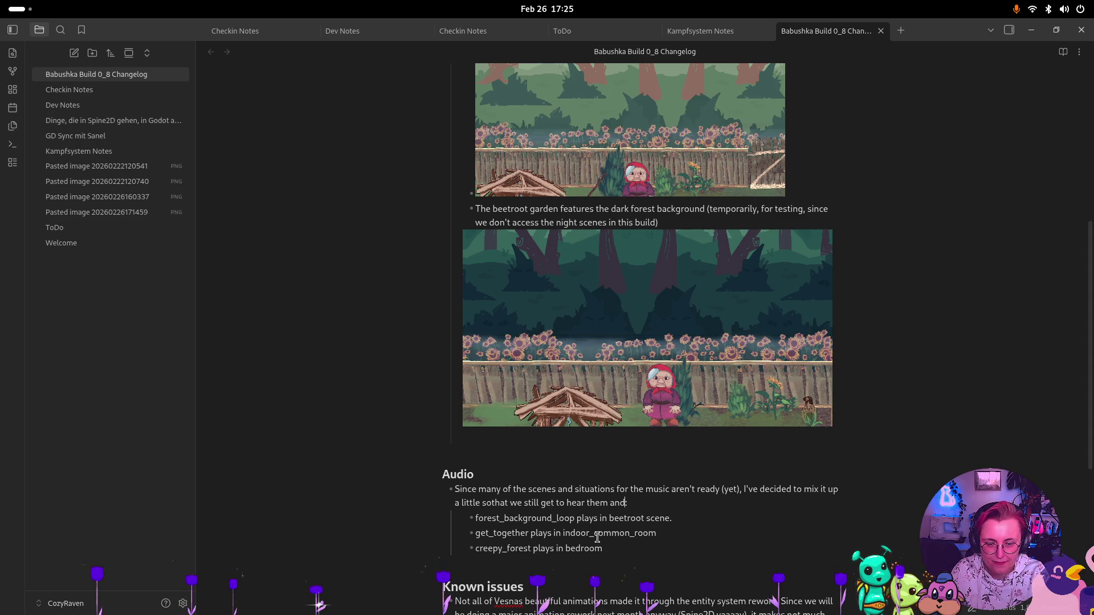
{"action": "type", "text": "them"}
{"action": "key", "text": "super"}
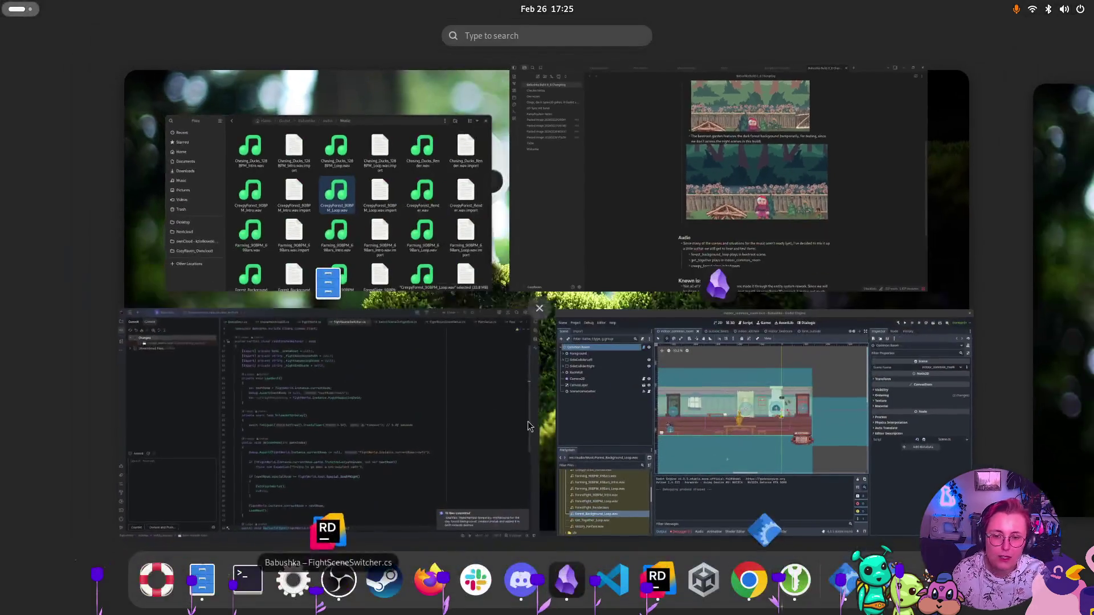
Open farm_outside and inspect the Background Music loop2 node and its nested child
{"action": "left_click", "coordinate": [831, 393]}
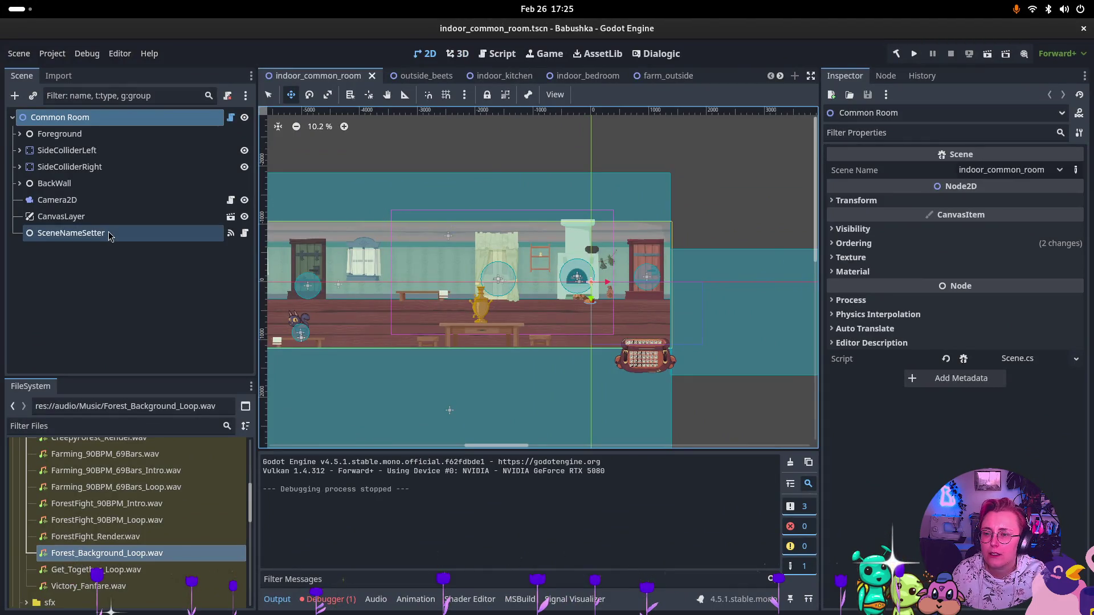
{"action": "left_click", "coordinate": [654, 76]}
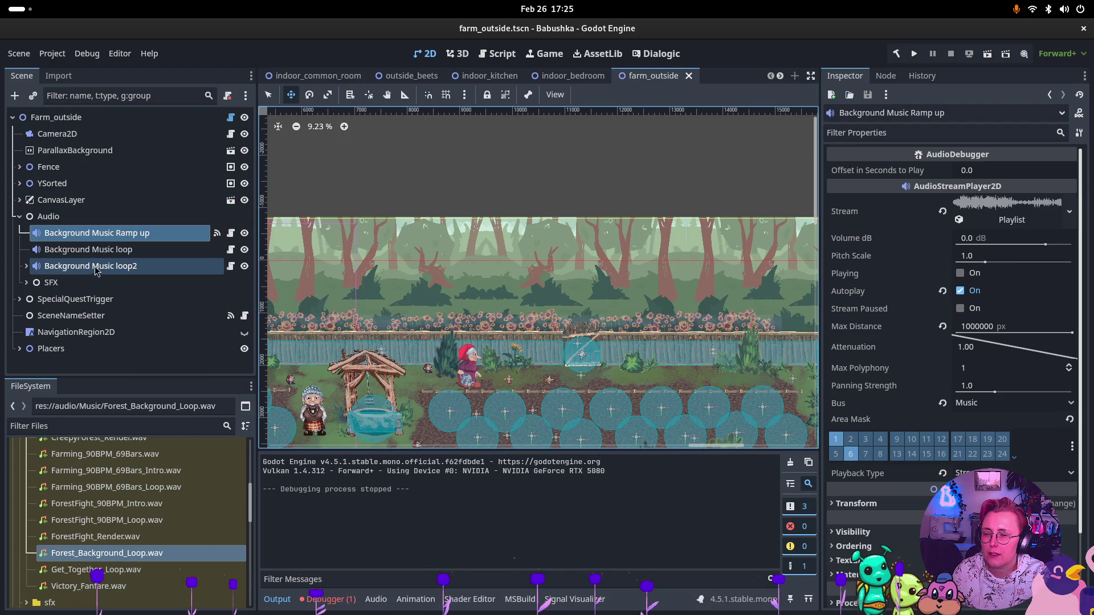
{"action": "left_click", "coordinate": [31, 268]}
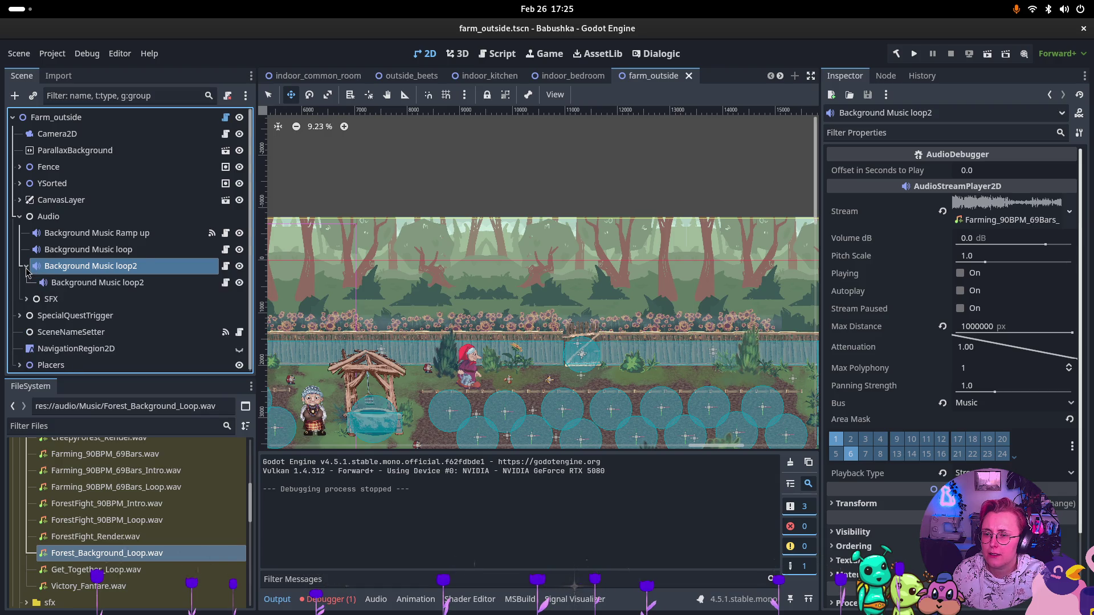
{"action": "double_click", "coordinate": [109, 274]}
{"action": "left_click", "coordinate": [26, 267]}
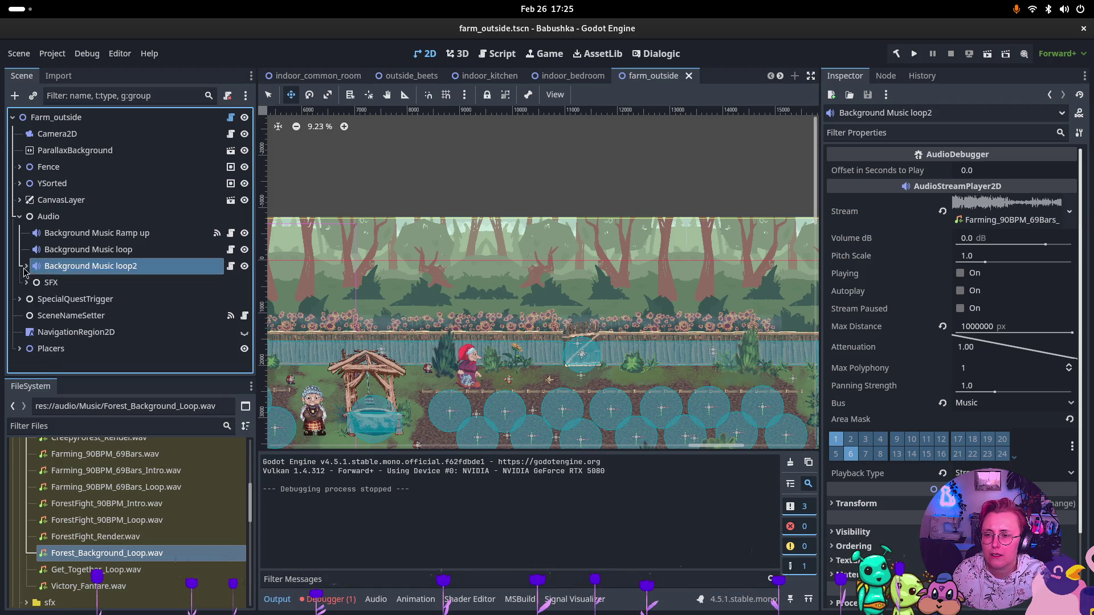
{"action": "left_click", "coordinate": [26, 267]}
{"action": "left_click", "coordinate": [101, 283]}
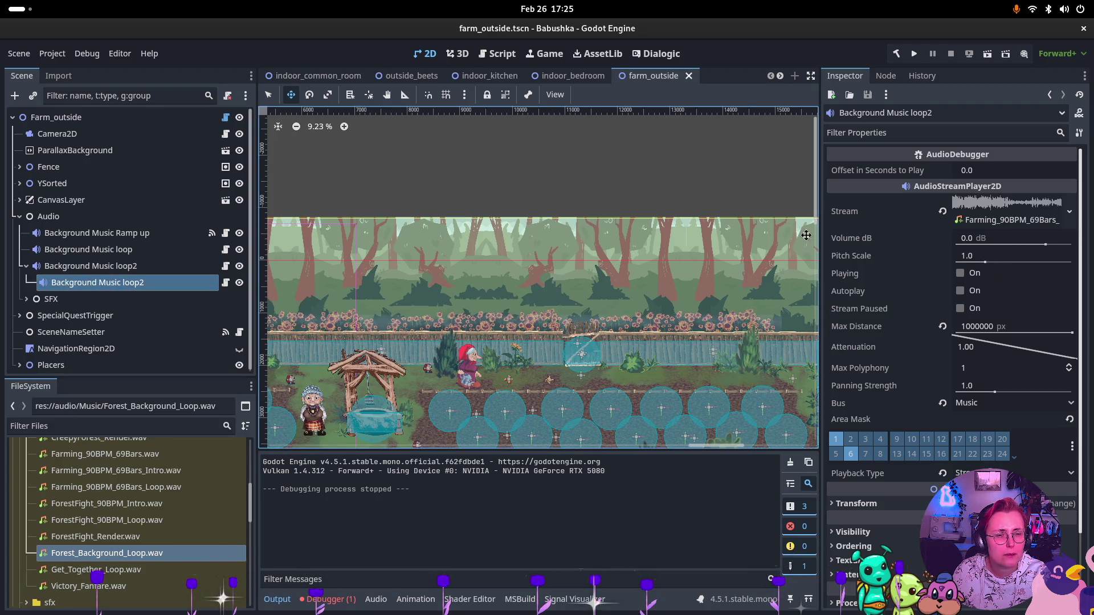
{"action": "mouse_move", "coordinate": [821, 234]}
{"action": "left_mouse_down"}
{"action": "mouse_move", "coordinate": [687, 242]}
{"action": "mouse_move", "coordinate": [723, 245]}
{"action": "left_mouse_up"}
Delete the Background Music loop2 node together with its child, confirming with OK
{"action": "left_click", "coordinate": [142, 266]}
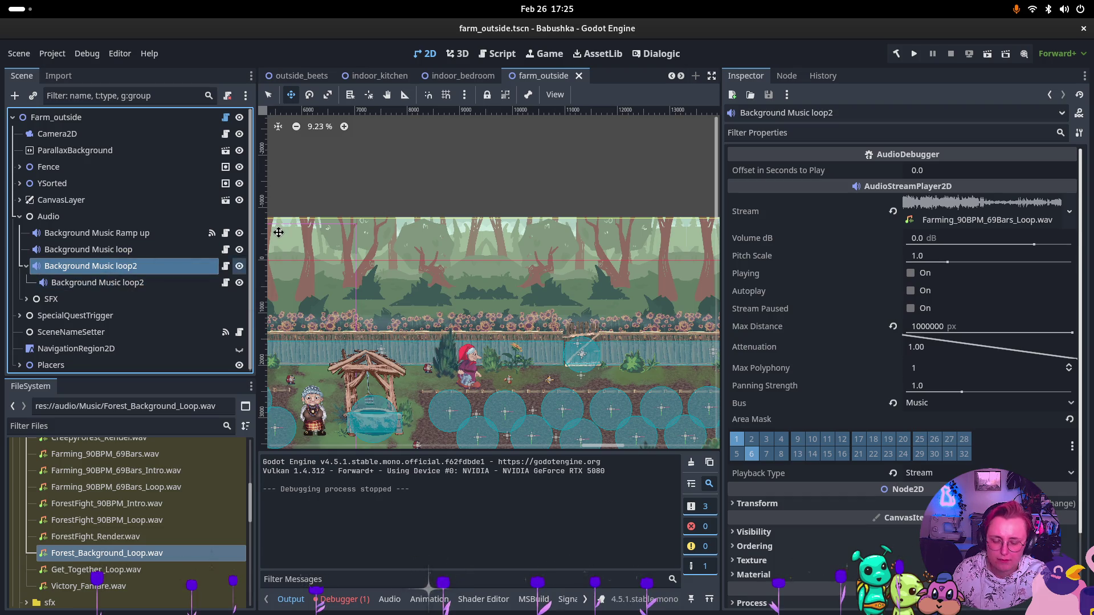
{"action": "key", "text": "Delete"}
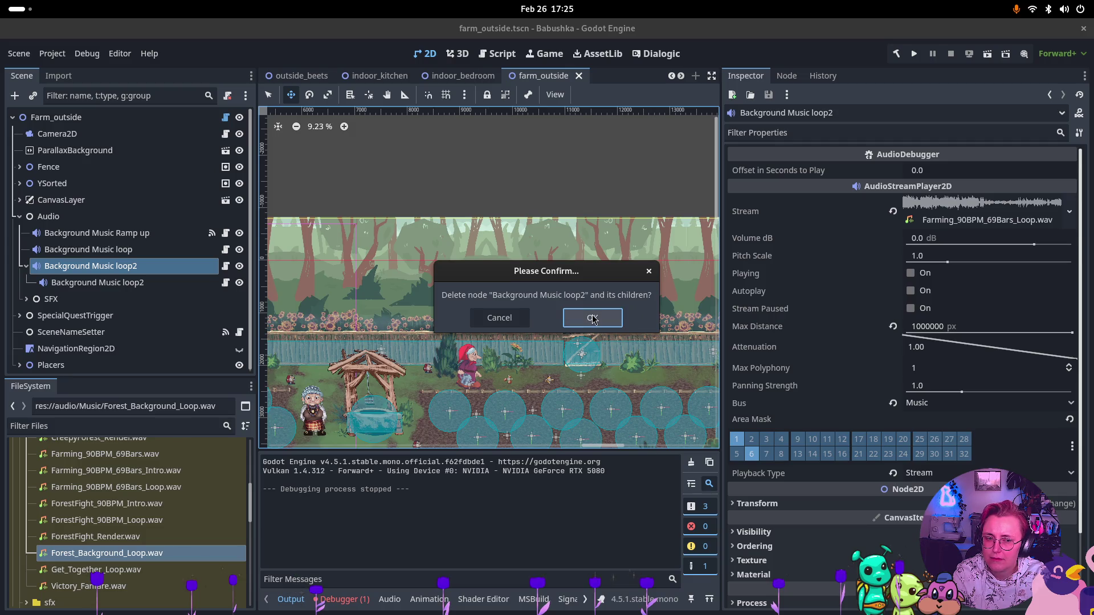
{"action": "left_click", "coordinate": [649, 271]}
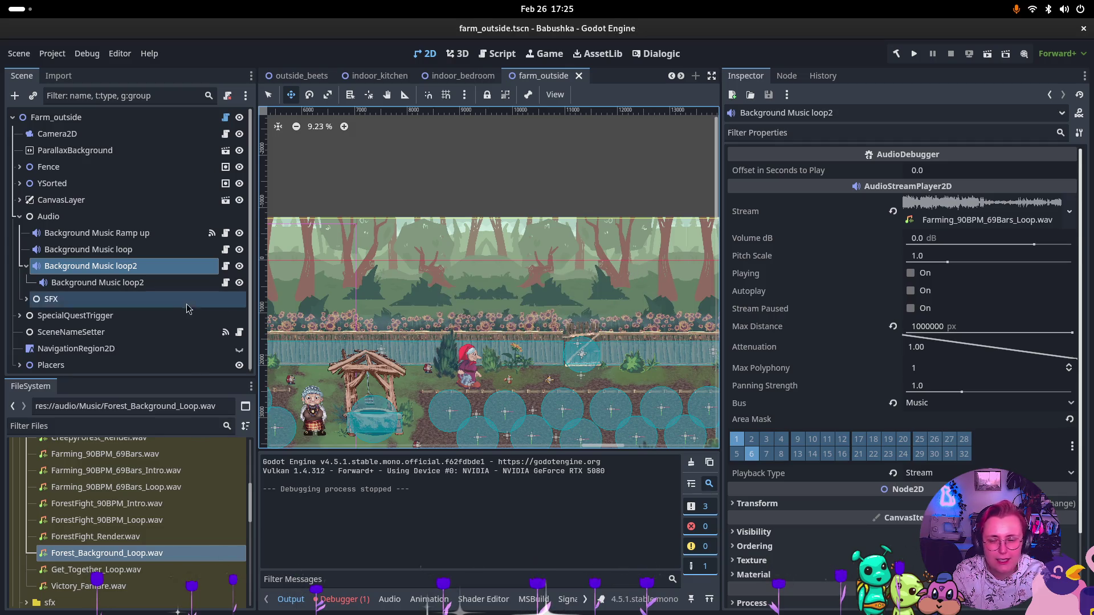
{"action": "left_click", "coordinate": [158, 283]}
{"action": "left_click", "coordinate": [152, 268]}
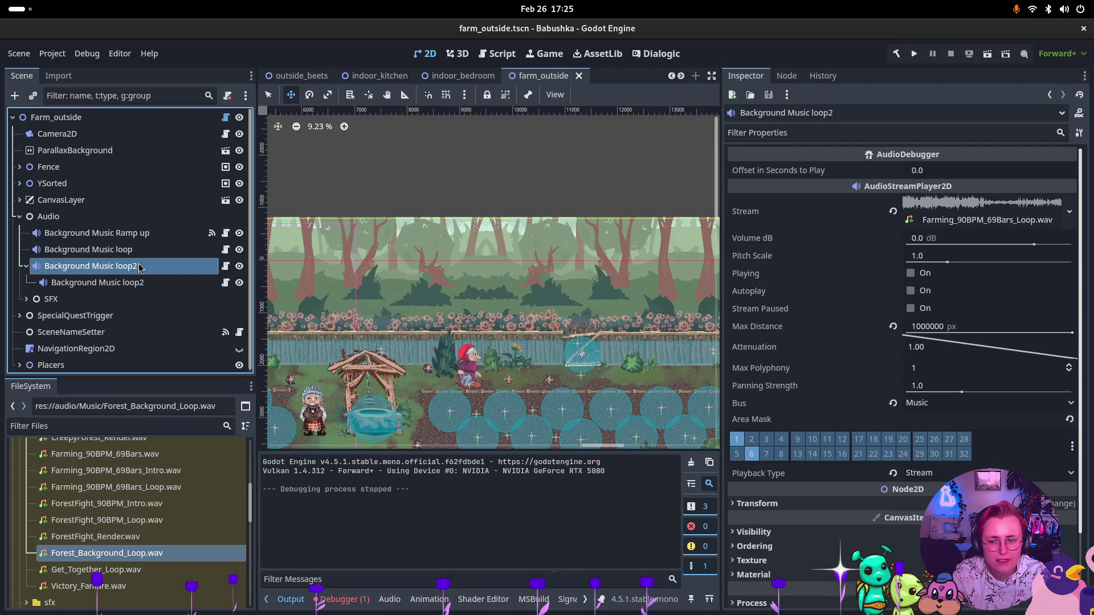
{"action": "left_click", "coordinate": [142, 283]}
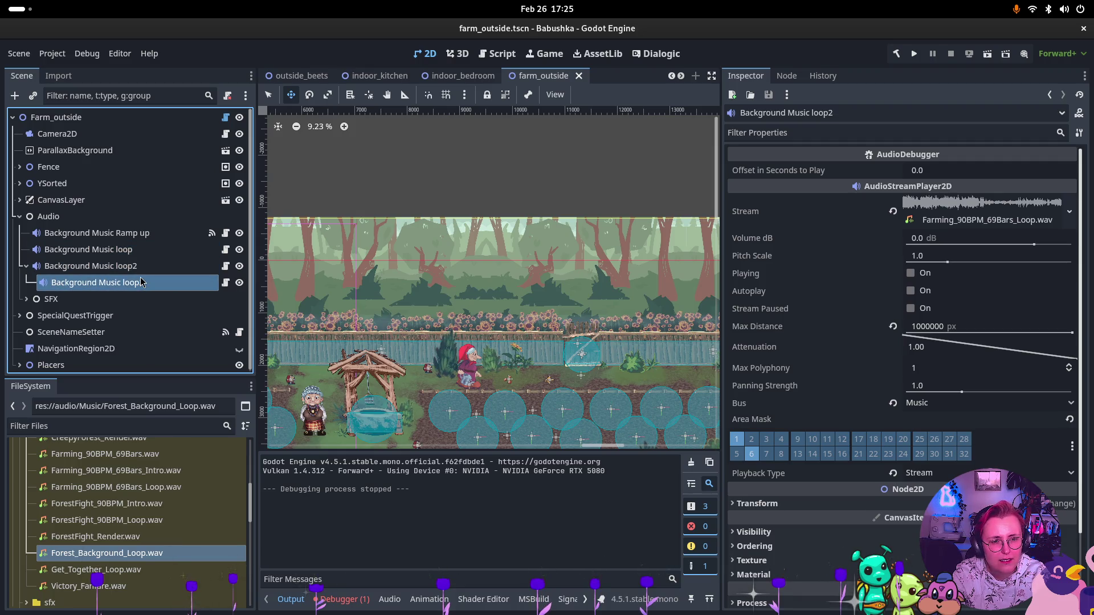
{"action": "left_click", "coordinate": [143, 268]}
{"action": "key", "text": "Delete"}
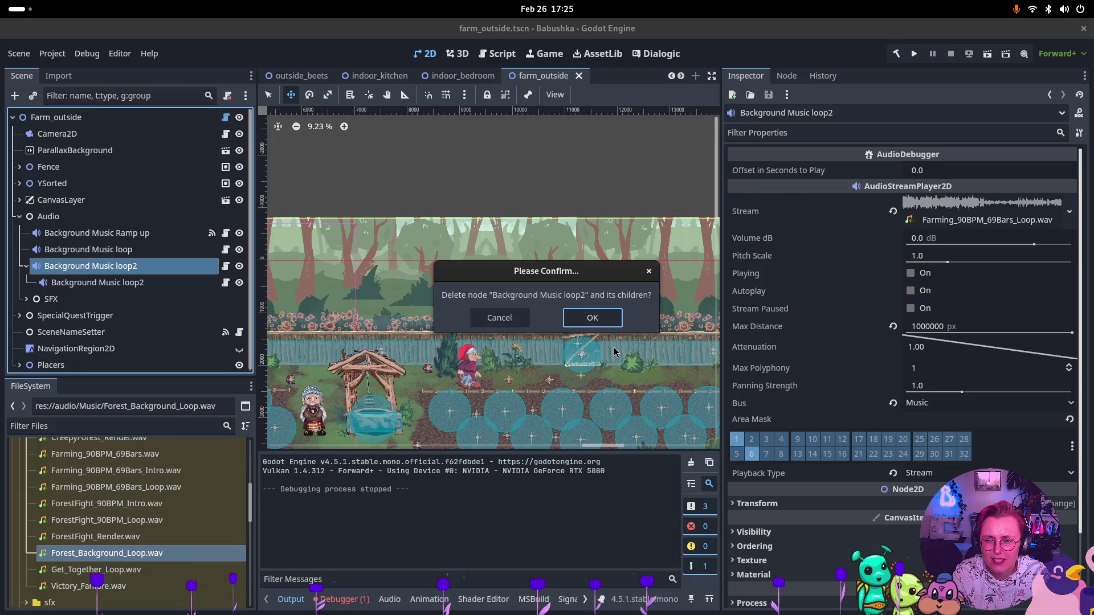
{"action": "left_click", "coordinate": [603, 328]}
{"action": "left_click", "coordinate": [135, 254]}
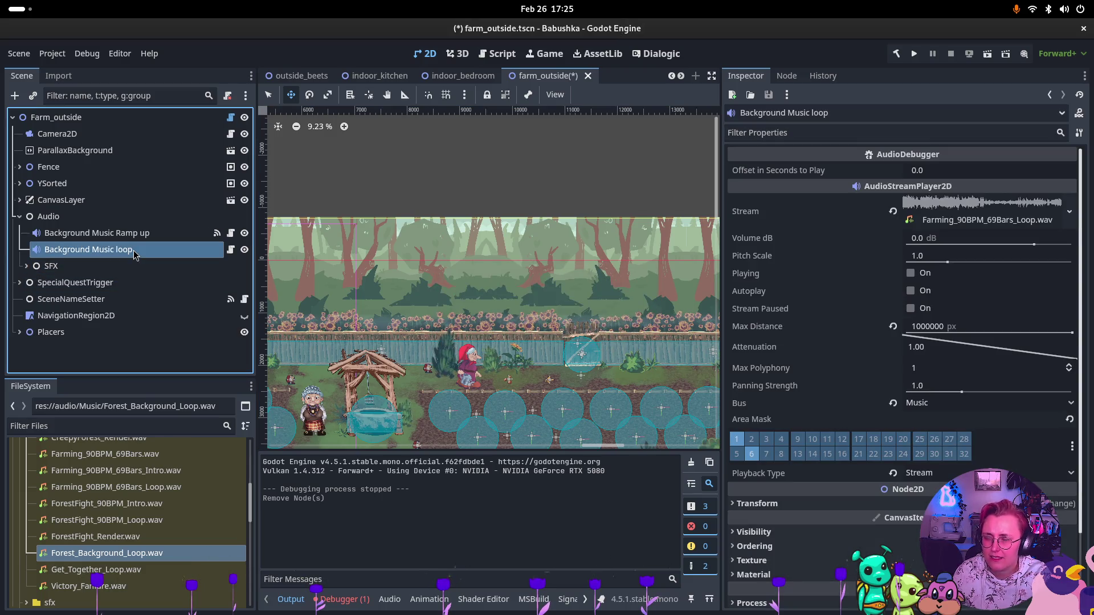
{"action": "left_click", "coordinate": [302, 76]}
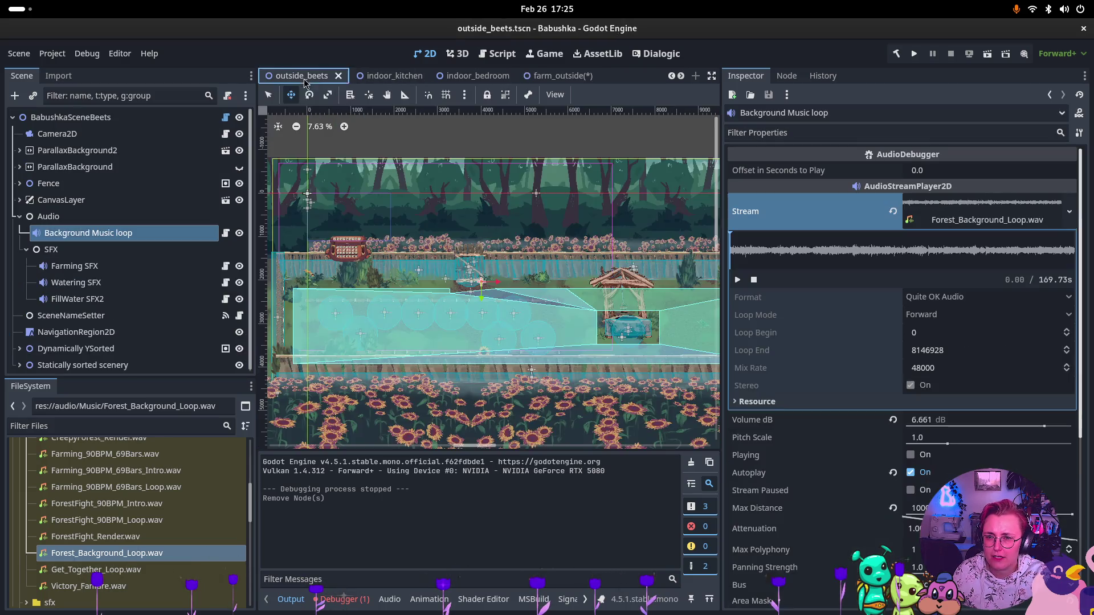
Paste the Background Music loop node into indoor_common_room and give it Get_Together_Loop.wav as stream
{"action": "left_click", "coordinate": [479, 78]}
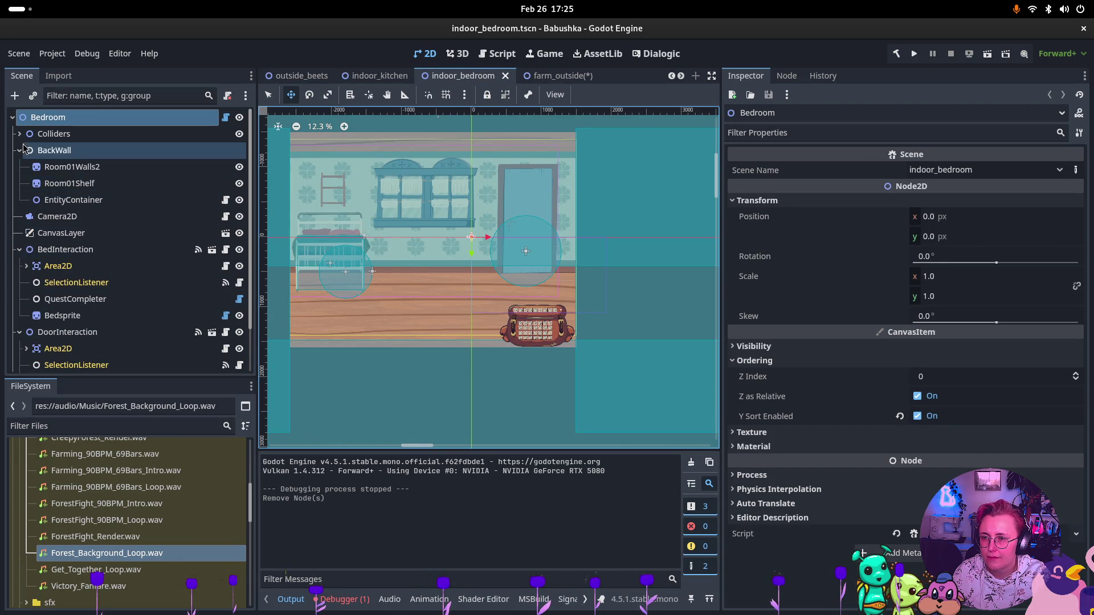
{"action": "left_click", "coordinate": [12, 118], "text": "shift"}
{"action": "left_click", "coordinate": [12, 117]}
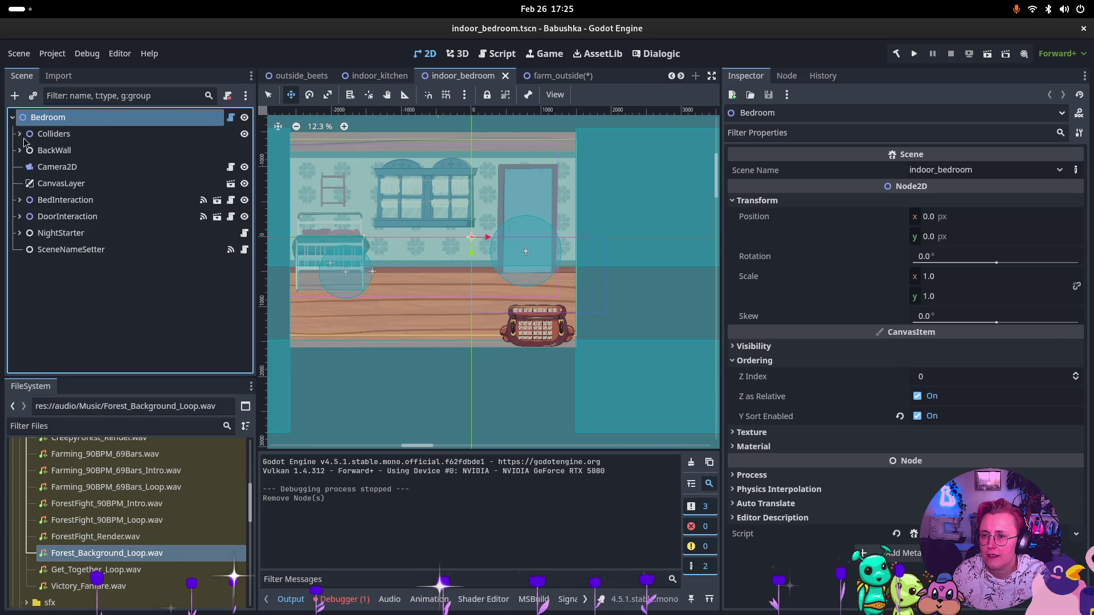
{"action": "scroll", "coordinate": [340, 78], "scroll_direction": "up", "scroll_amount": 1}
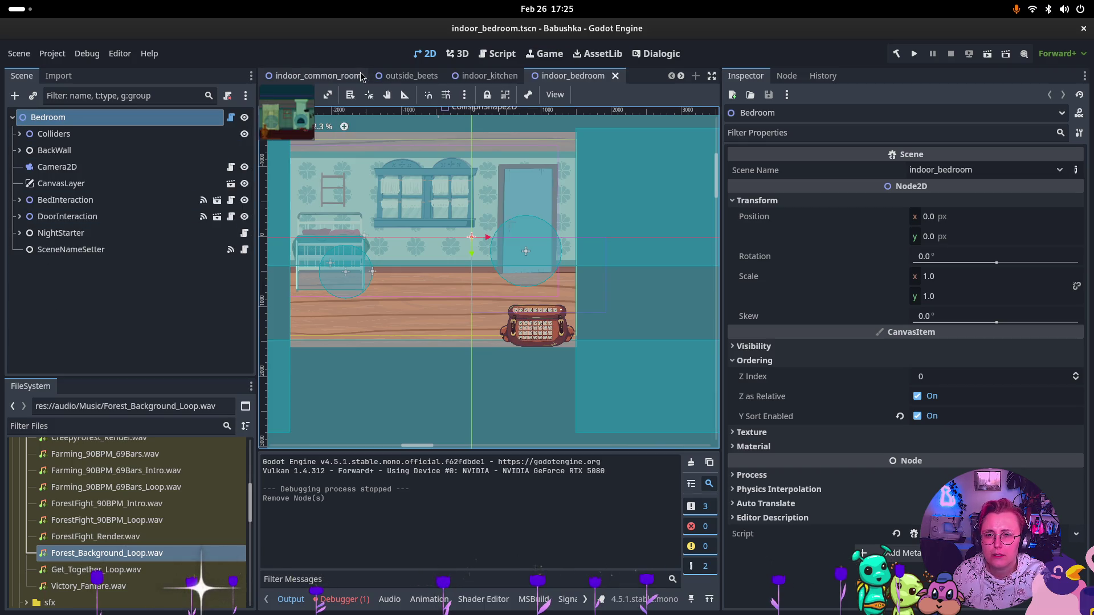
{"action": "left_click", "coordinate": [340, 78]}
{"action": "key", "text": "ctrl+v"}
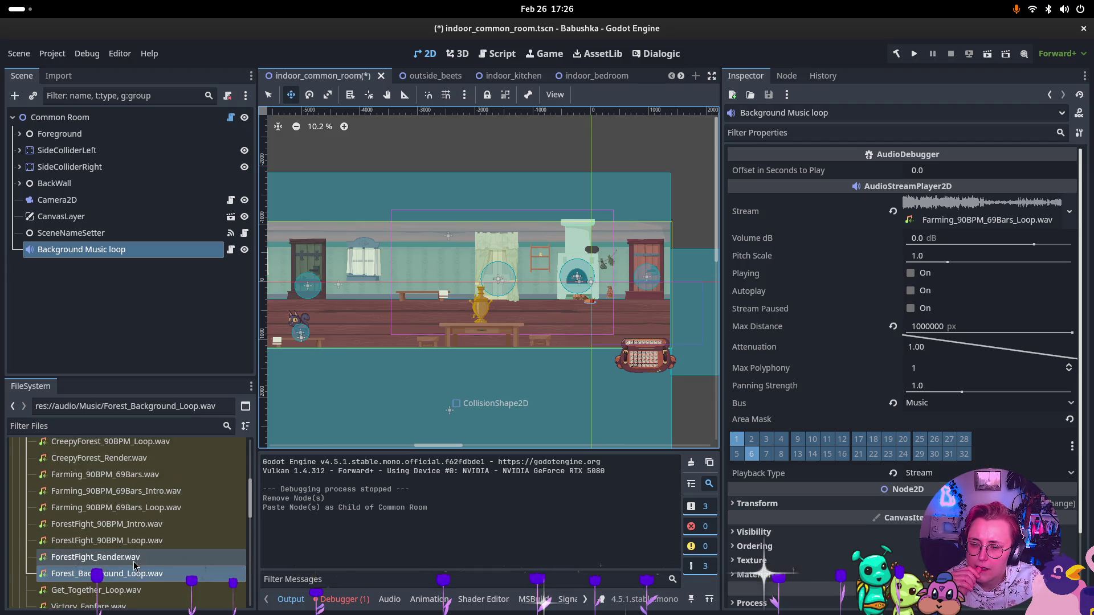
{"action": "mouse_move", "coordinate": [126, 573]}
{"action": "left_mouse_down"}
{"action": "mouse_move", "coordinate": [792, 302]}
{"action": "mouse_move", "coordinate": [967, 210]}
{"action": "left_mouse_up"}
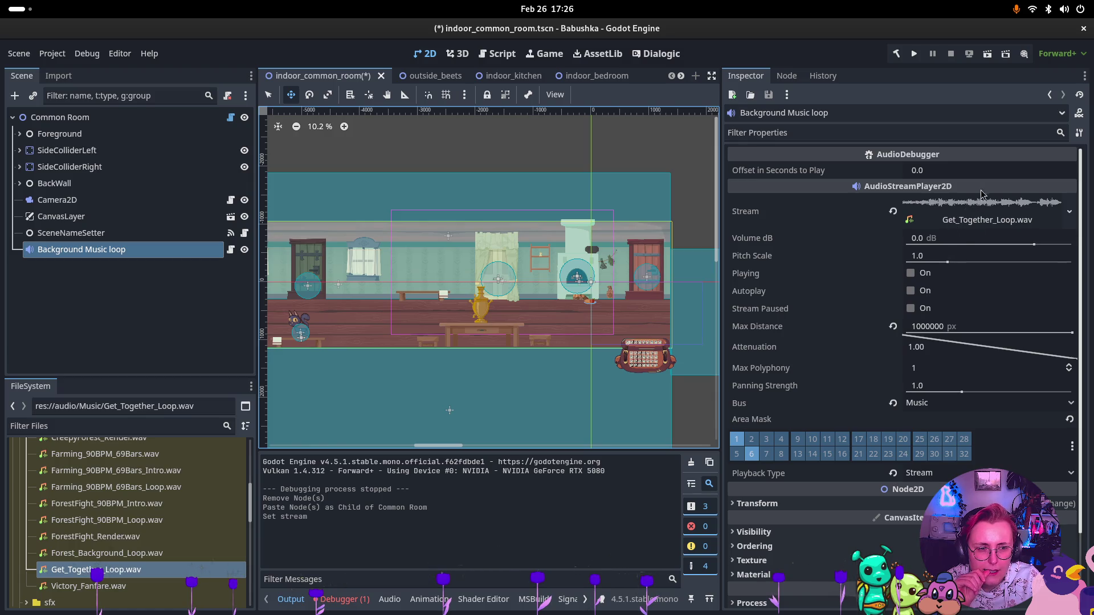
Turn on Autoplay, reimport Get_Together_Loop.wav with Forward loop mode, and save indoor_common_room
{"action": "left_click", "coordinate": [911, 290]}
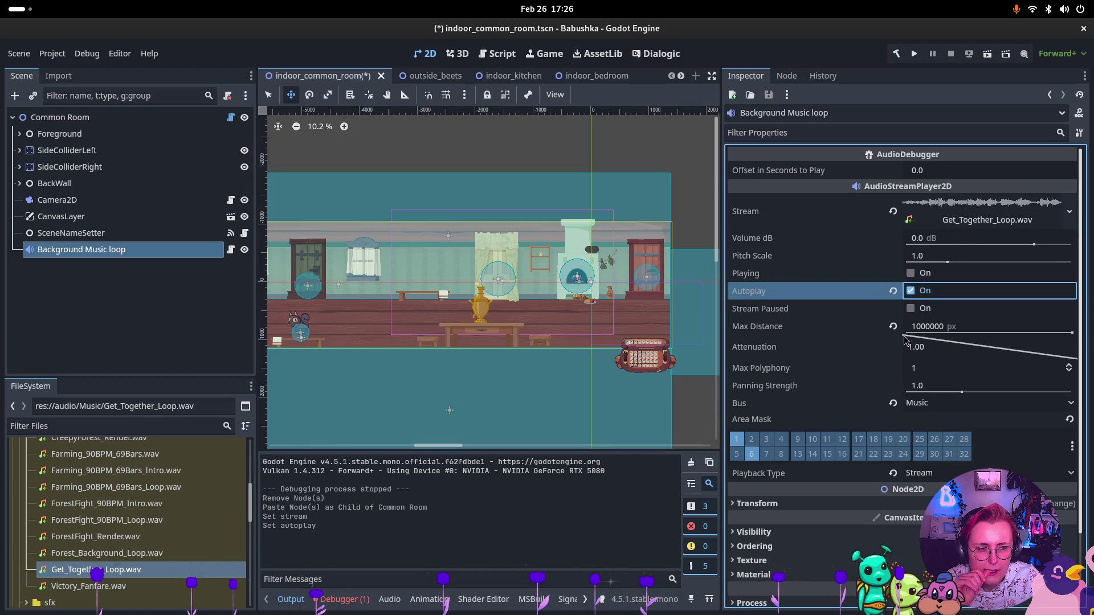
{"action": "left_click", "coordinate": [58, 76]}
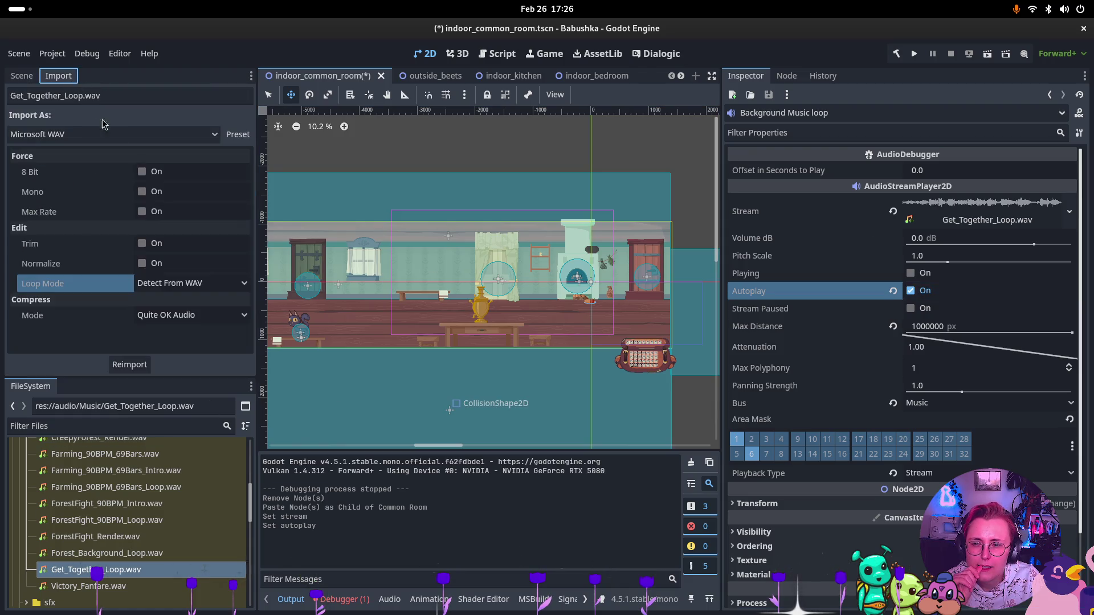
{"action": "left_click", "coordinate": [160, 285]}
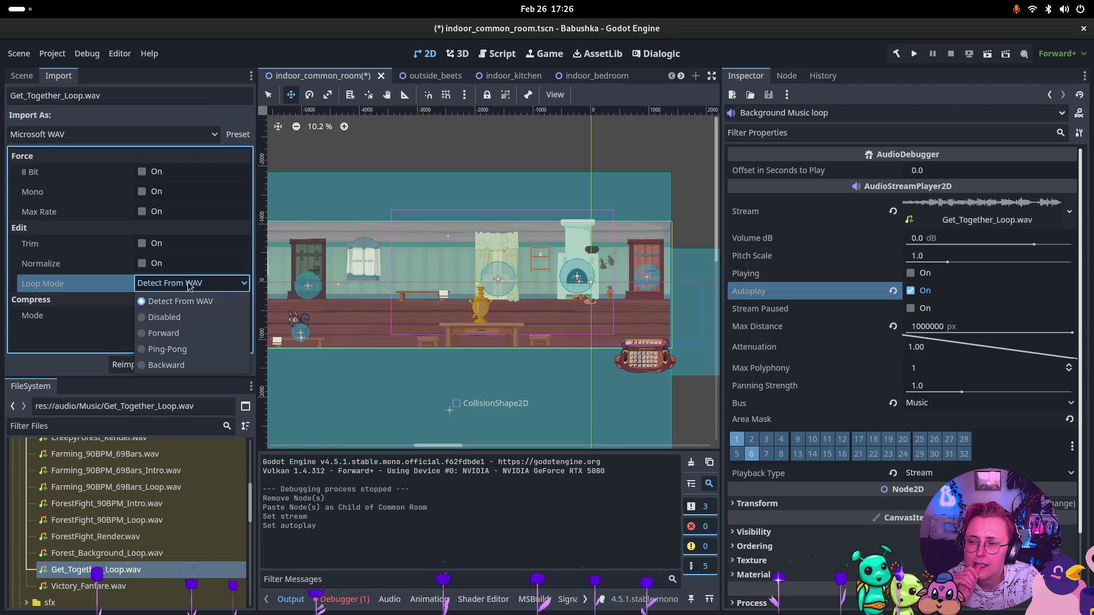
{"action": "left_click", "coordinate": [185, 336]}
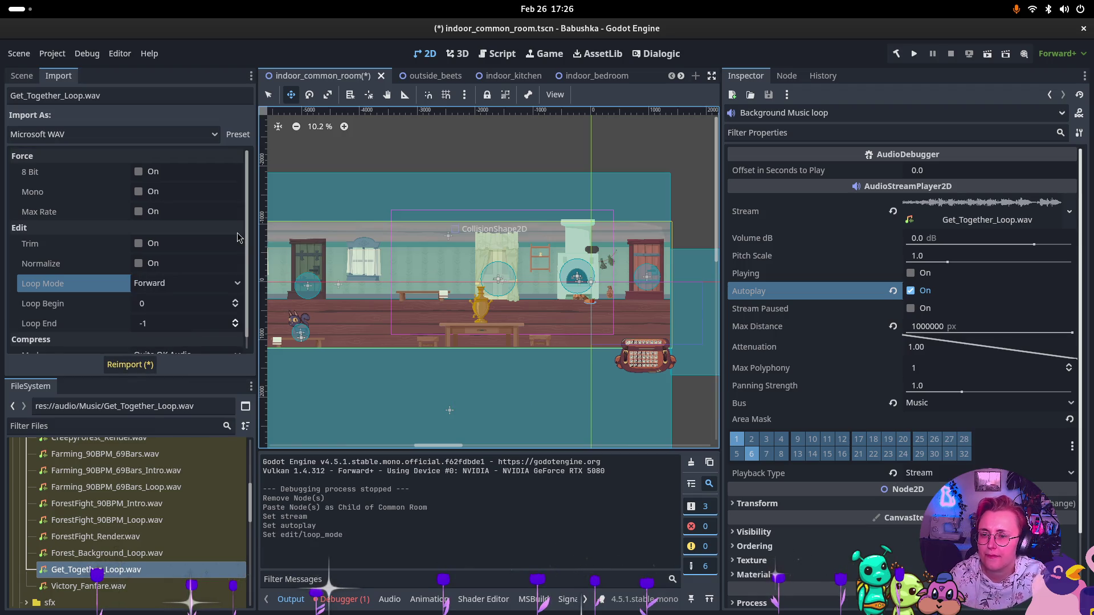
{"action": "left_click", "coordinate": [130, 365]}
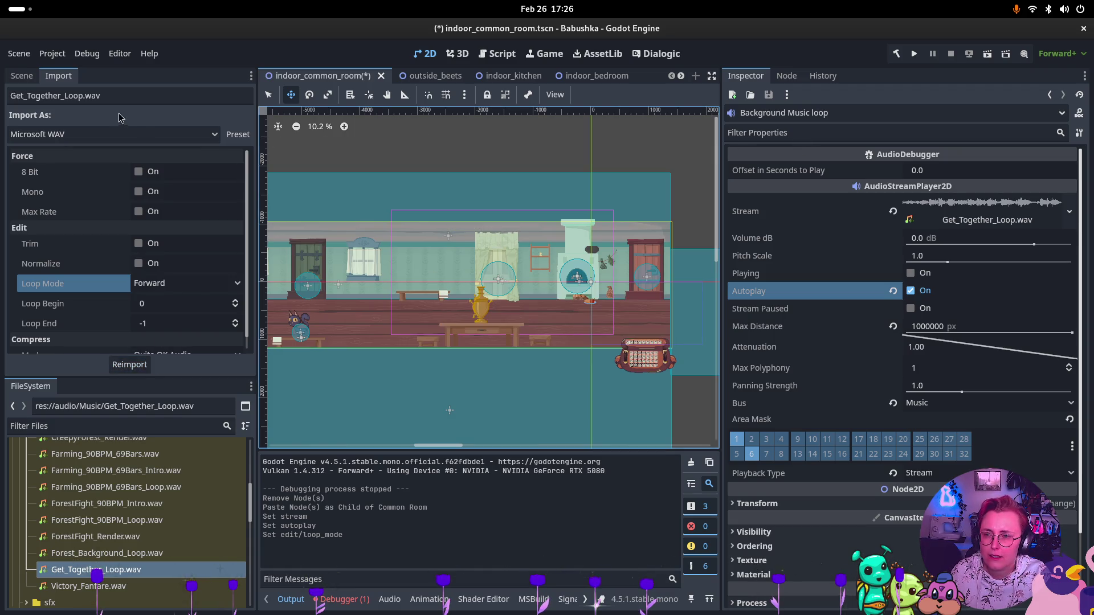
{"action": "key", "text": "ctrl+s"}
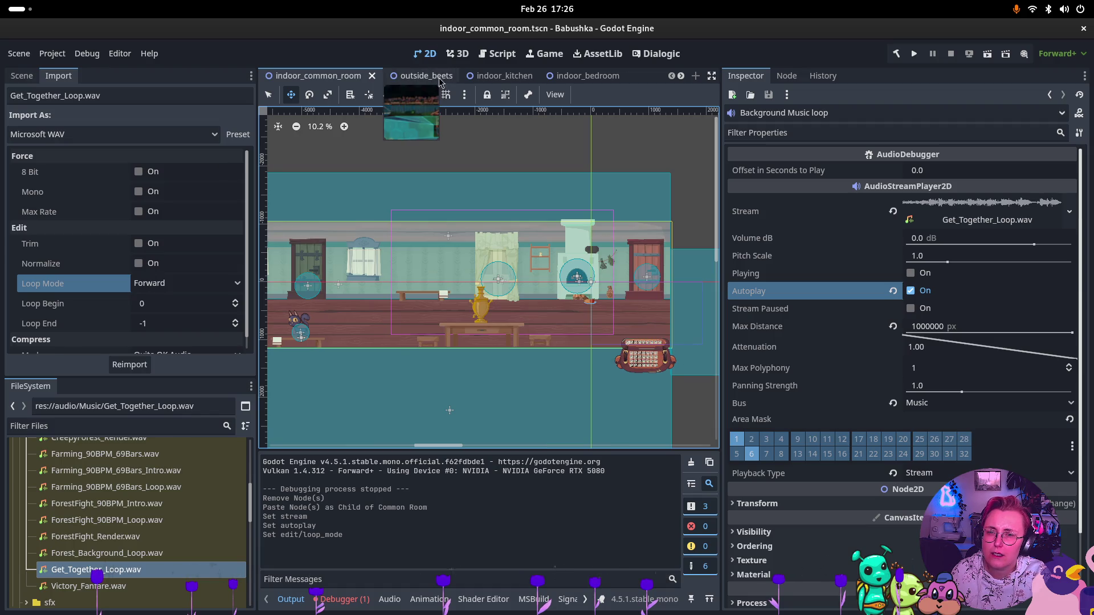
Paste a Background Music loop into Bedroom, try CreepyForest_90BPM_Loop.wav as stream, then undo it
{"action": "left_click", "coordinate": [583, 80]}
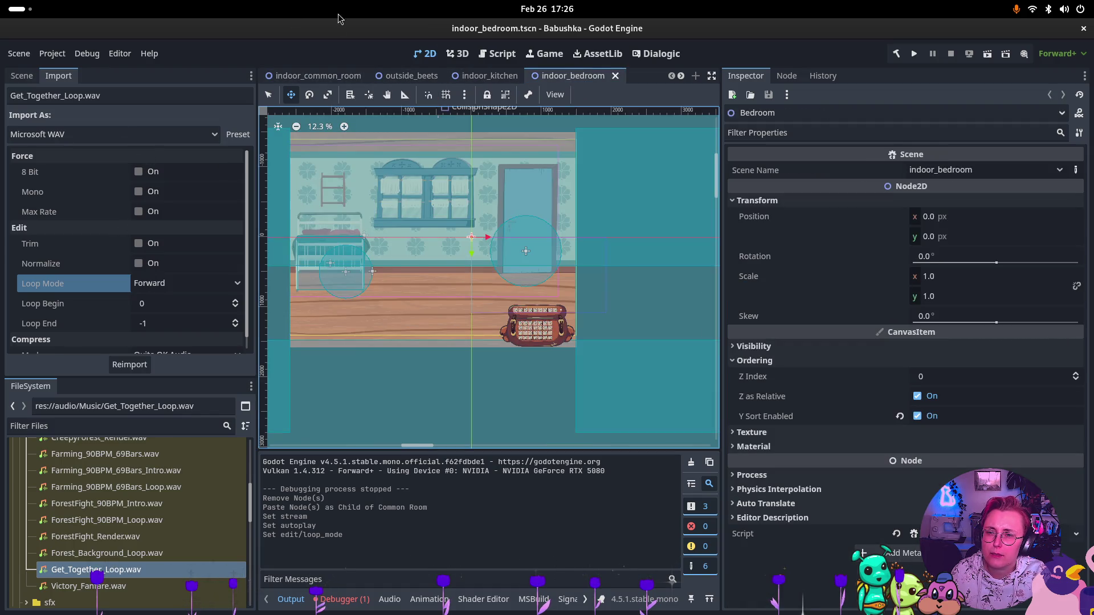
{"action": "left_click", "coordinate": [21, 75]}
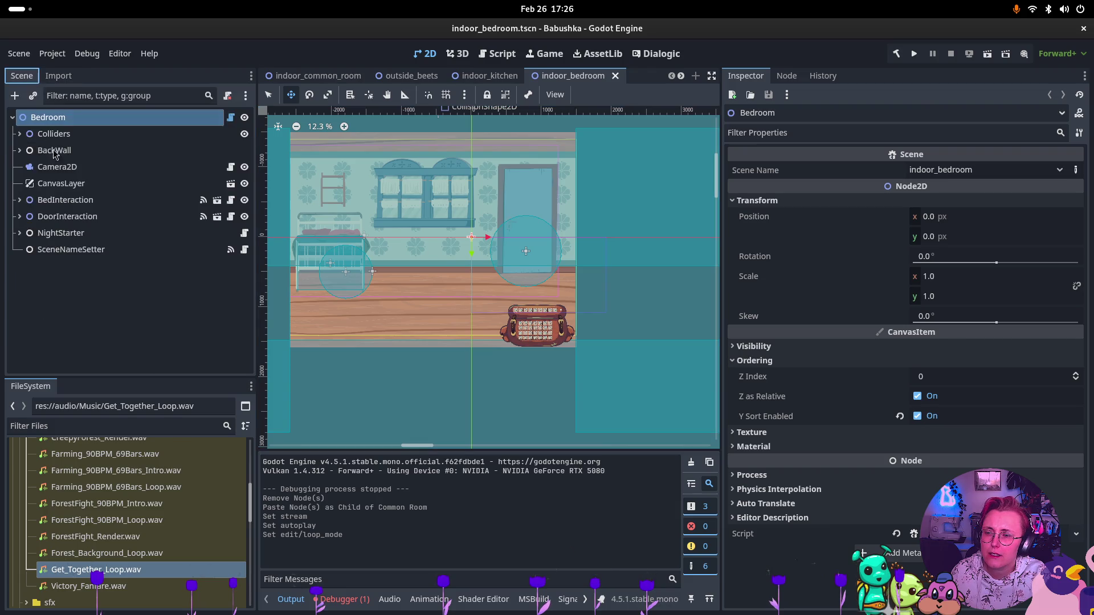
{"action": "key", "text": "ctrl+v"}
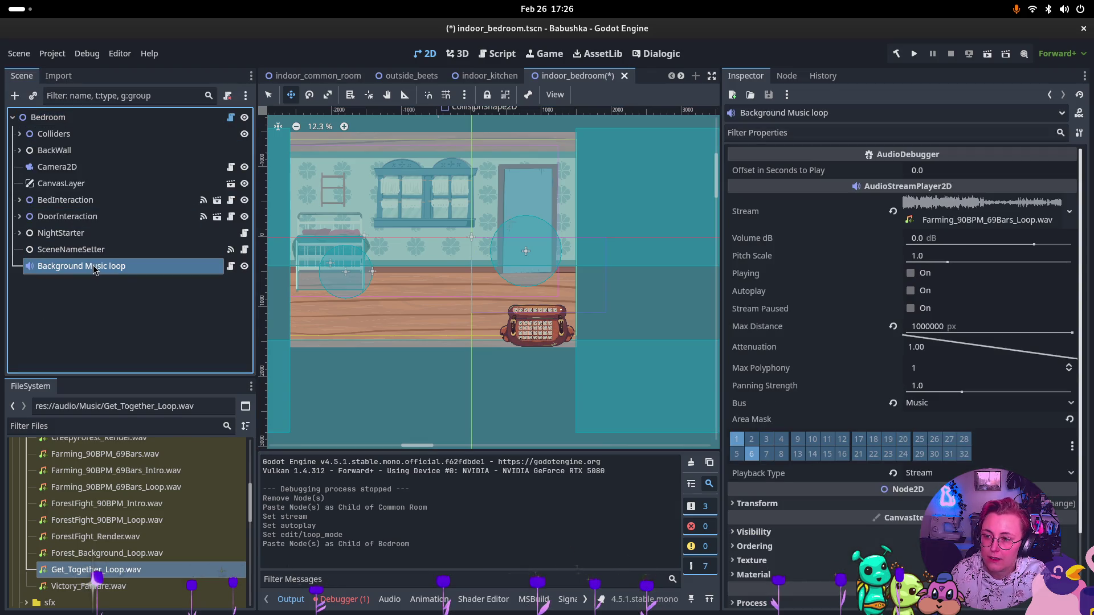
{"action": "scroll", "coordinate": [118, 516], "scroll_direction": "up", "scroll_amount": 1}
{"action": "scroll", "coordinate": [118, 516], "scroll_direction": "up", "scroll_amount": 5}
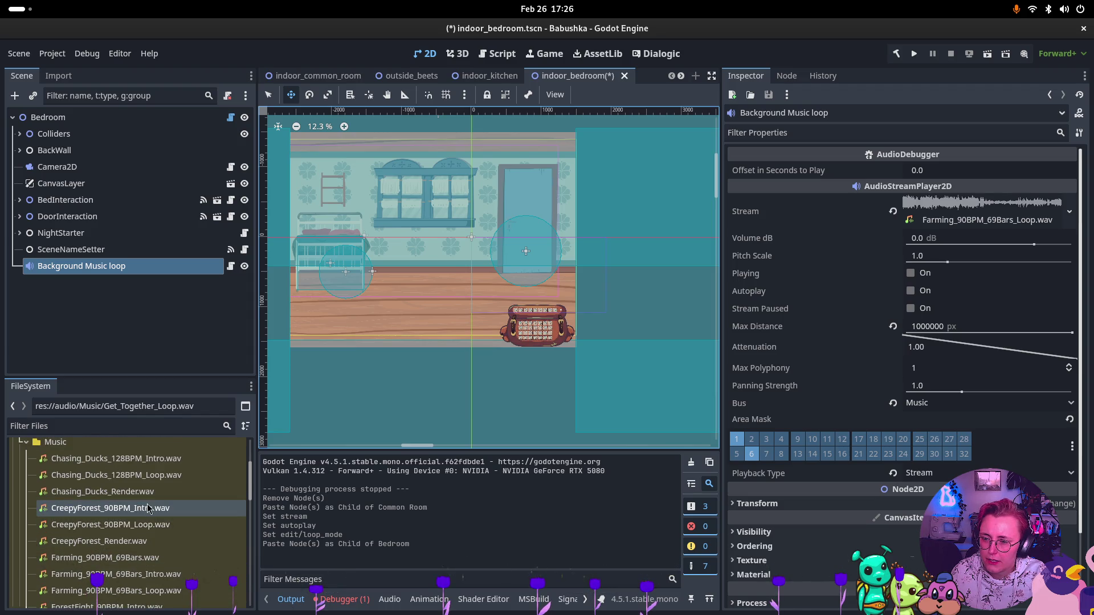
{"action": "mouse_move", "coordinate": [149, 524]}
{"action": "left_mouse_down"}
{"action": "mouse_move", "coordinate": [162, 533]}
{"action": "mouse_move", "coordinate": [854, 239]}
{"action": "mouse_move", "coordinate": [992, 214]}
{"action": "left_mouse_up"}
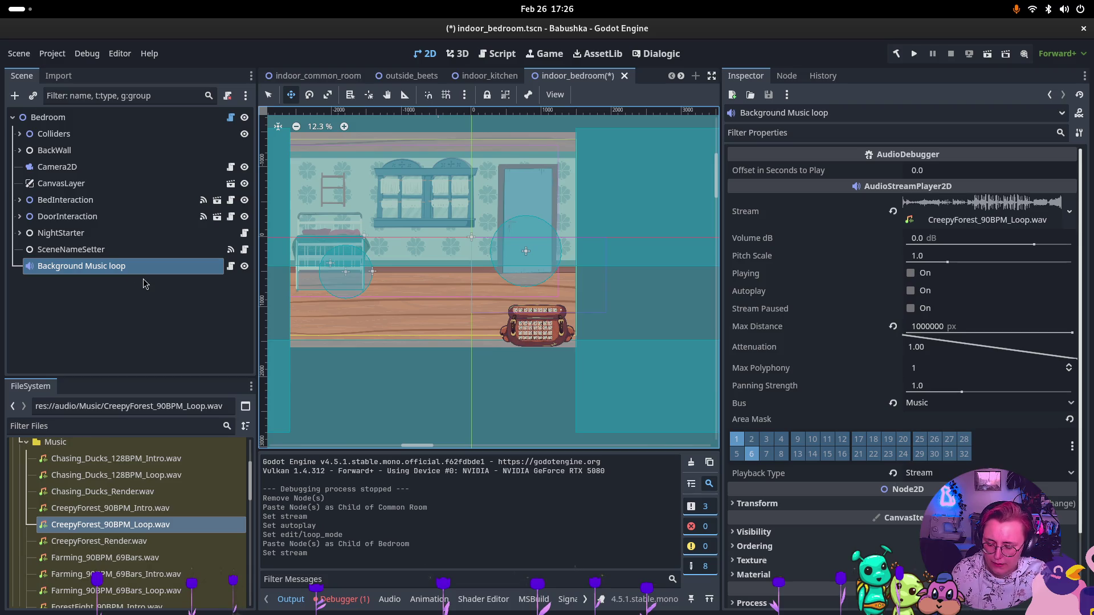
{"action": "key", "text": "ctrl+z"}
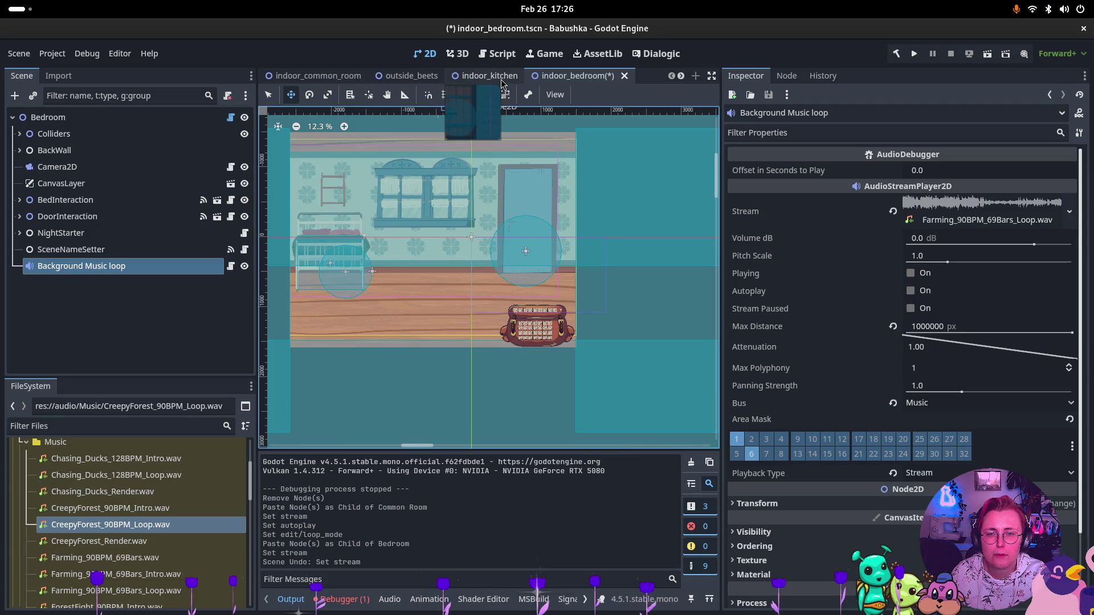
Delete the Background Music loop node from Bedroom and confirm
{"action": "left_click", "coordinate": [159, 266]}
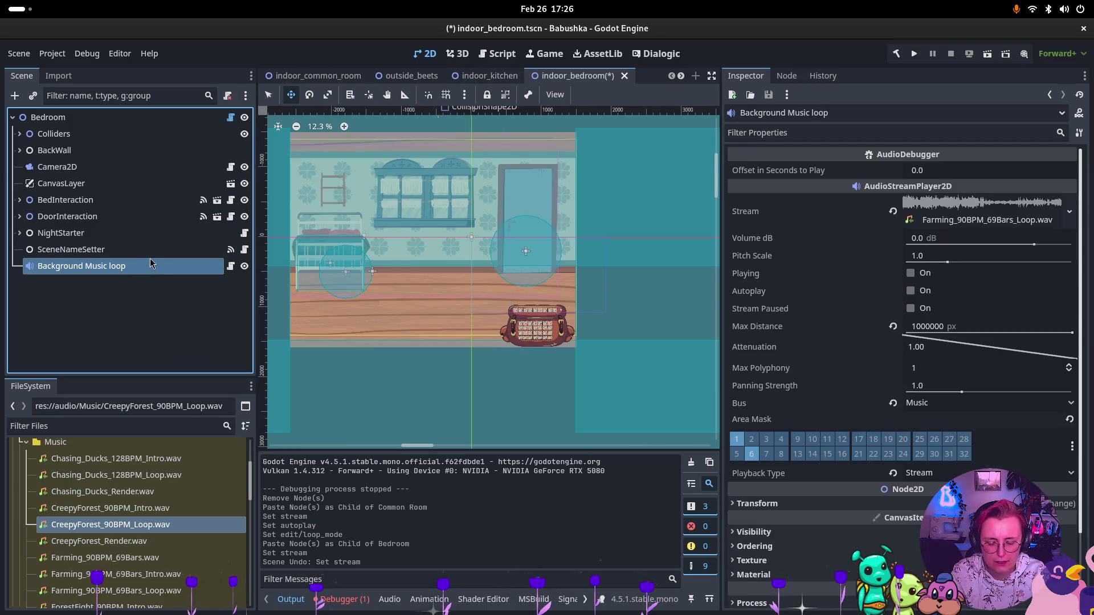
{"action": "key", "text": "Delete"}
{"action": "left_click", "coordinate": [581, 318]}
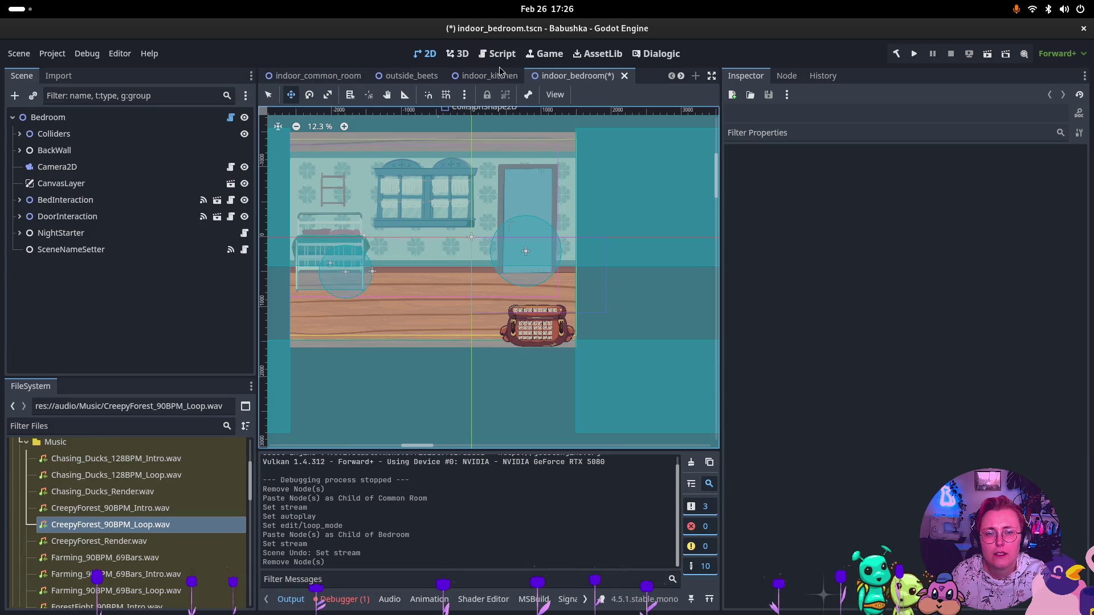
Copy the Audio node from farm_outside under Bedroom and delete its SFX child
{"action": "scroll", "coordinate": [421, 77], "scroll_direction": "down", "scroll_amount": 3}
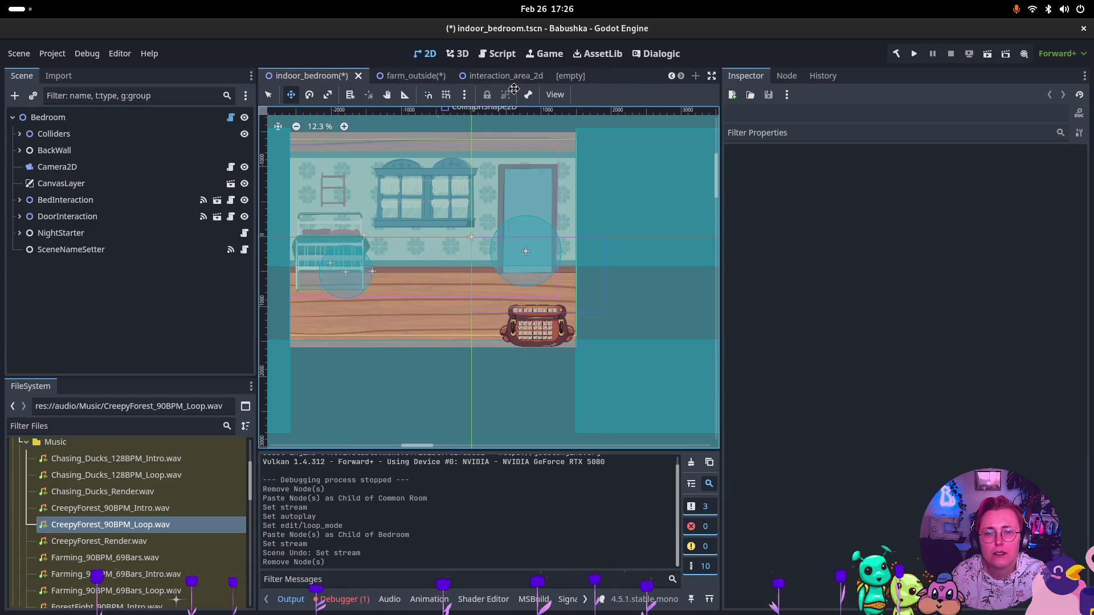
{"action": "left_click", "coordinate": [418, 84]}
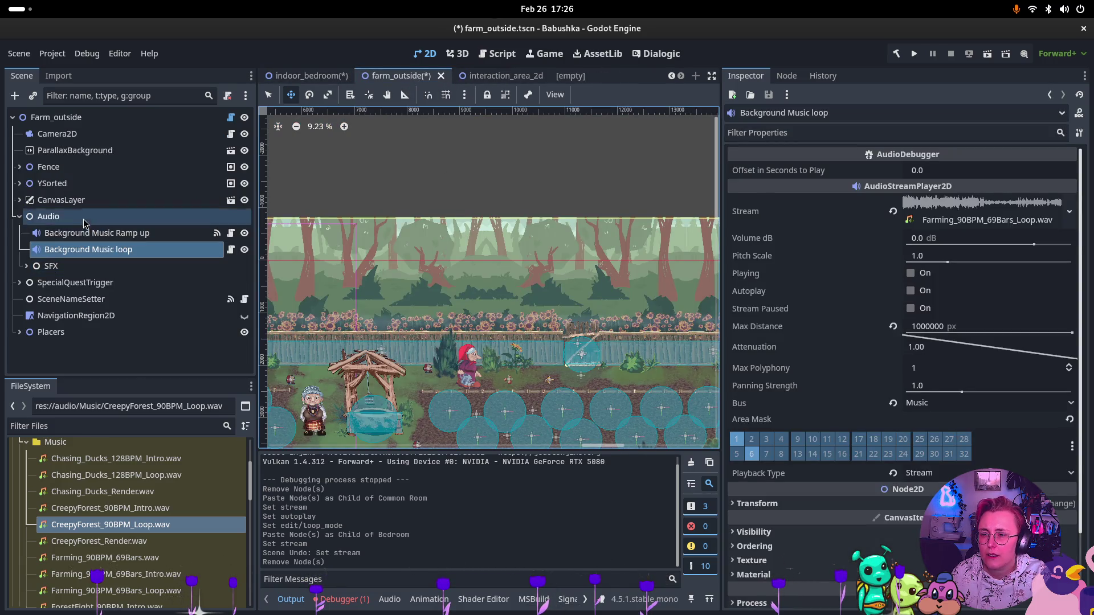
{"action": "left_click", "coordinate": [84, 216]}
{"action": "left_click", "coordinate": [307, 75]}
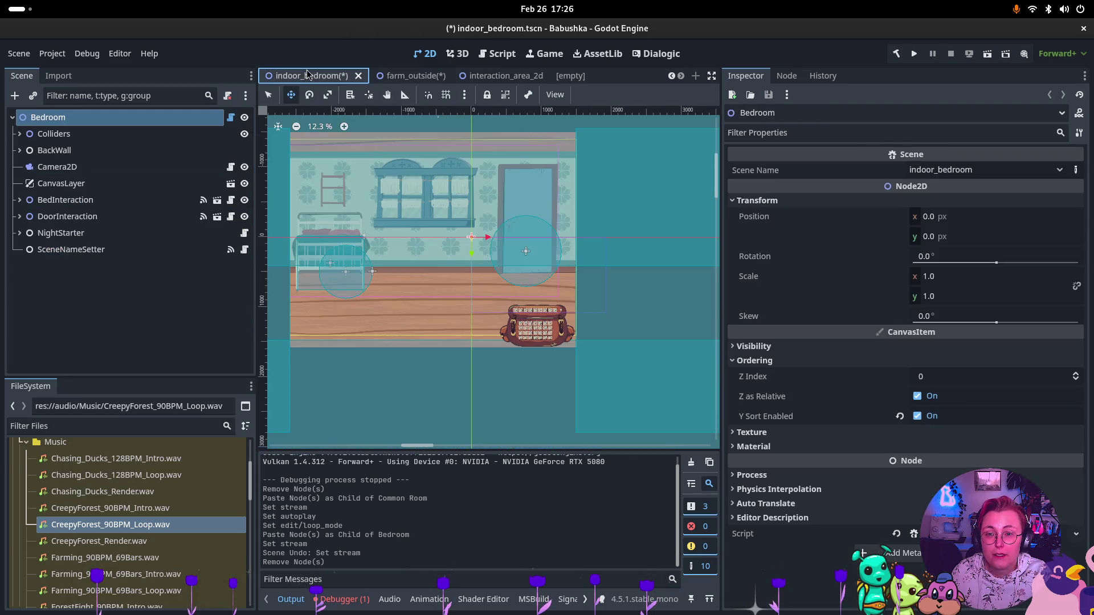
{"action": "key", "text": "ctrl+v"}
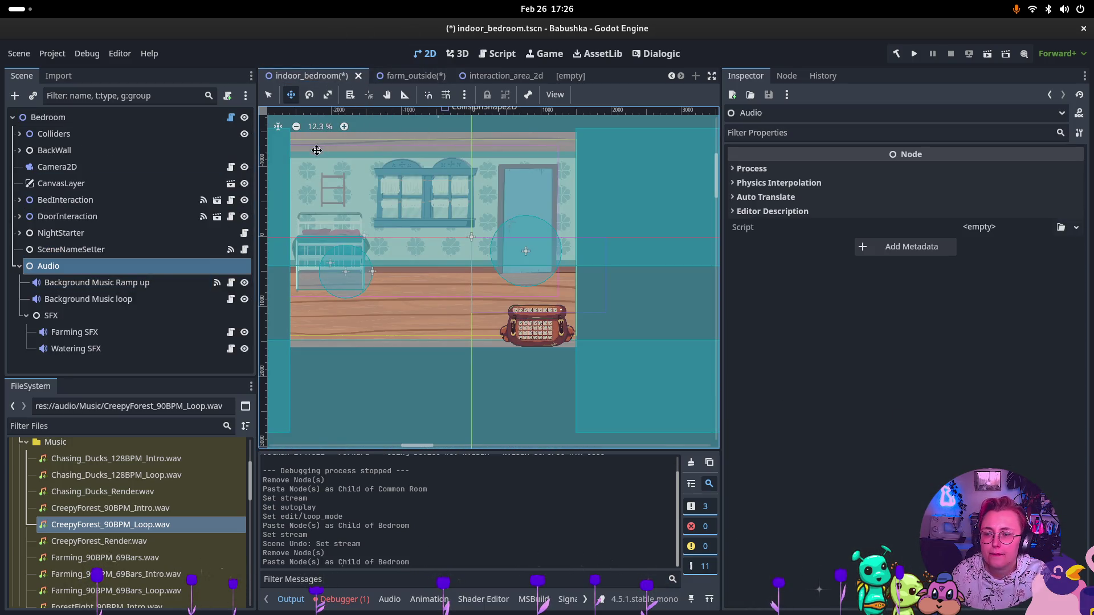
{"action": "left_click", "coordinate": [52, 315]}
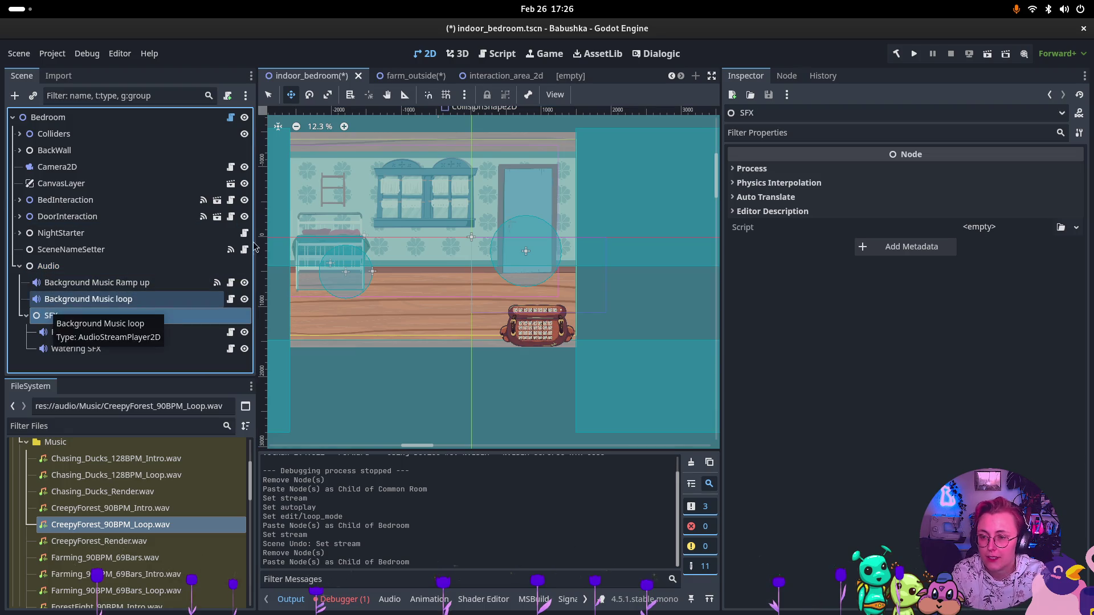
{"action": "key", "text": "Delete"}
{"action": "left_click", "coordinate": [577, 319]}
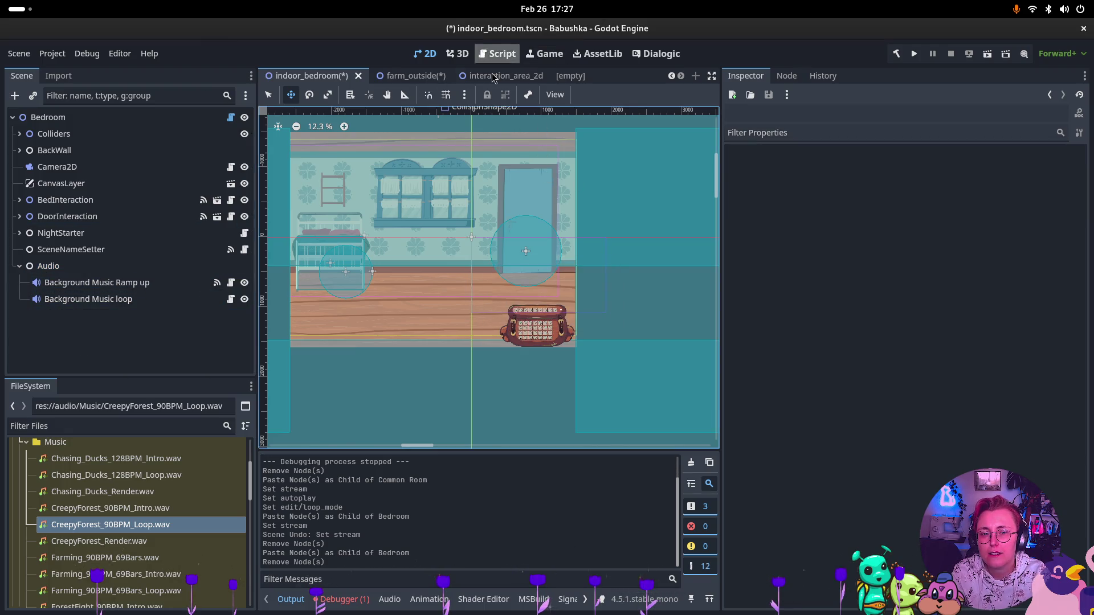
Save the farm_outside scene
{"action": "left_click", "coordinate": [502, 76]}
{"action": "left_click", "coordinate": [424, 80]}
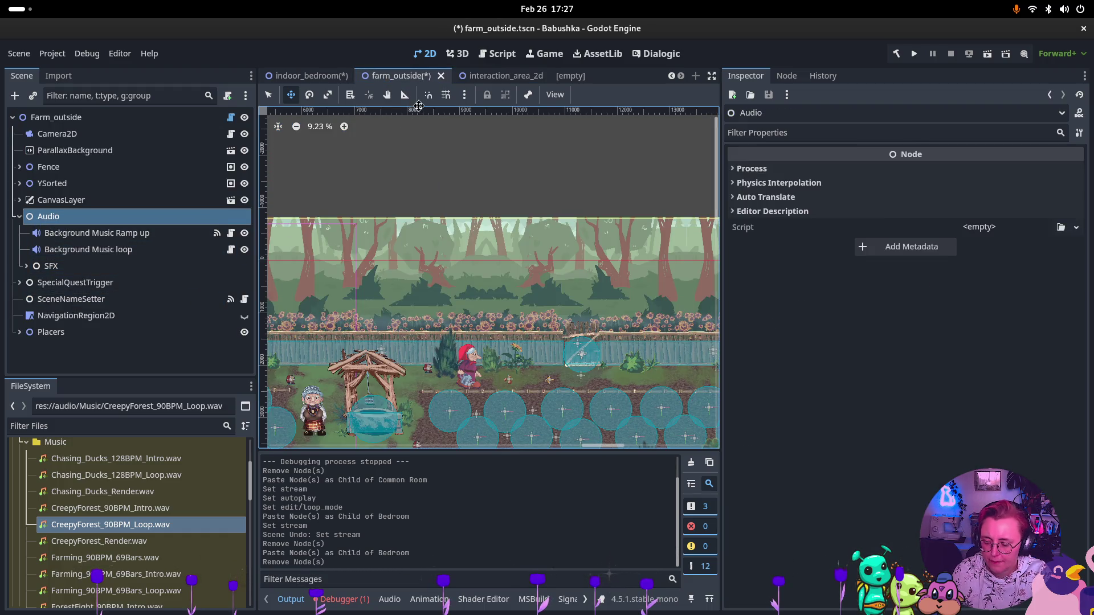
{"action": "key", "text": "ctrl+s"}
Set Ramp up to CreepyForest_90BPM_Intro.wav and loop to CreepyForest_90BPM_Loop.wav in the bedroom
{"action": "left_click", "coordinate": [381, 77]}
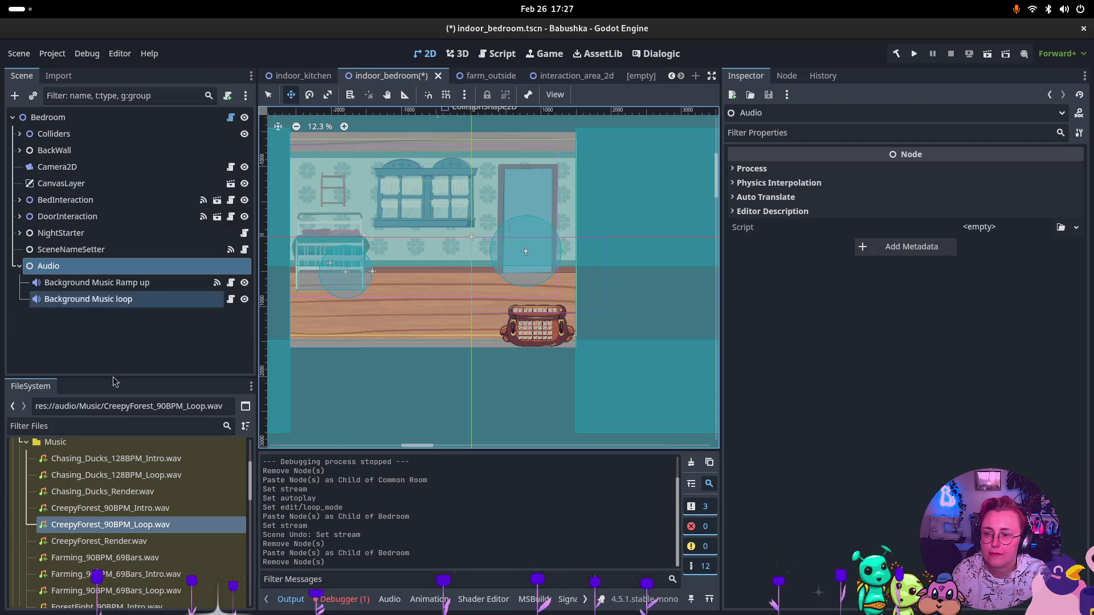
{"action": "left_click", "coordinate": [116, 282]}
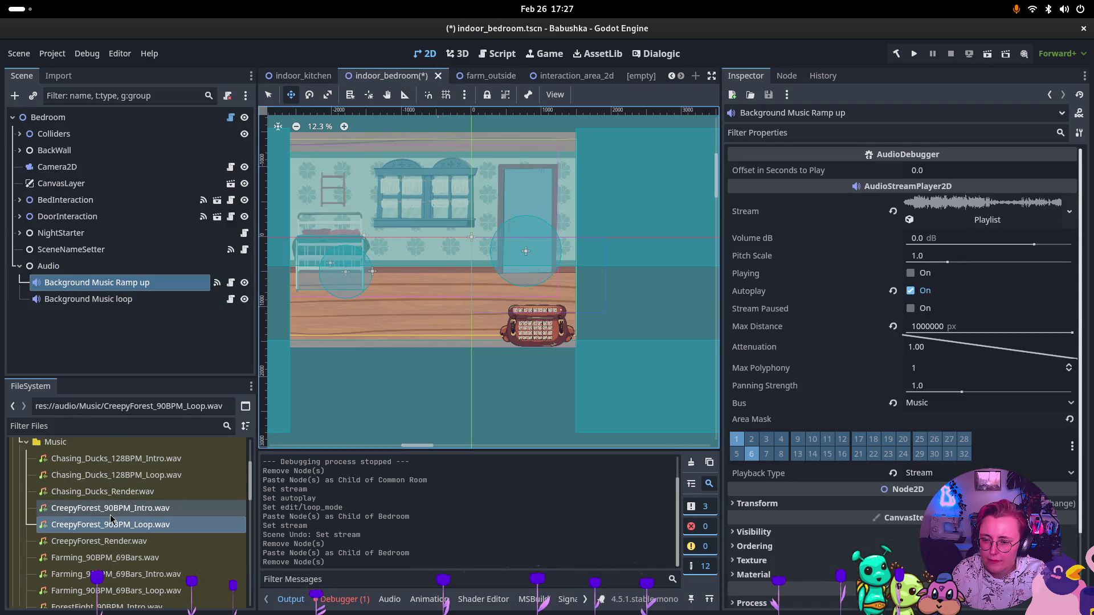
{"action": "mouse_move", "coordinate": [114, 507]}
{"action": "left_mouse_down"}
{"action": "mouse_move", "coordinate": [672, 376]}
{"action": "mouse_move", "coordinate": [986, 220]}
{"action": "left_mouse_up"}
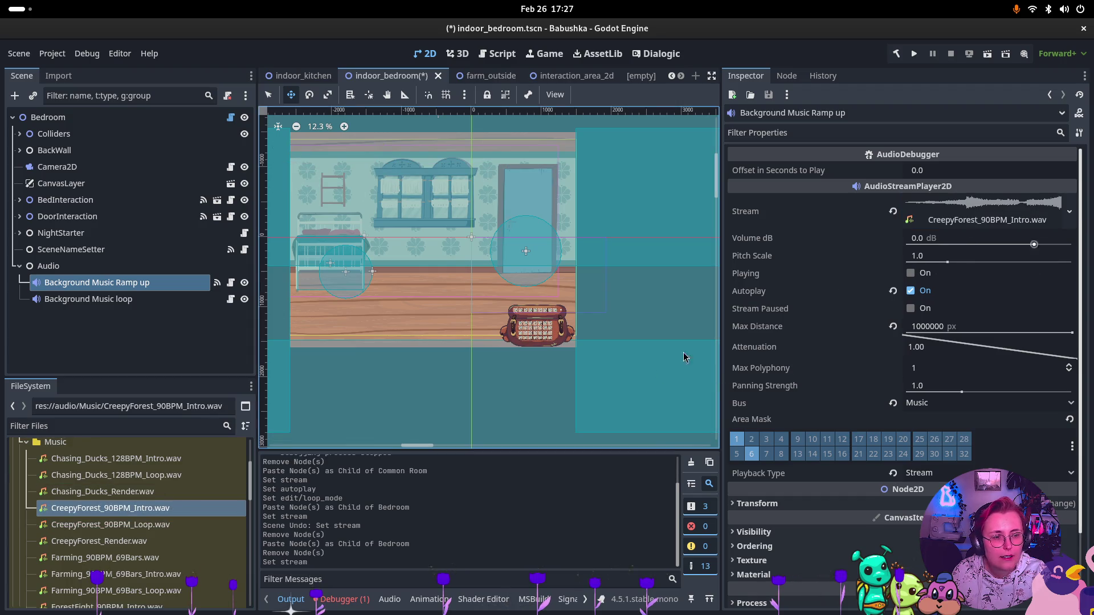
{"action": "left_click", "coordinate": [114, 301]}
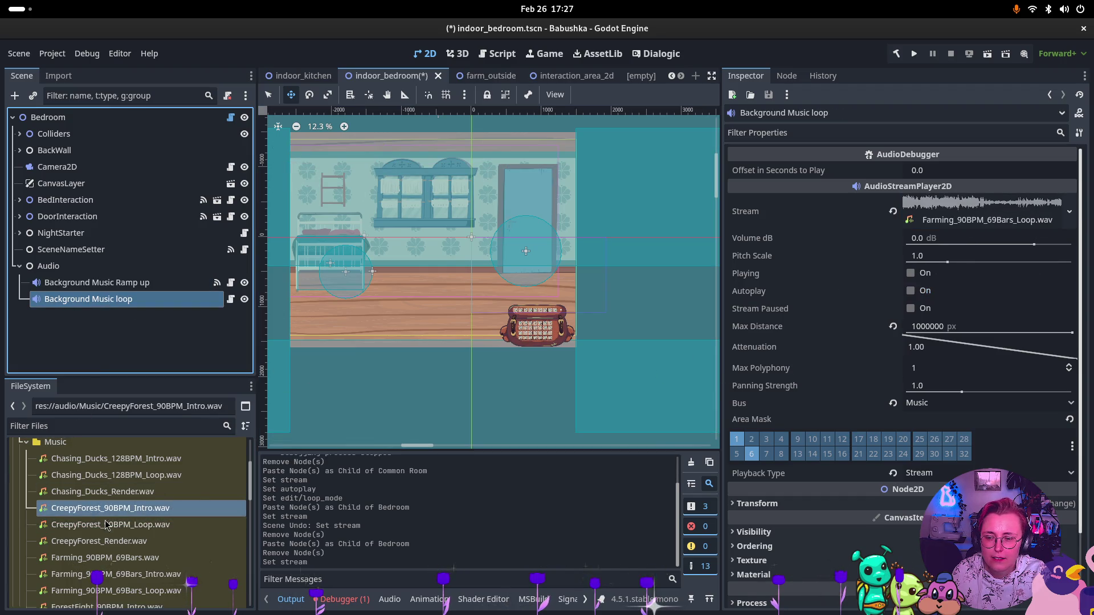
{"action": "mouse_move", "coordinate": [109, 527]}
{"action": "left_mouse_down"}
{"action": "mouse_move", "coordinate": [228, 456]}
{"action": "mouse_move", "coordinate": [986, 220]}
{"action": "left_mouse_up"}
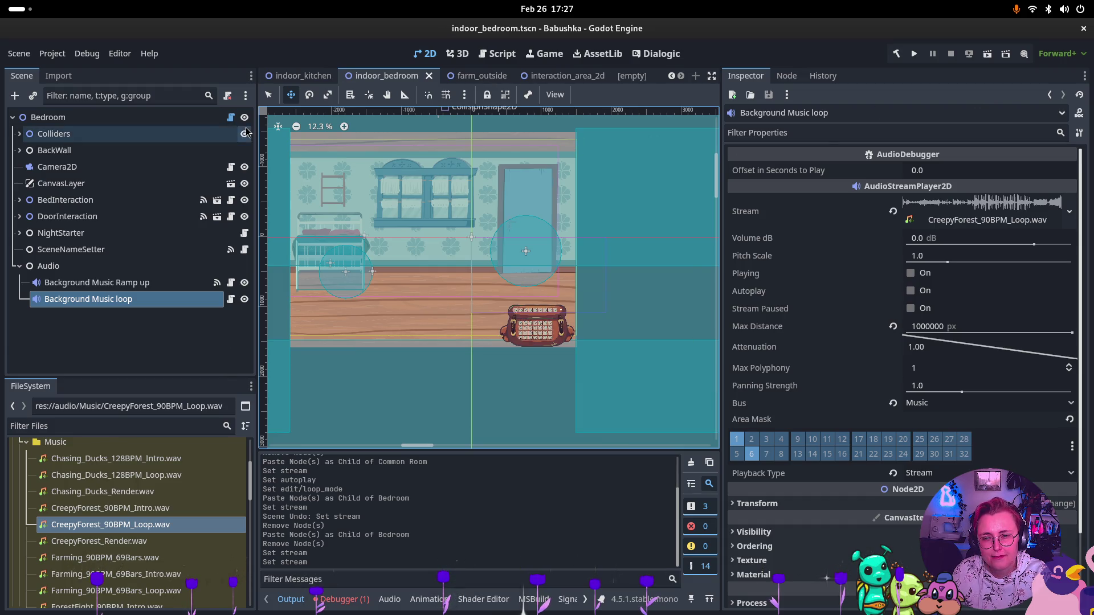
{"action": "mouse_move", "coordinate": [465, 81]}
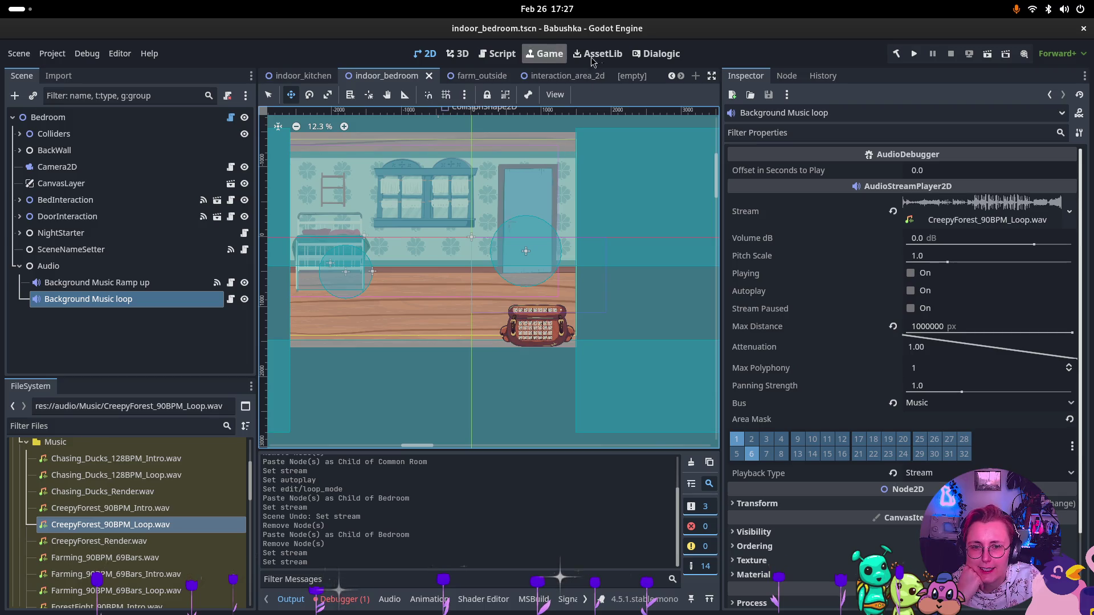
{"action": "left_click", "coordinate": [303, 77]}
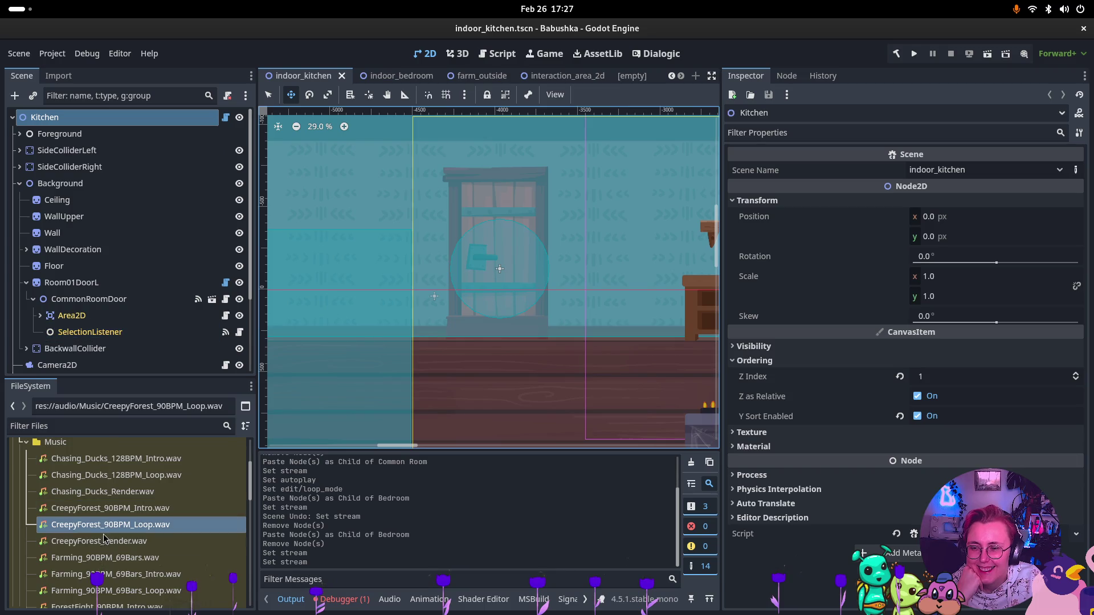
Collapse the scene tree branches and paste the Audio node under Kitchen
{"action": "scroll", "coordinate": [57, 301], "scroll_direction": "down", "scroll_amount": 3}
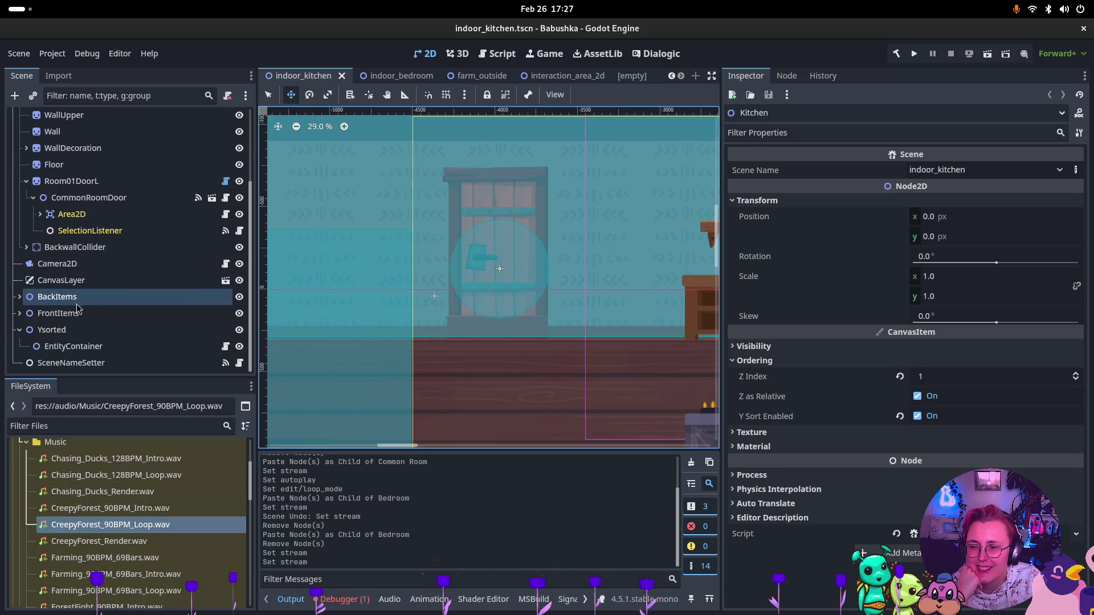
{"action": "scroll", "coordinate": [56, 301], "scroll_direction": "up", "scroll_amount": 4}
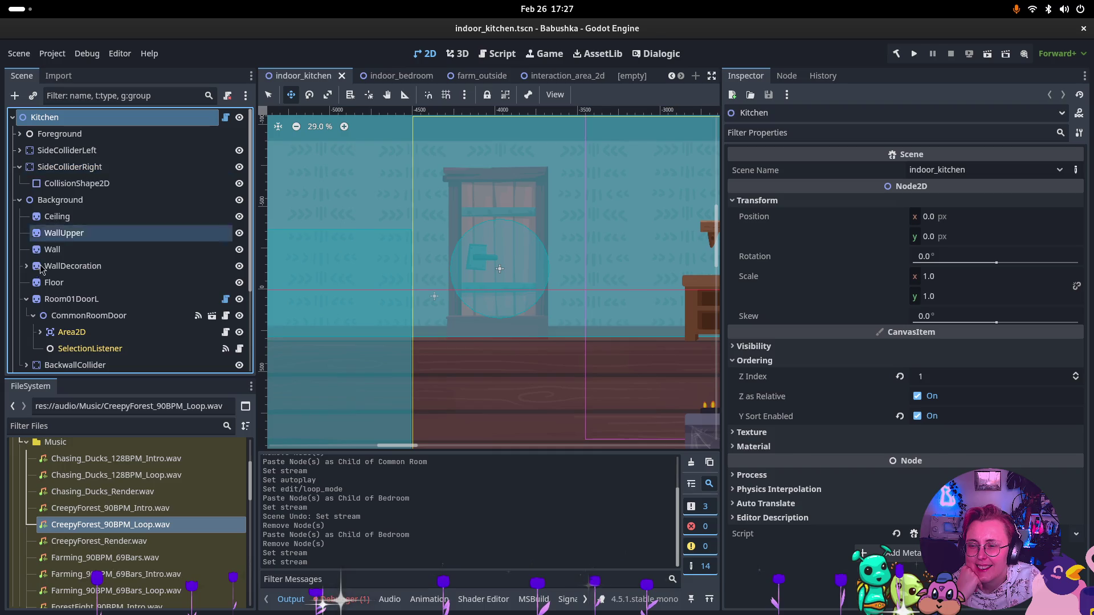
{"action": "left_click", "coordinate": [19, 167]}
{"action": "left_click", "coordinate": [19, 167]}
{"action": "left_click", "coordinate": [19, 167]}
{"action": "left_click", "coordinate": [19, 184]}
{"action": "right_click", "coordinate": [52, 324]}
{"action": "left_click", "coordinate": [27, 330]}
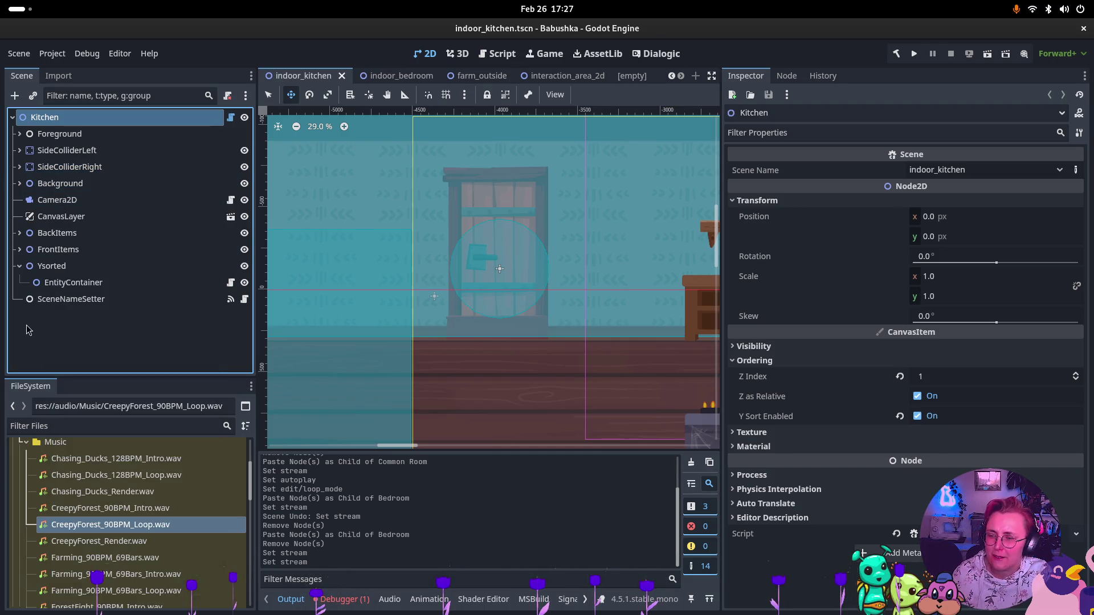
{"action": "key", "text": "ctrl+v"}
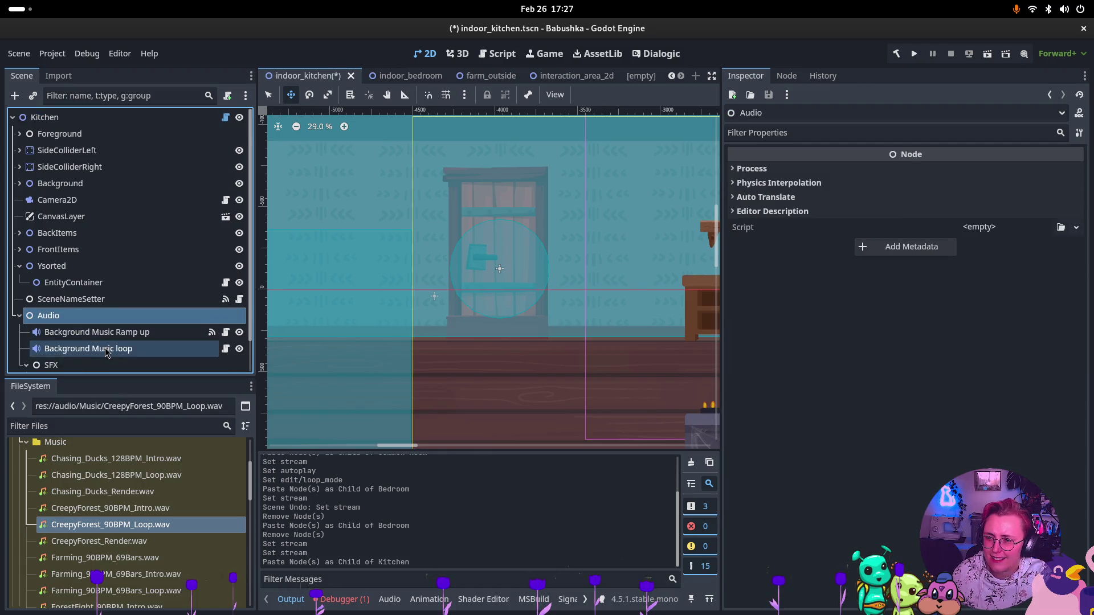
Delete the SFX node and its children from the kitchen scene
{"action": "scroll", "coordinate": [75, 332], "scroll_direction": "down", "scroll_amount": 1}
{"action": "left_click", "coordinate": [74, 332]}
{"action": "key", "text": "Delete"}
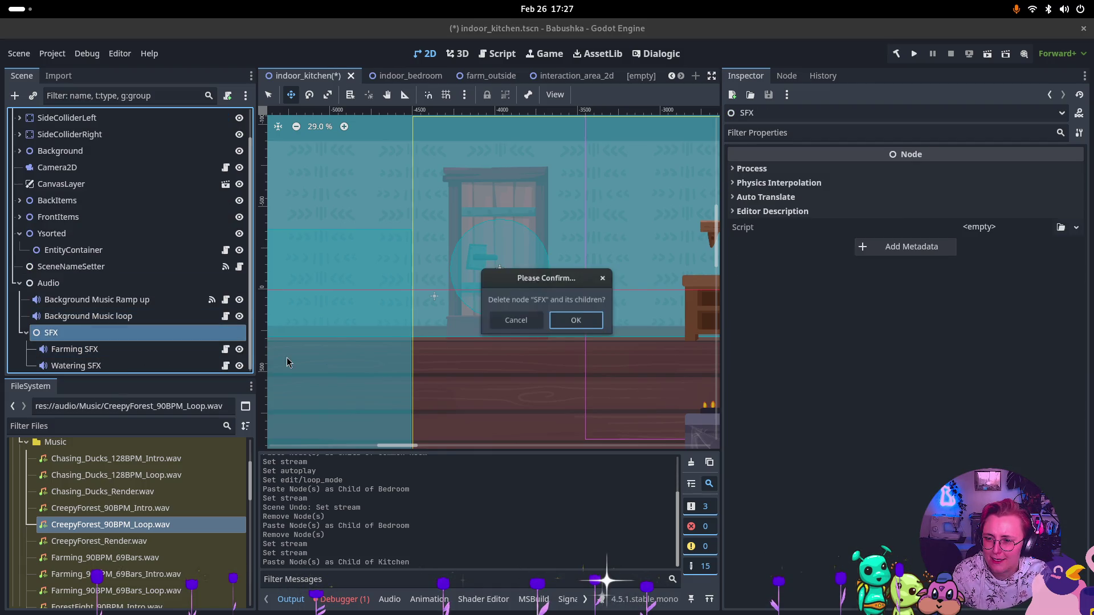
{"action": "left_click", "coordinate": [569, 318]}
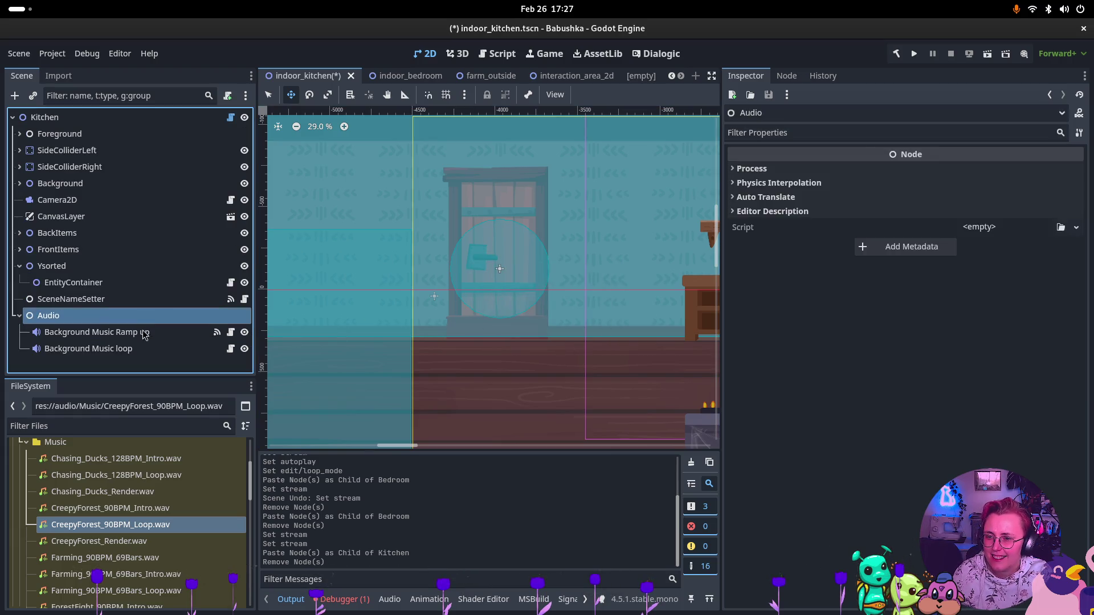
Set the ramp-up and loop music to Chasing_Ducks_128BPM_Intro.wav and Chasing_Ducks_128BPM_Loop.wav, then save
{"action": "left_click", "coordinate": [147, 332]}
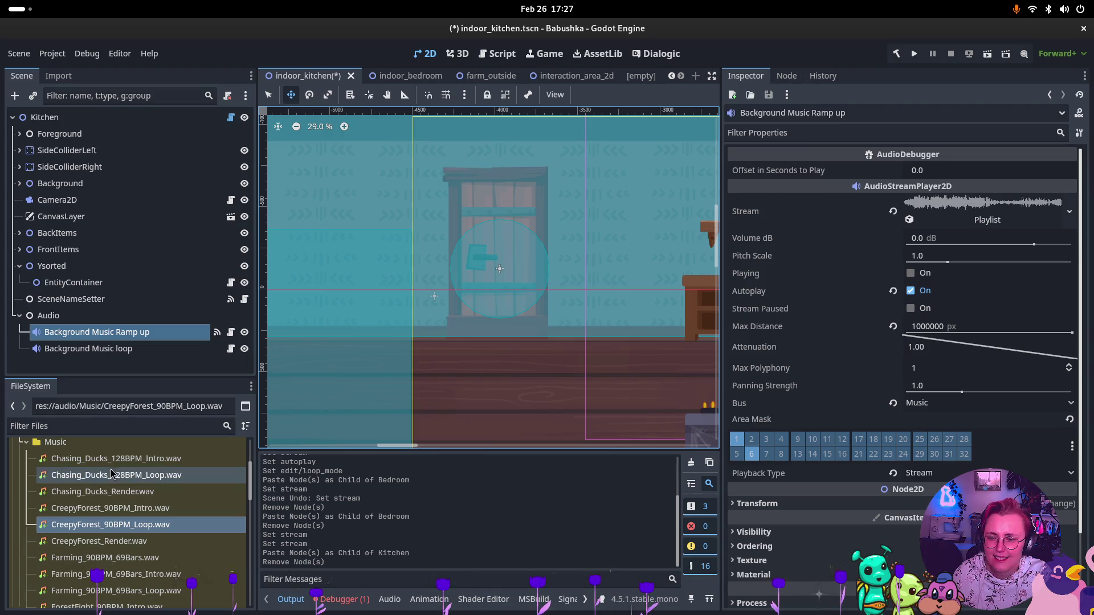
{"action": "mouse_move", "coordinate": [163, 459]}
{"action": "left_mouse_down"}
{"action": "mouse_move", "coordinate": [917, 215]}
{"action": "mouse_move", "coordinate": [996, 212]}
{"action": "left_mouse_up"}
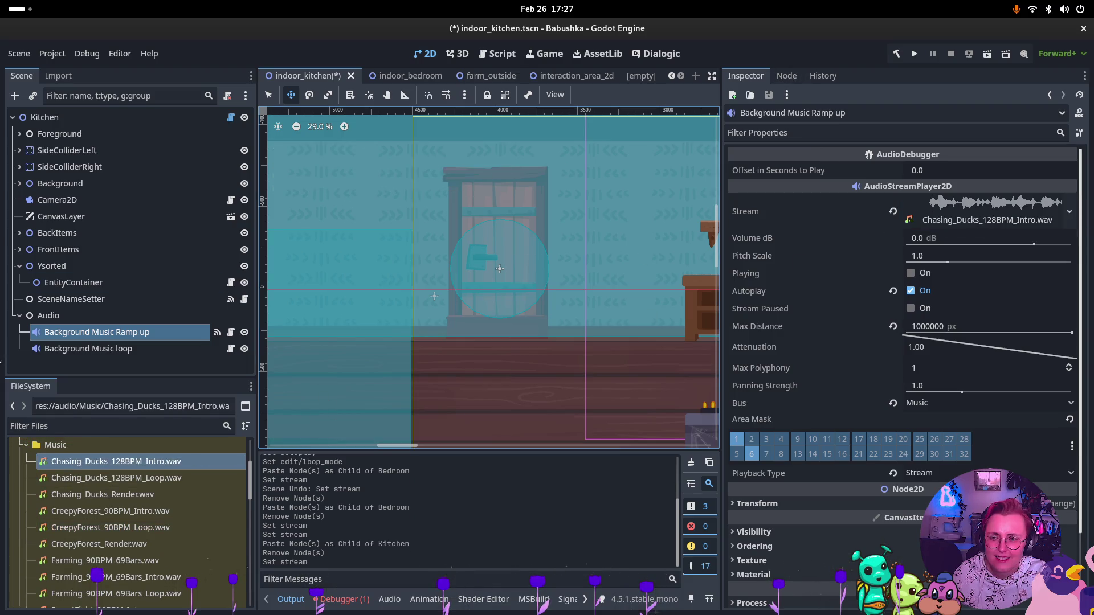
{"action": "left_click", "coordinate": [89, 349]}
{"action": "left_click_drag", "start_coordinate": [114, 479], "coordinate": [969, 212]}
{"action": "key", "text": "ctrl+s"}
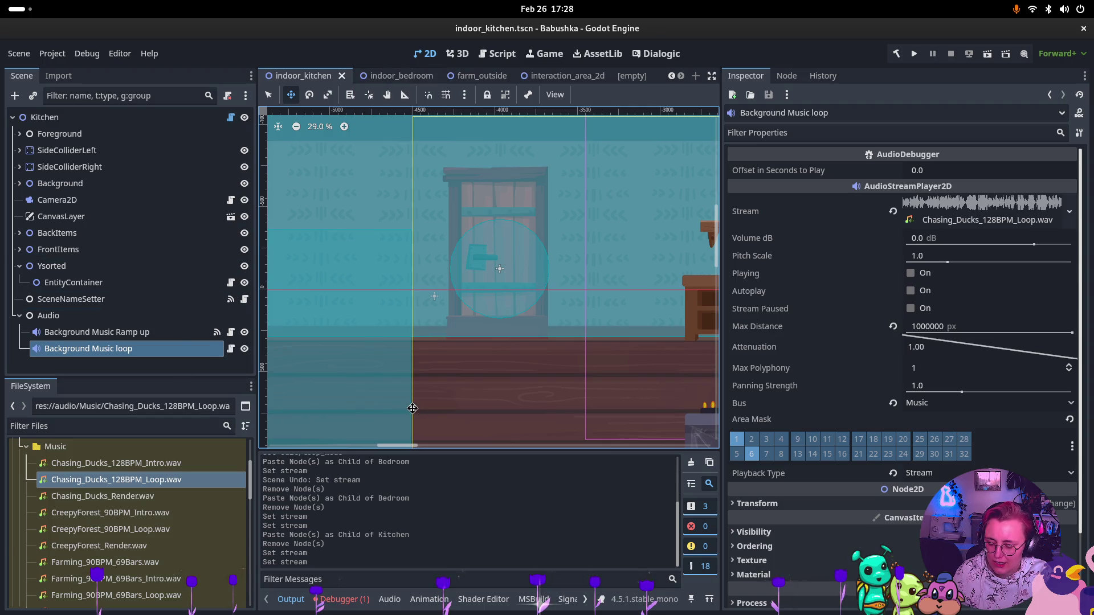
Switch to the Obsidian changelog and start a new bullet in the Audio list
{"action": "key", "text": "super"}
{"action": "left_click", "coordinate": [709, 208]}
{"action": "key", "text": "Return"}
{"action": "type", "text": "chasing_ducks plays in the kitchen"}
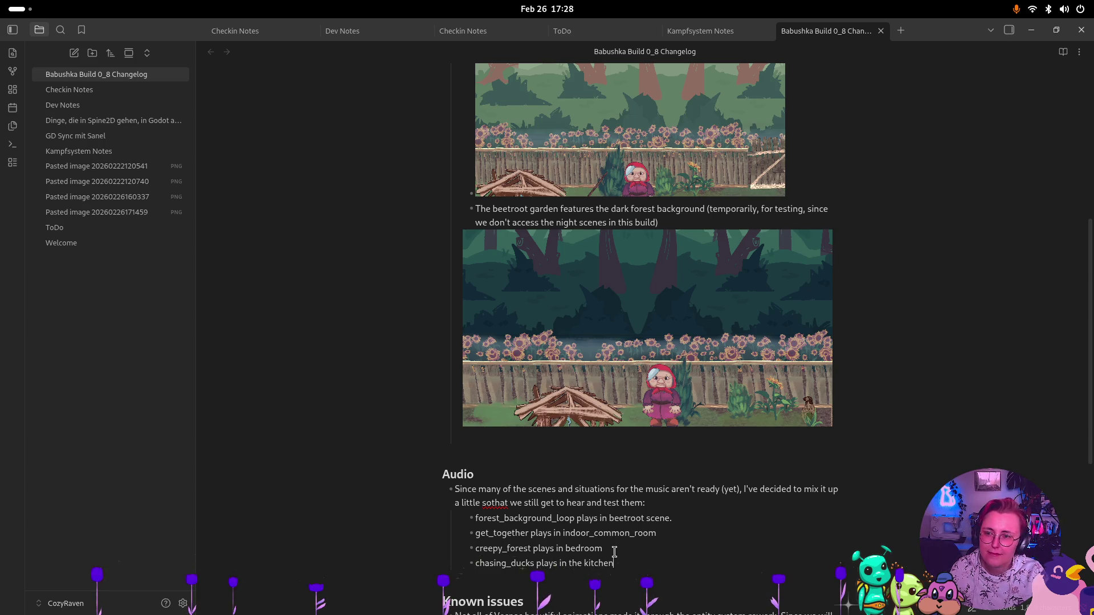
Go back to the Godot editor through the window overview
{"action": "key", "text": "super"}
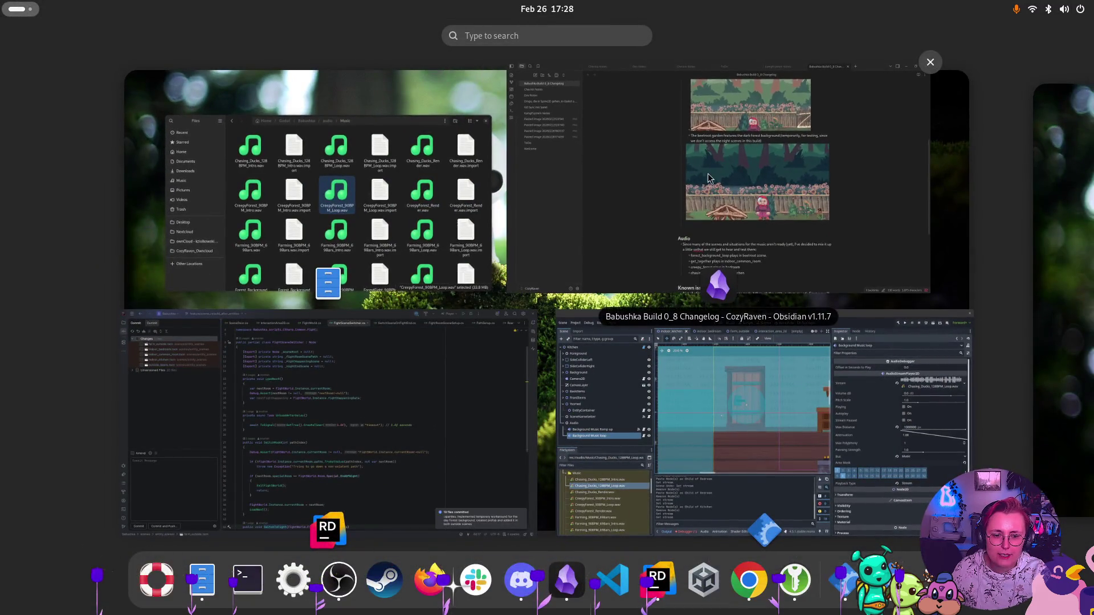
{"action": "left_click", "coordinate": [681, 463]}
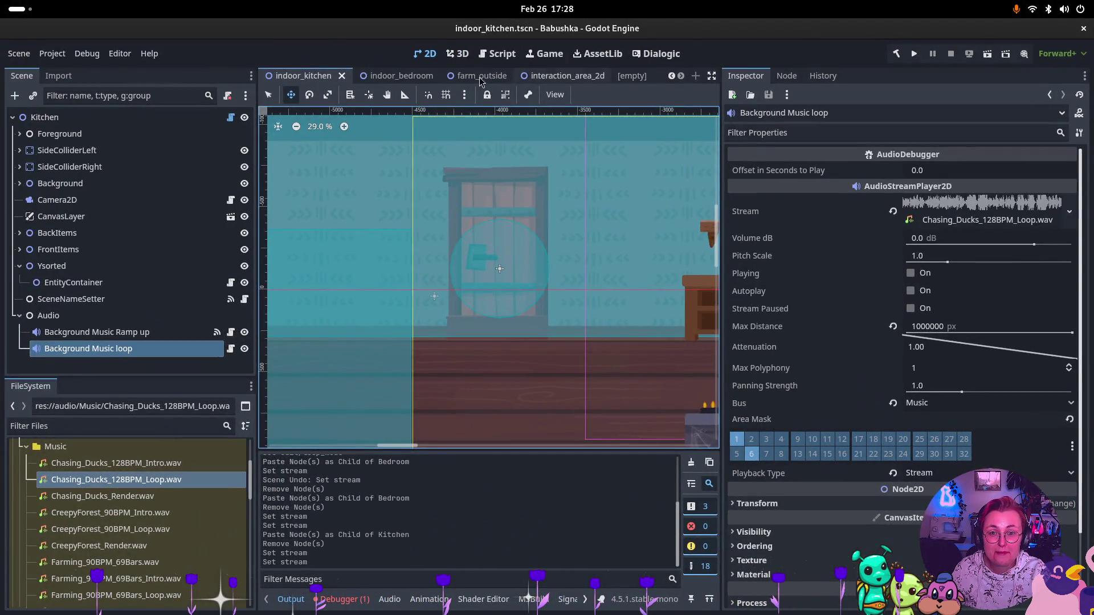
Run farm_outside and walk Babushka right, up the path and through the fence gate
{"action": "scroll", "coordinate": [608, 74], "scroll_direction": "down", "scroll_amount": 2}
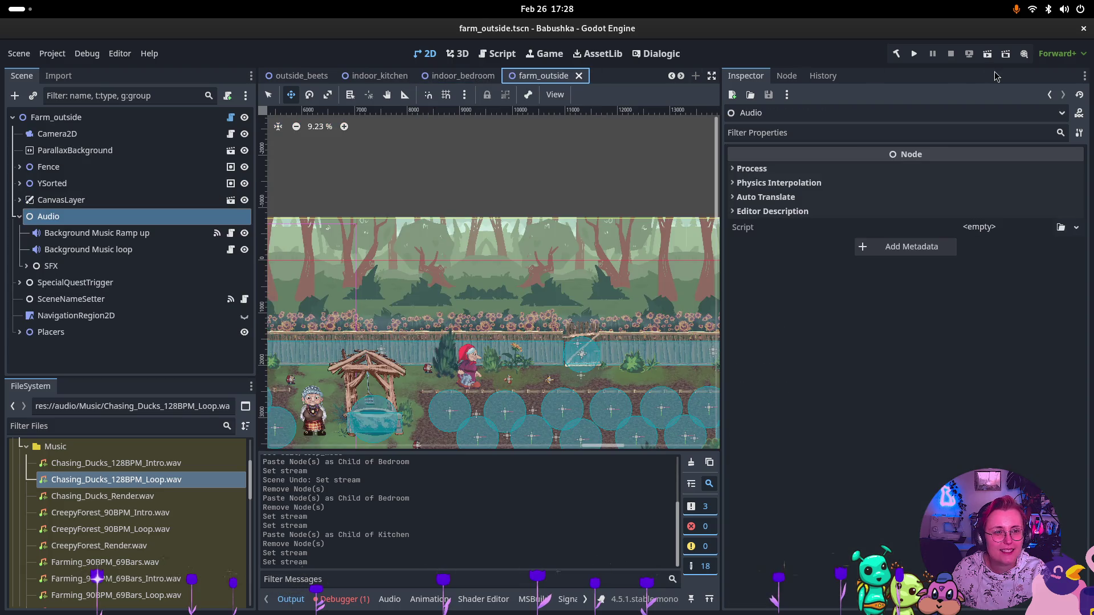
{"action": "left_click", "coordinate": [988, 53]}
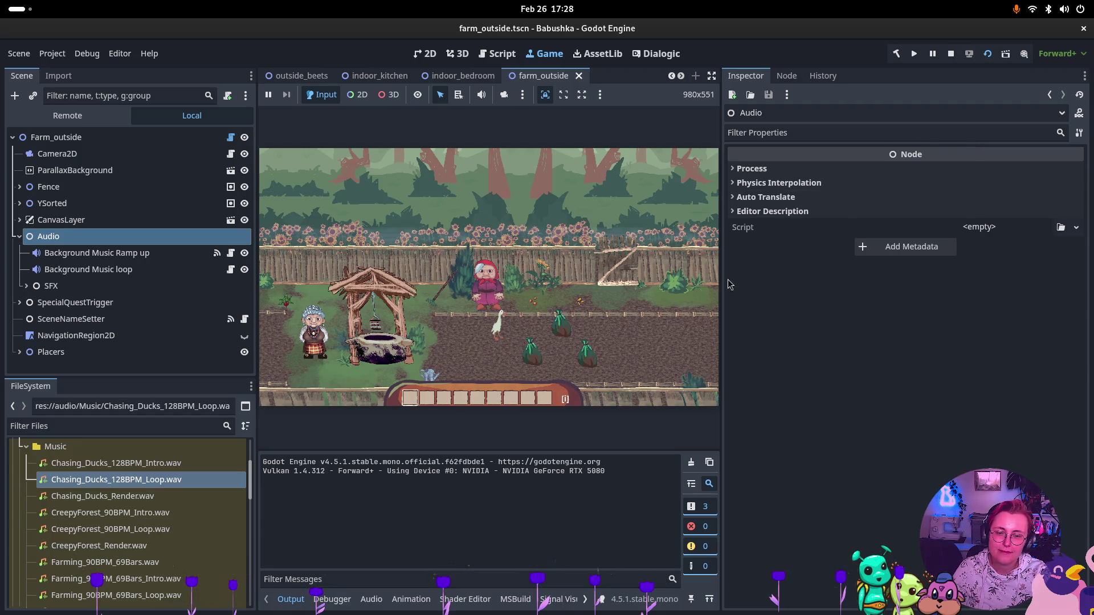
{"action": "left_click", "coordinate": [684, 342]}
{"action": "key", "text": "d"}
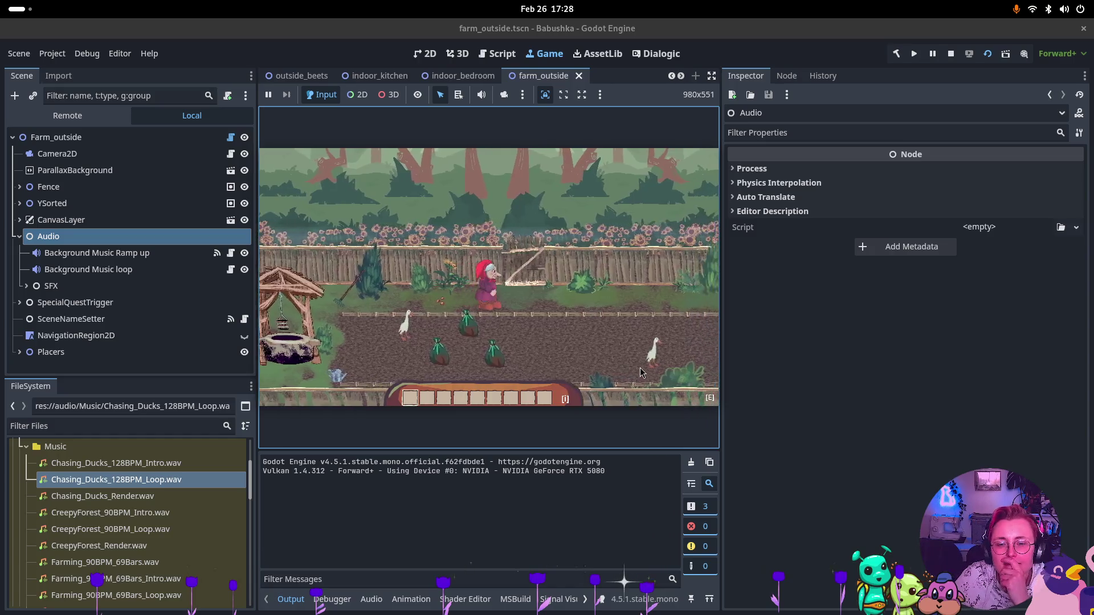
{"action": "key", "text": "e"}
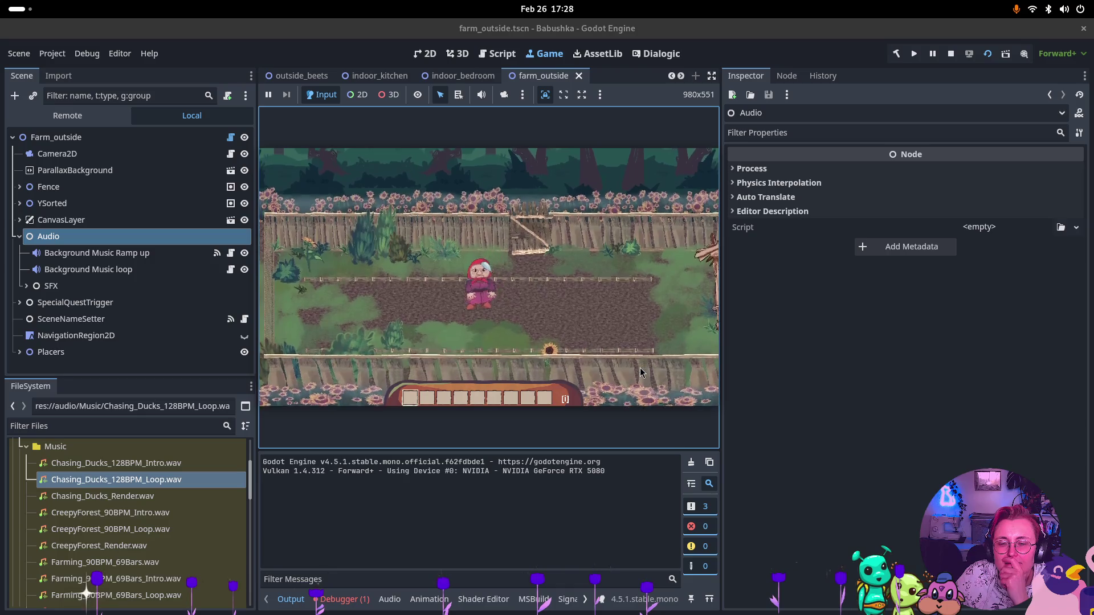
{"action": "key", "text": "d"}
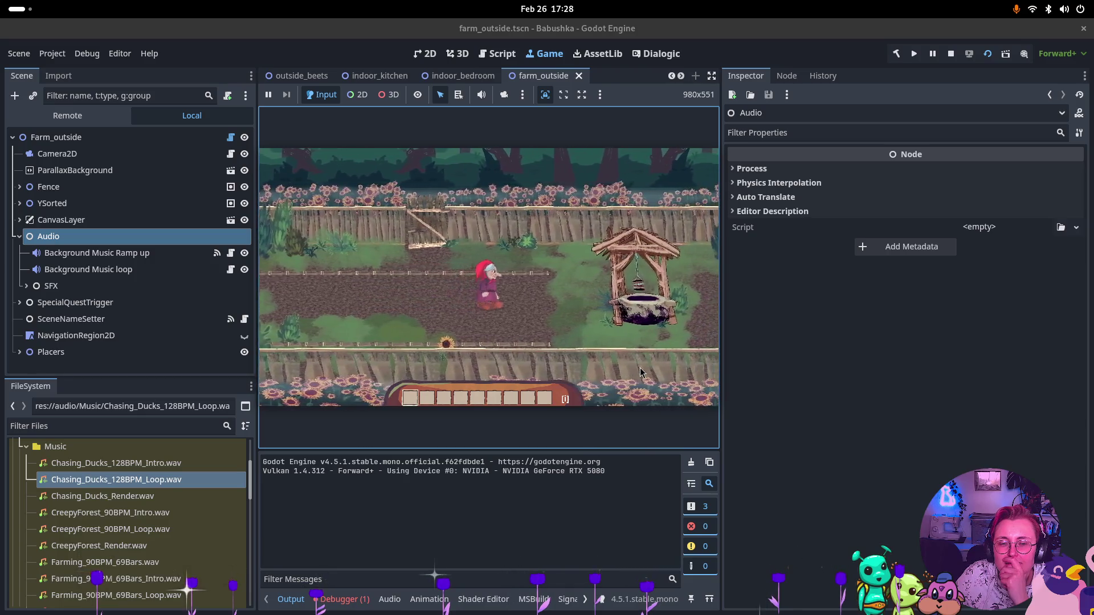
{"action": "key", "text": "w"}
{"action": "key", "text": "a"}
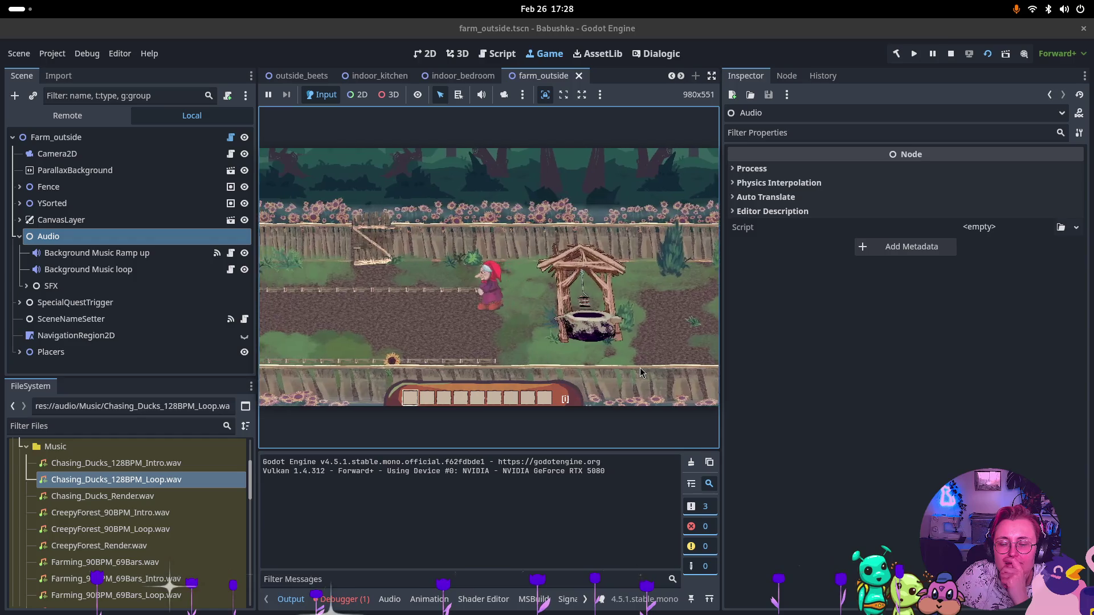
{"action": "key", "text": "a"}
{"action": "key", "text": "w"}
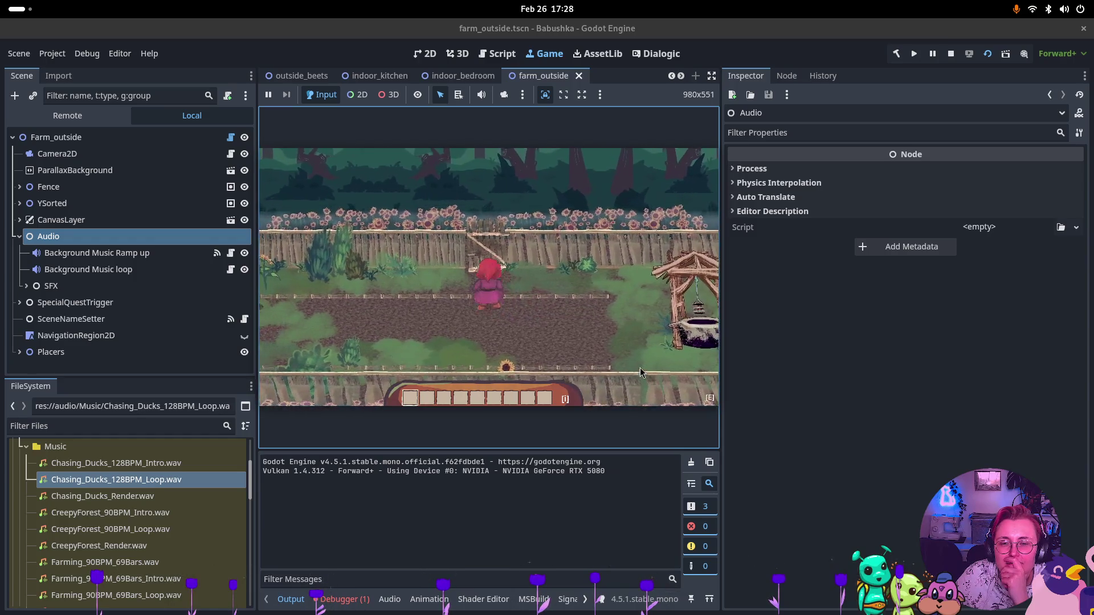
{"action": "key", "text": "e"}
Walk Babushka down into the field and left past the well and old woman to the house
{"action": "key", "text": "s"}
{"action": "key", "text": "a"}
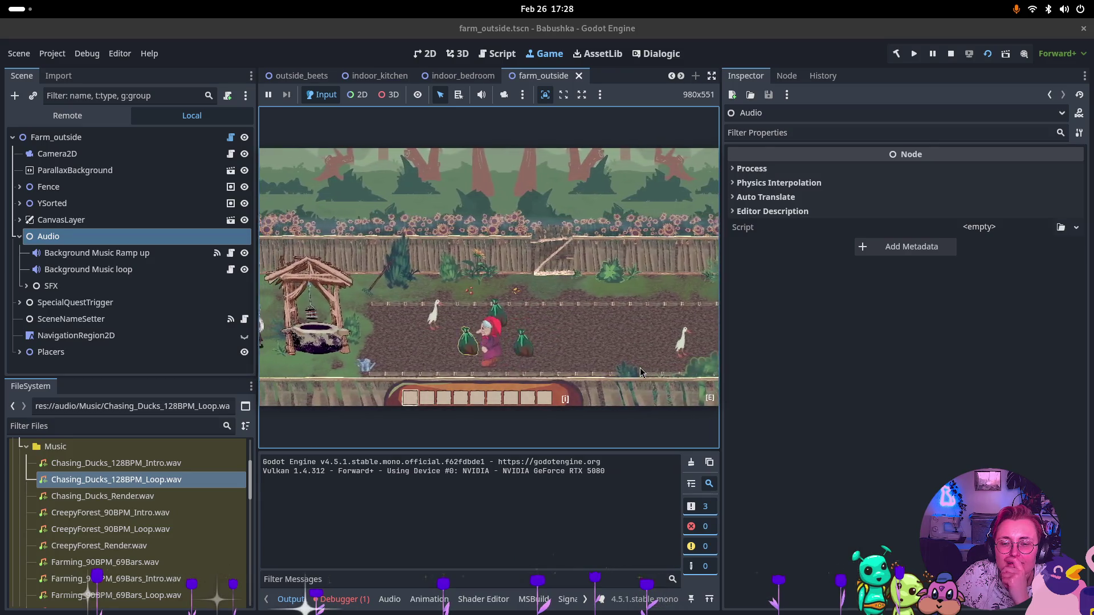
{"action": "key", "text": "a"}
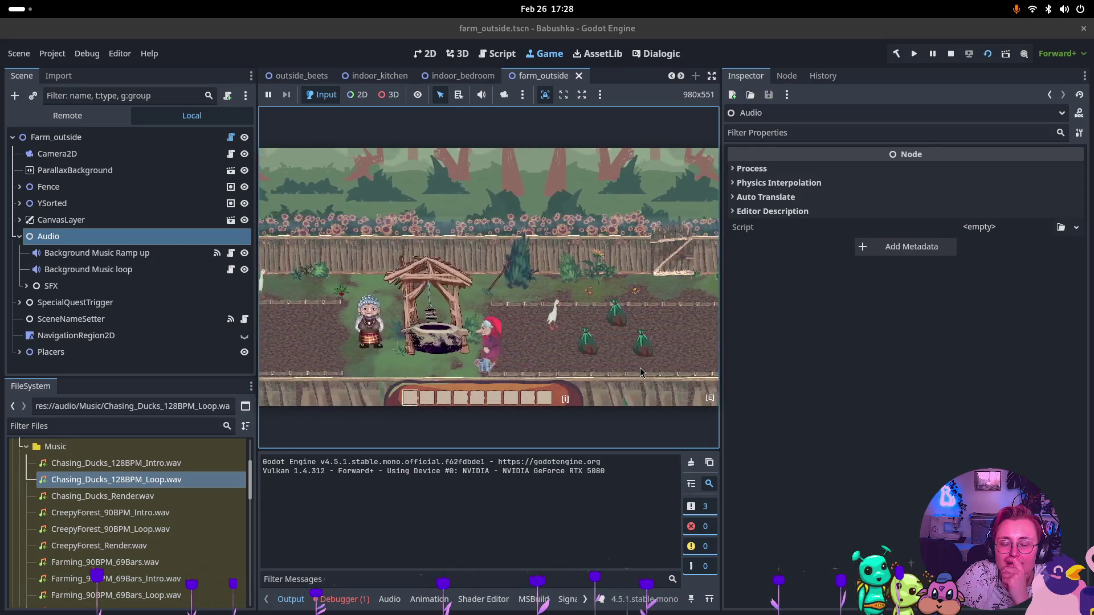
{"action": "key", "text": "a"}
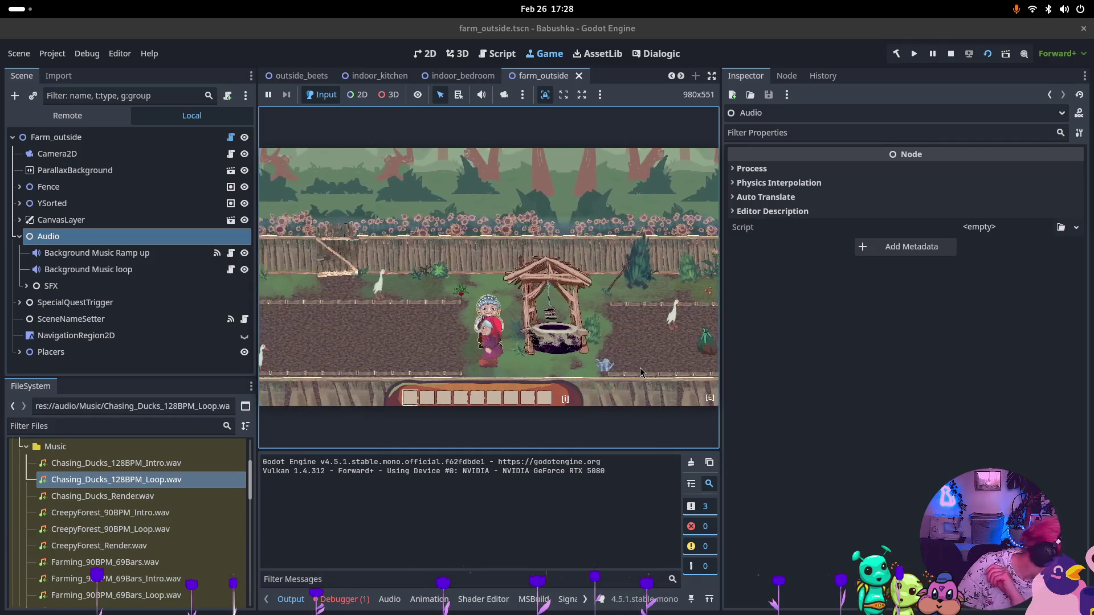
{"action": "key", "text": "a"}
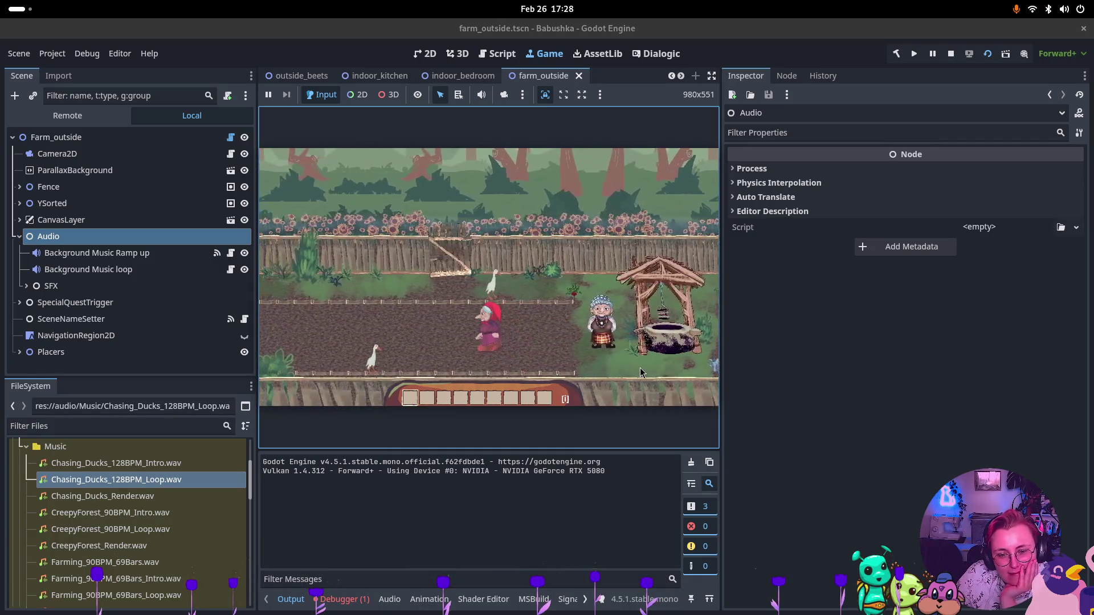
{"action": "key", "text": "a"}
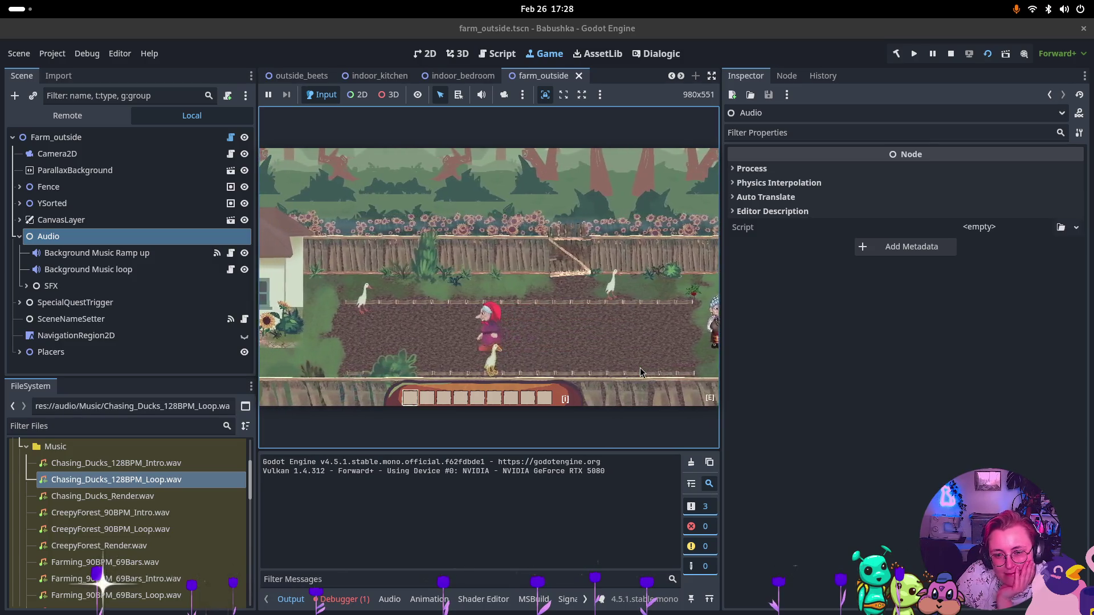
{"action": "key", "text": "a"}
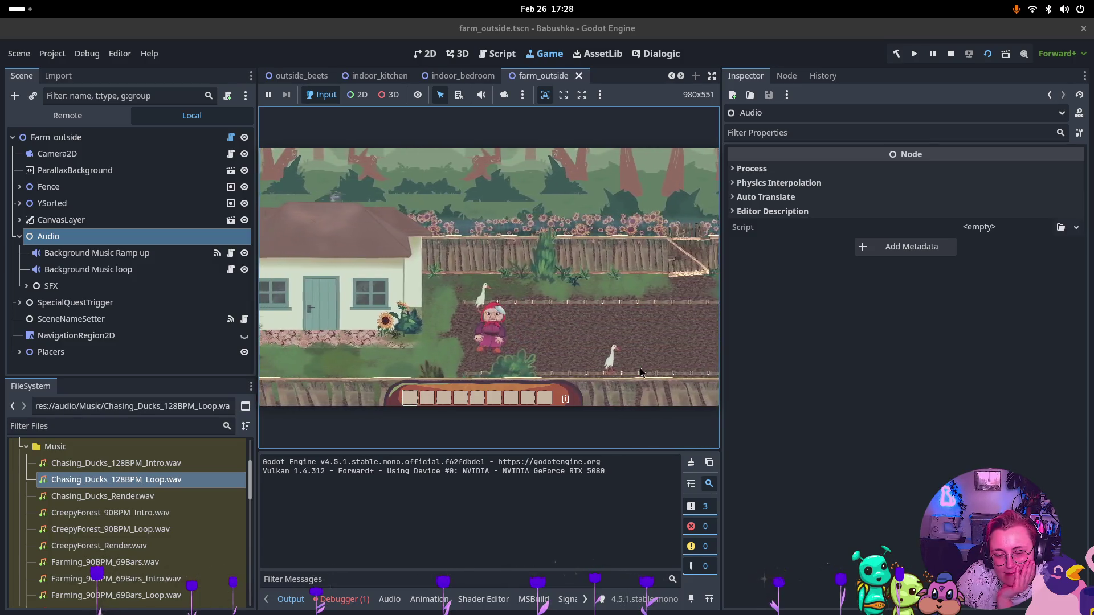
{"action": "key", "text": "a"}
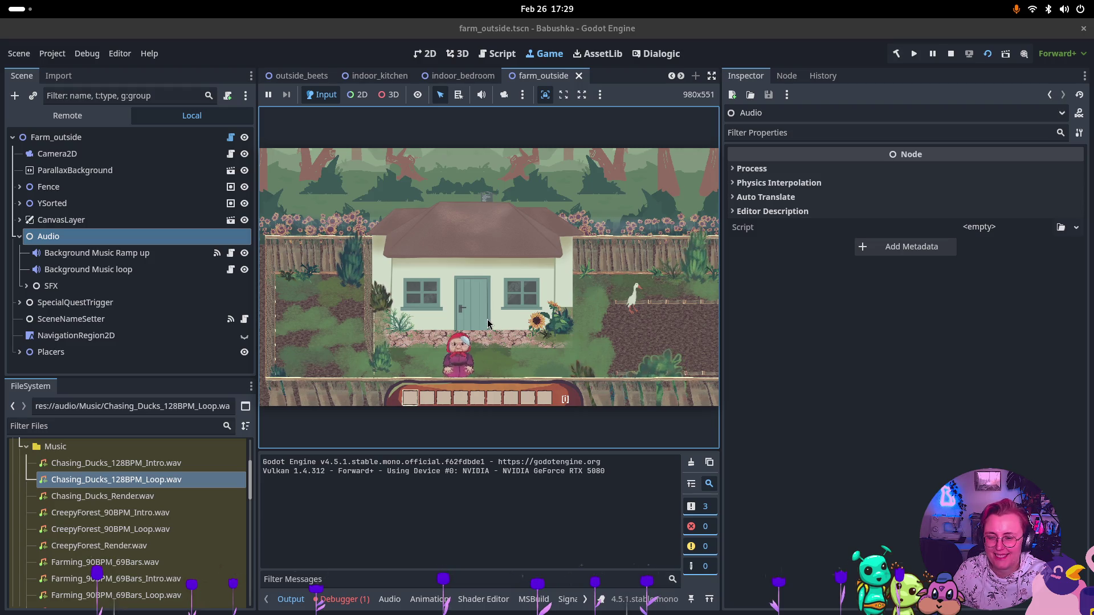
Line Babushka up with the house door, walk up to enter, and refocus the editor
{"action": "key", "text": "Right"}
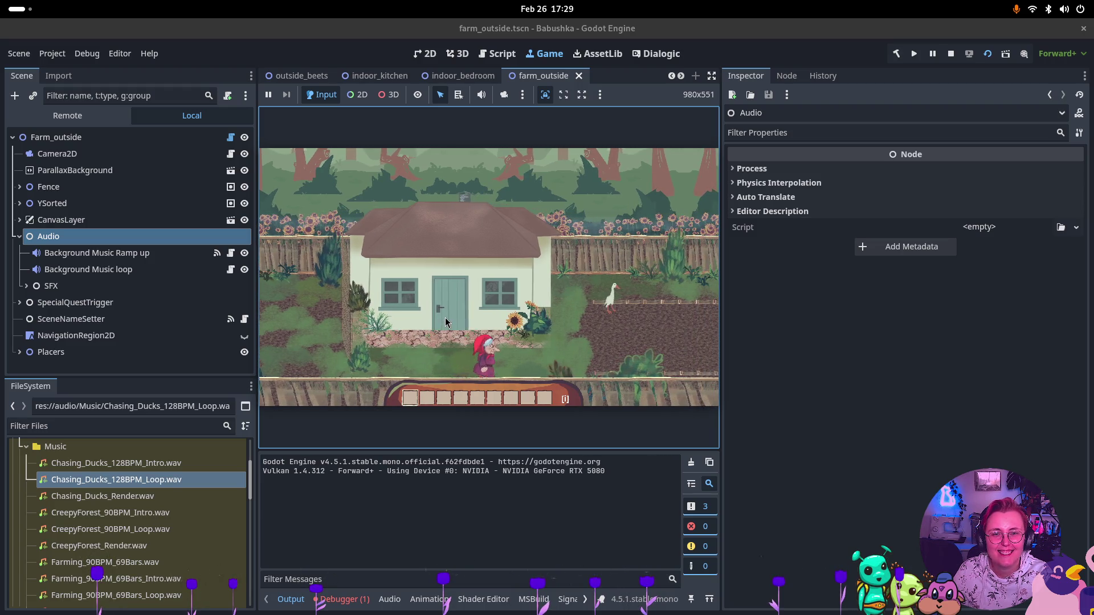
{"action": "key", "text": "Left"}
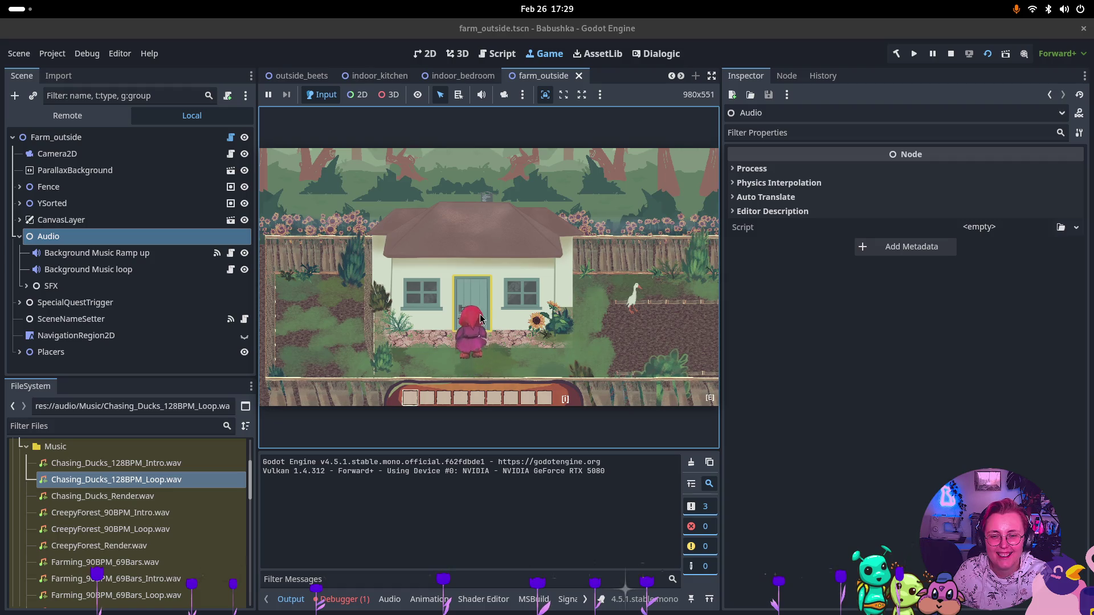
{"action": "key", "text": "Up"}
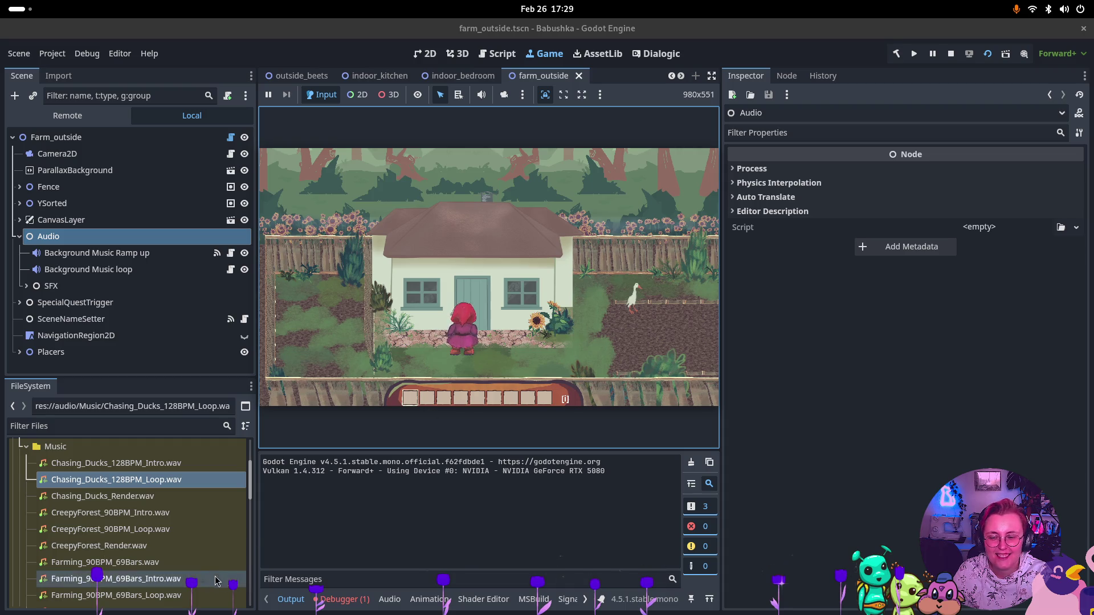
{"action": "left_click", "coordinate": [289, 599]}
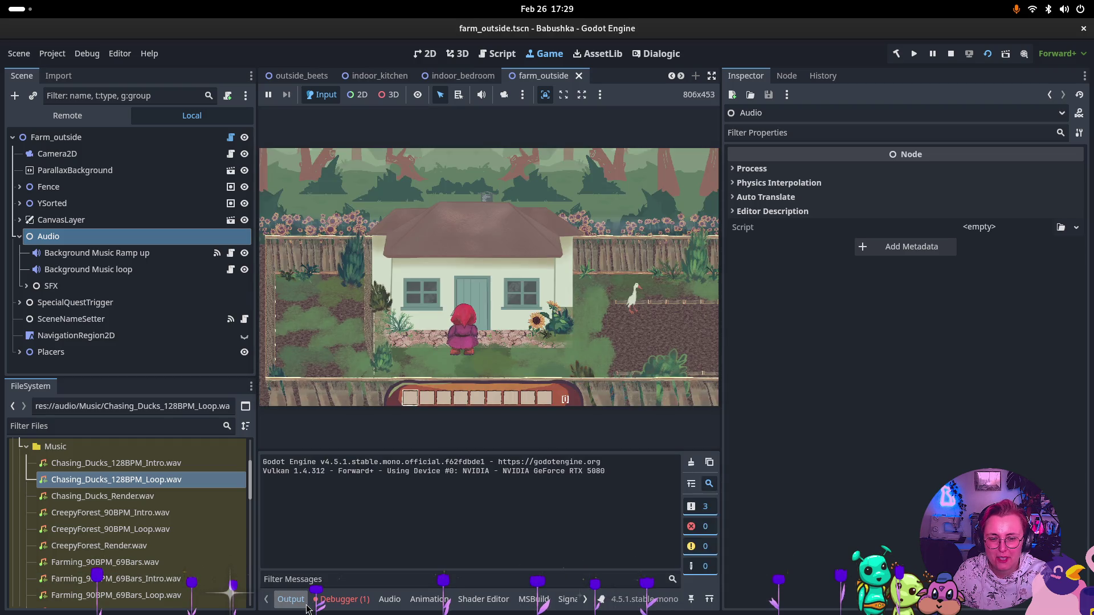
Review the door interaction's NullReferenceException in the Errors tab and stop the game
{"action": "left_click", "coordinate": [343, 599]}
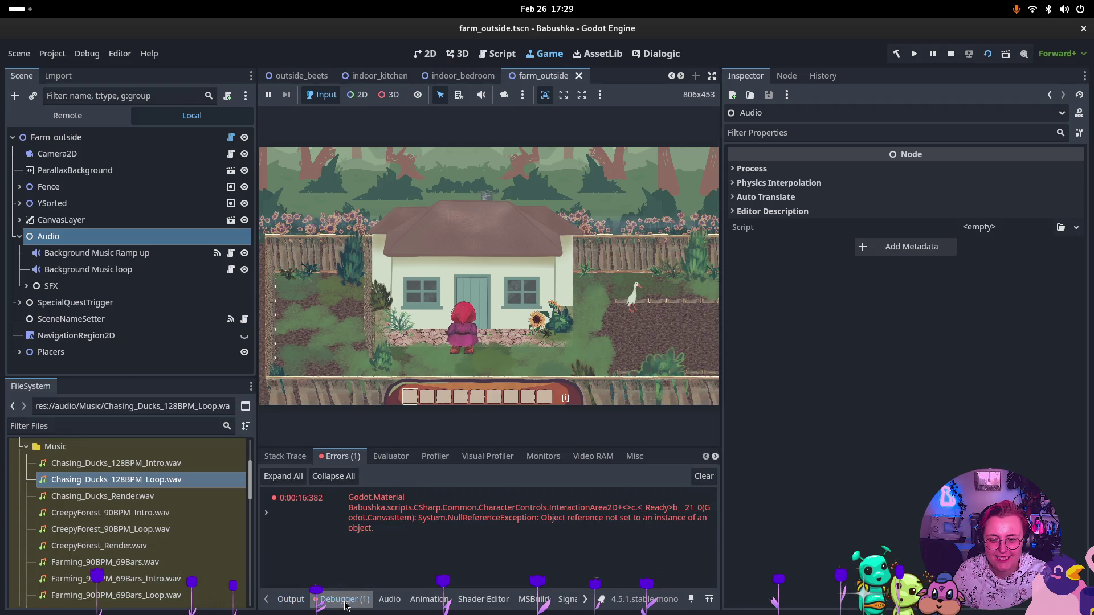
{"action": "left_click", "coordinate": [344, 600]}
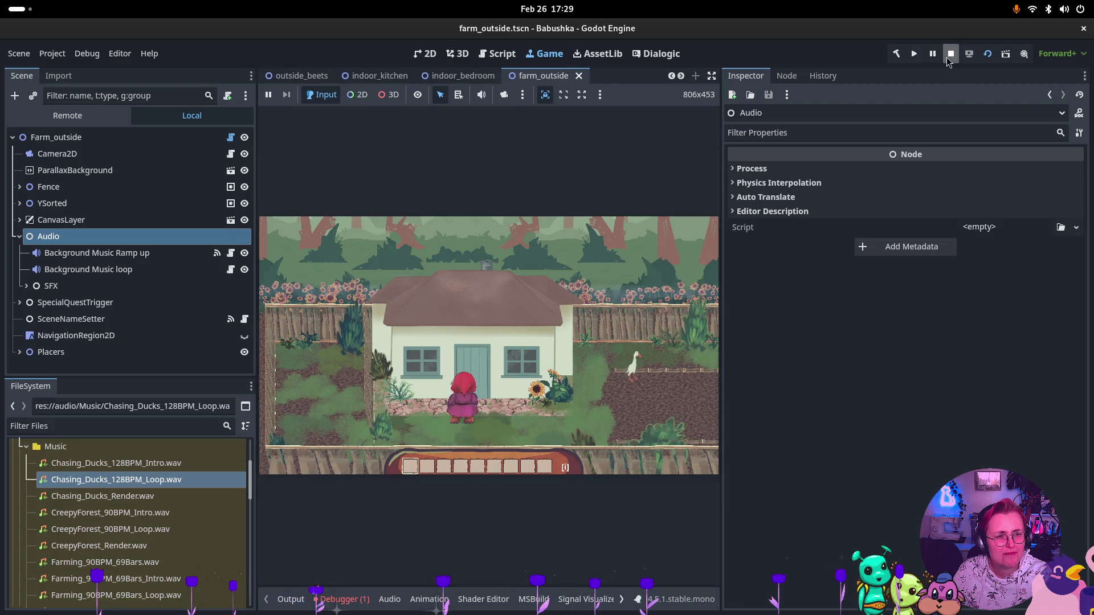
{"action": "left_click", "coordinate": [949, 54]}
Relaunch farm_outside, retry interacting with the house door, then stop the game
{"action": "left_click", "coordinate": [994, 57]}
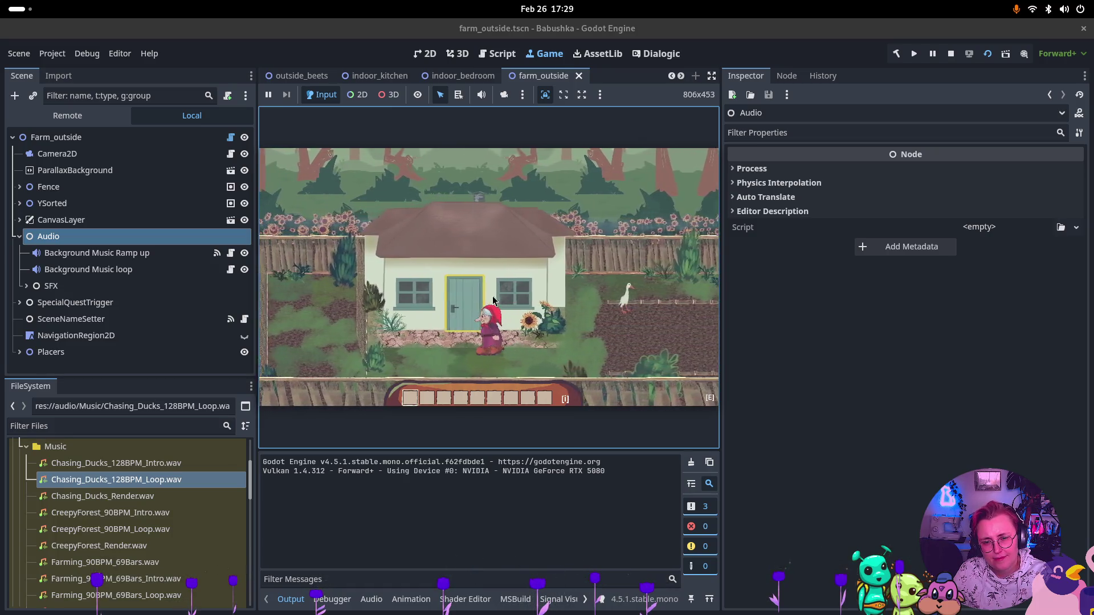
{"action": "key", "text": "e"}
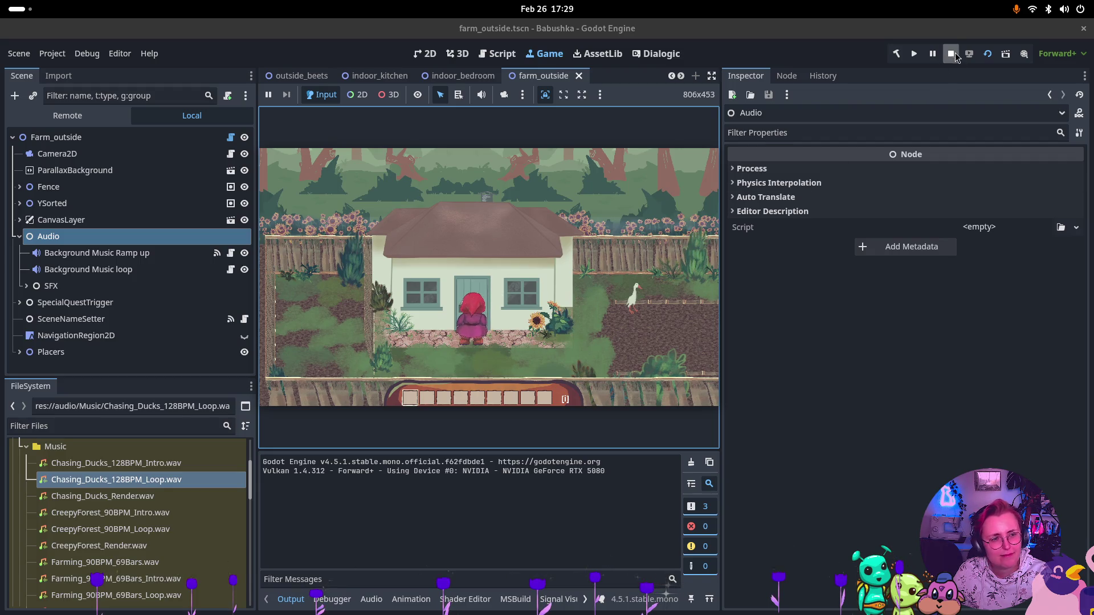
{"action": "left_click", "coordinate": [953, 54]}
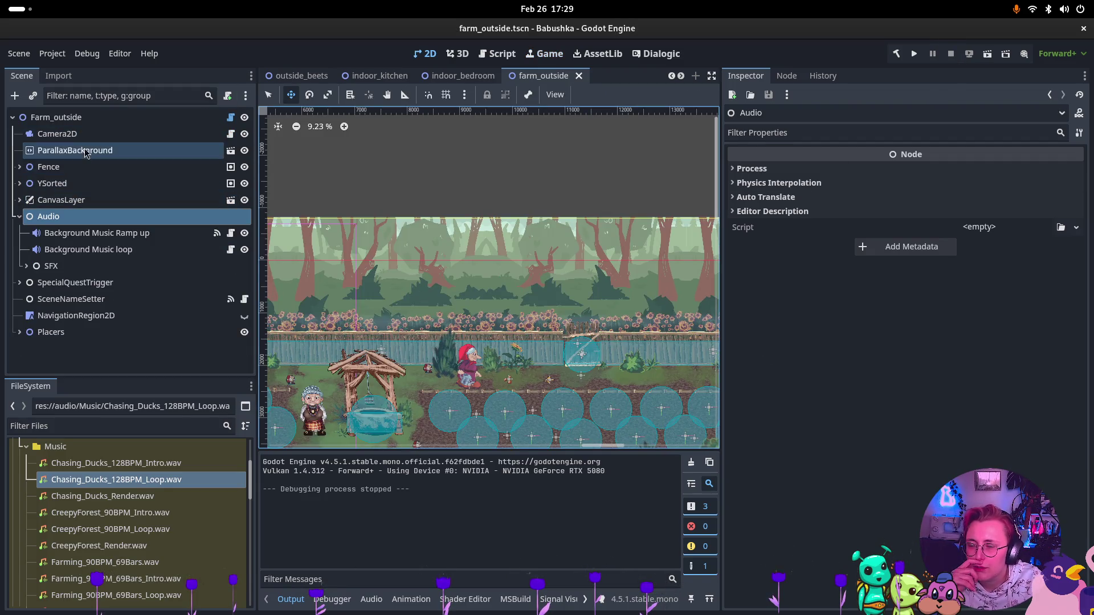
Inspect the HouseDoor nodes and remove EnterHouseInteraction's existing Interacted-to-UseByVesna connection
{"action": "left_click", "coordinate": [20, 184]}
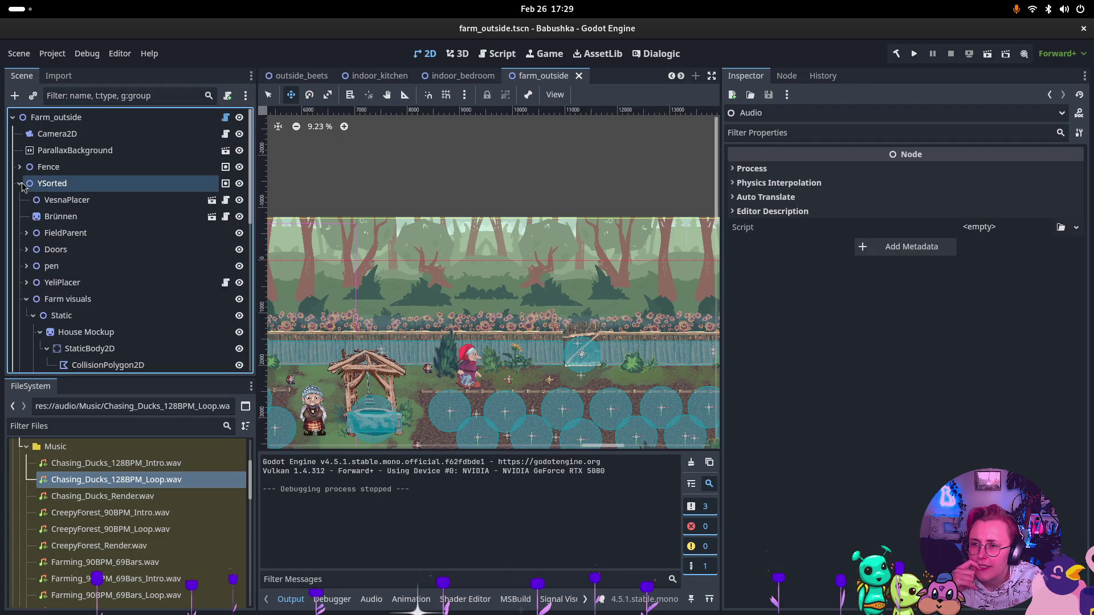
{"action": "scroll", "coordinate": [114, 302], "scroll_direction": "down", "scroll_amount": 4}
{"action": "scroll", "coordinate": [115, 262], "scroll_direction": "down", "scroll_amount": 3}
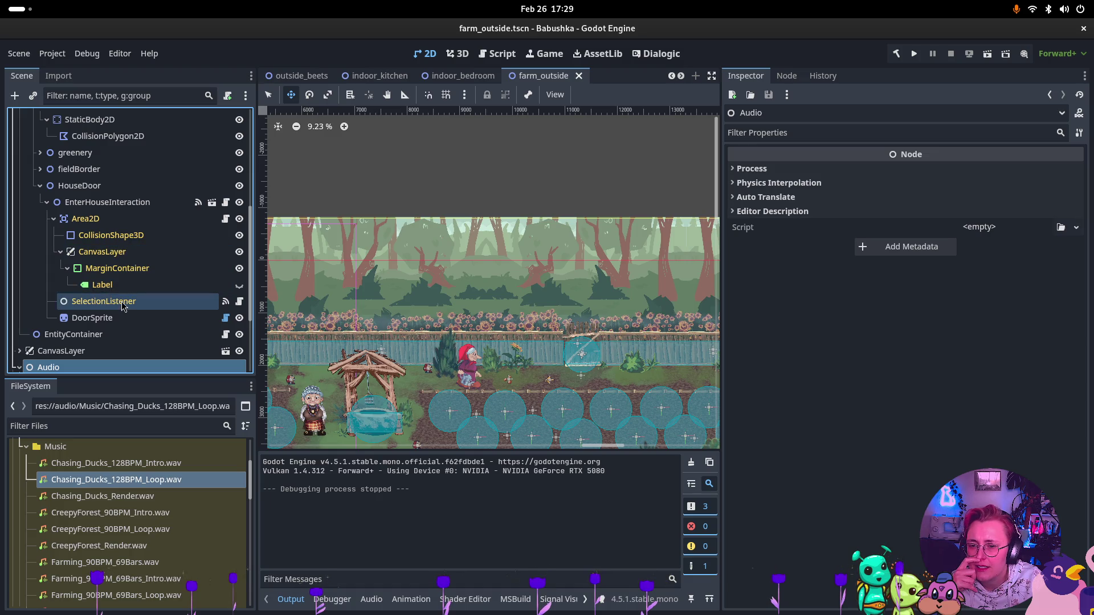
{"action": "left_click", "coordinate": [110, 186]}
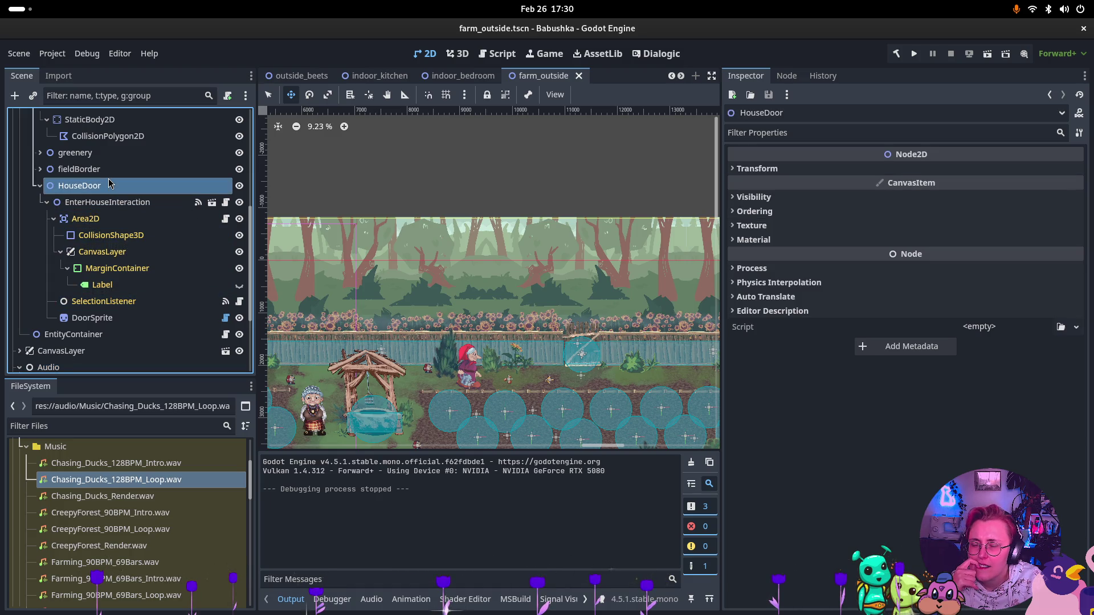
{"action": "left_click", "coordinate": [99, 318]}
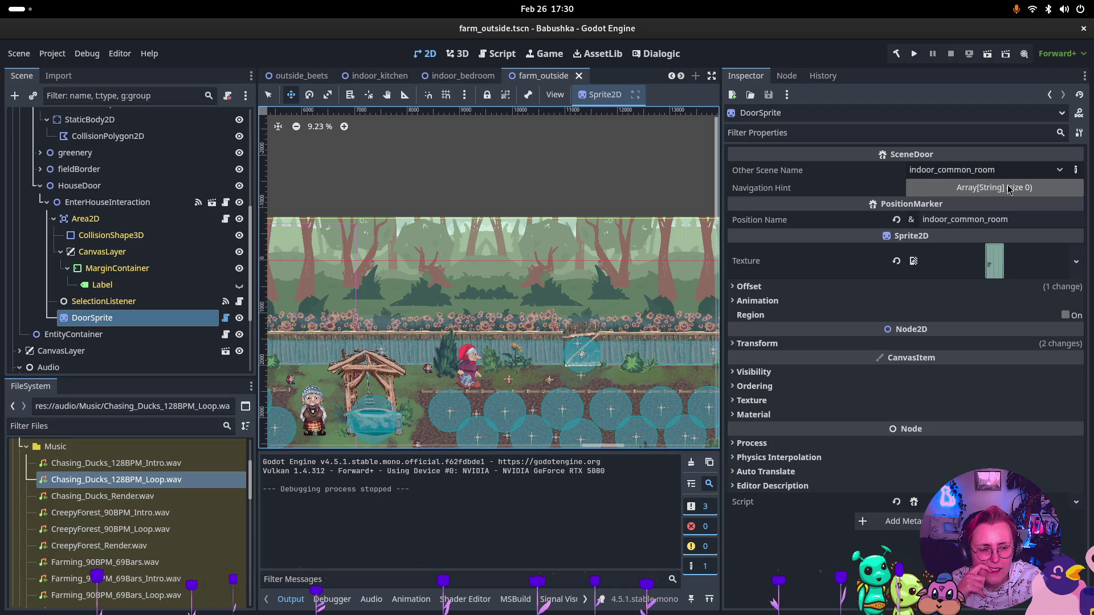
{"action": "left_click", "coordinate": [107, 202]}
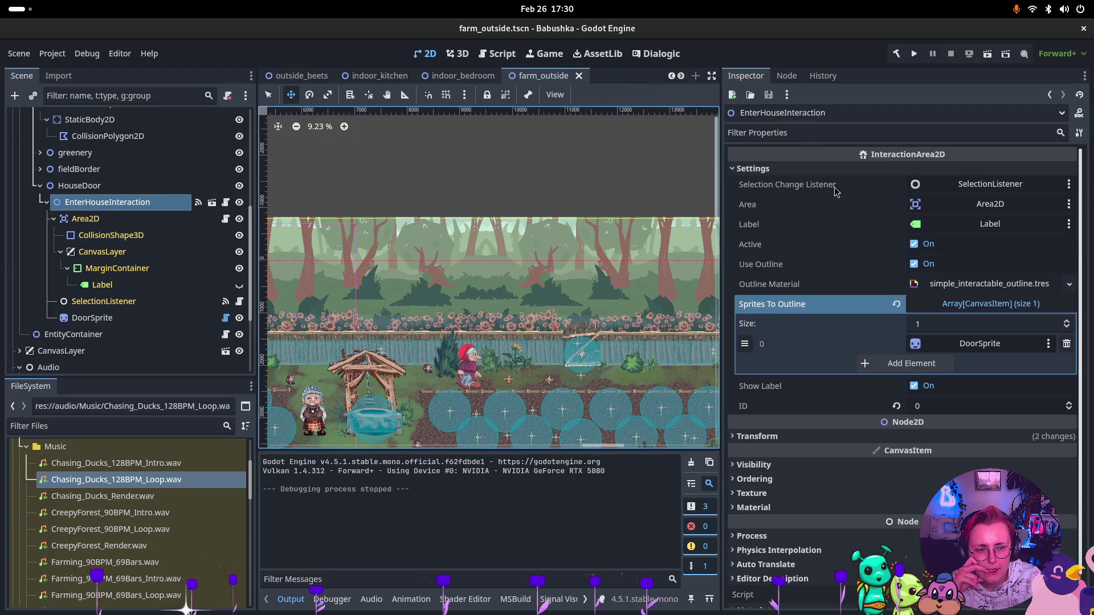
{"action": "left_click", "coordinate": [786, 77]}
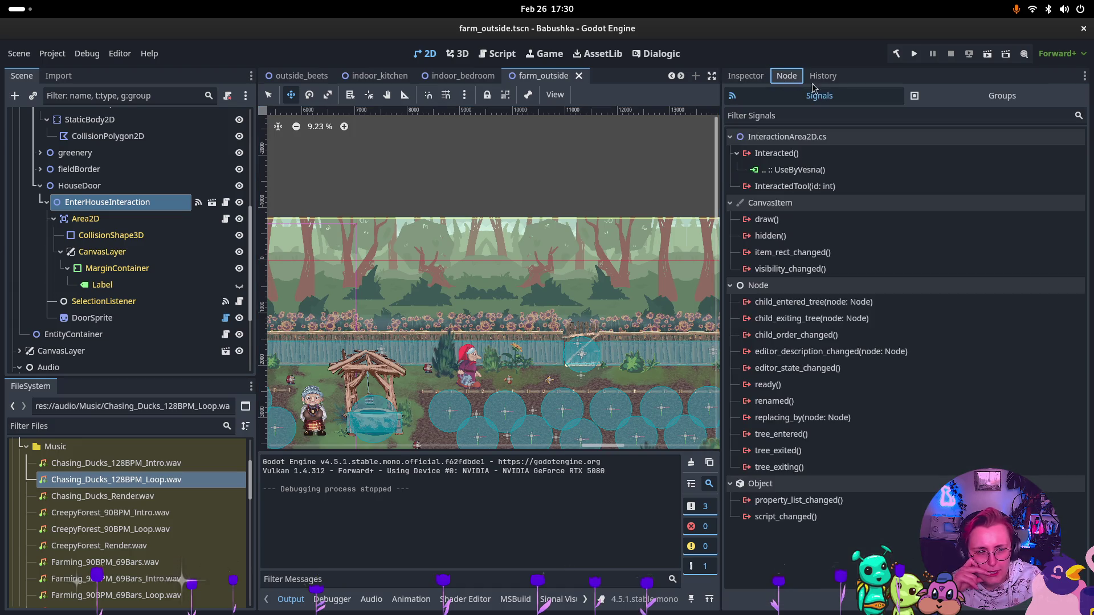
{"action": "left_click", "coordinate": [839, 173]}
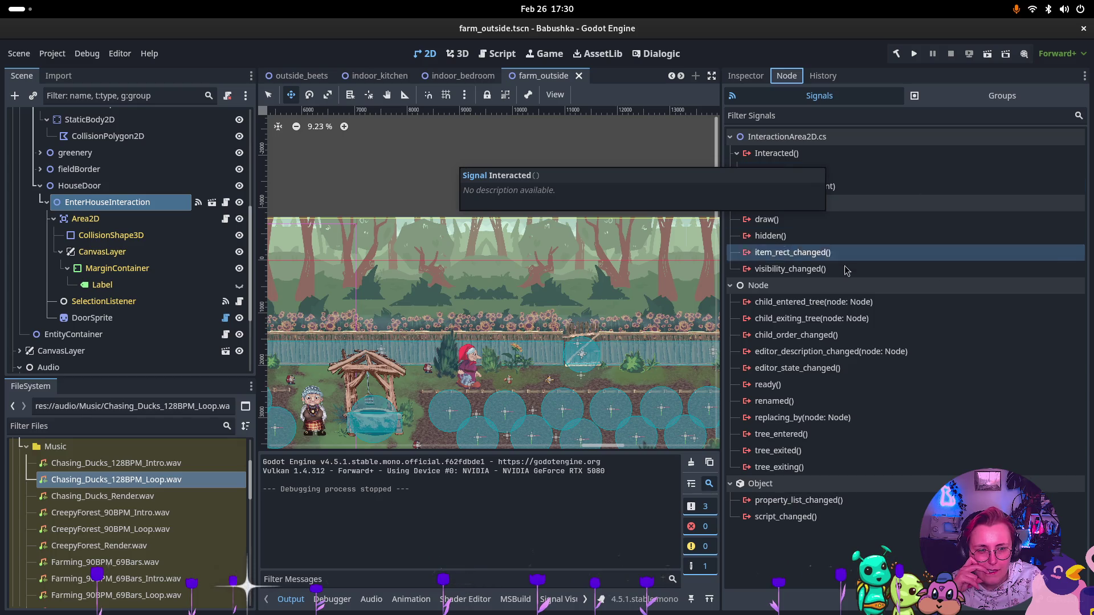
{"action": "left_click", "coordinate": [813, 170]}
{"action": "key", "text": "Delete"}
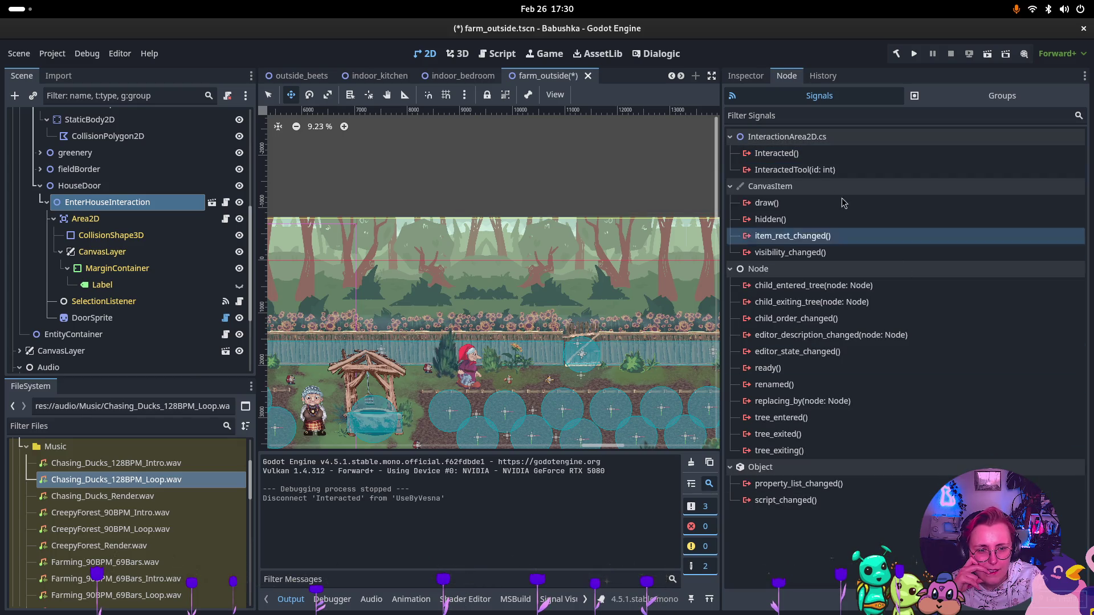
Connect Interacted to DoorSprite's UseByVesna method, save farm_outside, and run it
{"action": "key", "text": "Return"}
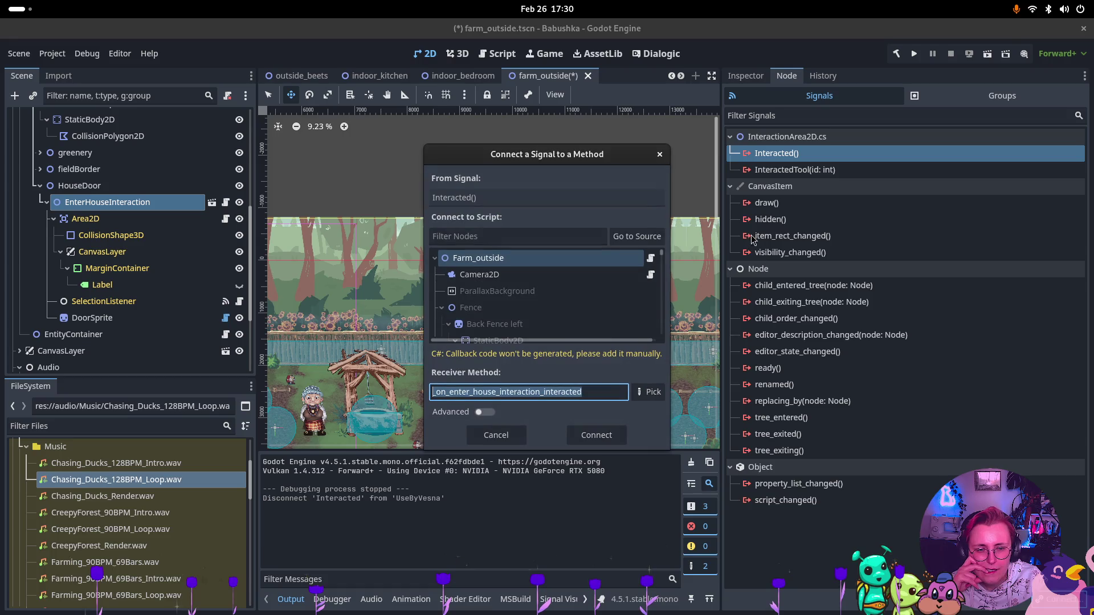
{"action": "scroll", "coordinate": [605, 277], "scroll_direction": "down", "scroll_amount": 5}
{"action": "left_click", "coordinate": [564, 312]}
{"action": "scroll", "coordinate": [564, 308], "scroll_direction": "down", "scroll_amount": 2}
{"action": "scroll", "coordinate": [564, 308], "scroll_direction": "down", "scroll_amount": 3}
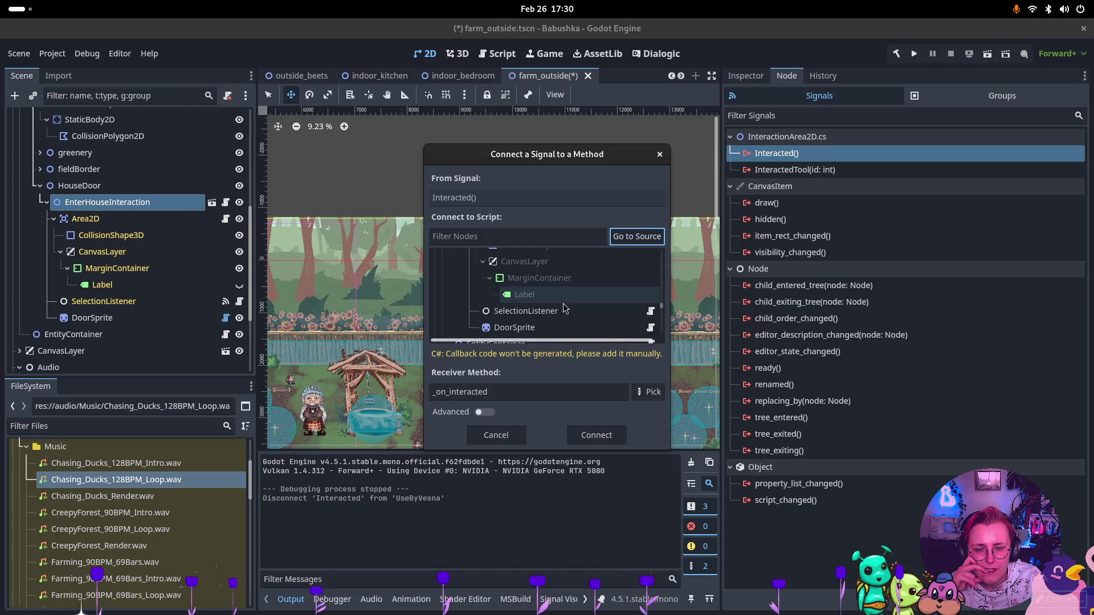
{"action": "left_click", "coordinate": [564, 327]}
{"action": "left_click", "coordinate": [649, 392]}
{"action": "left_click", "coordinate": [533, 189]}
{"action": "left_click", "coordinate": [546, 463]}
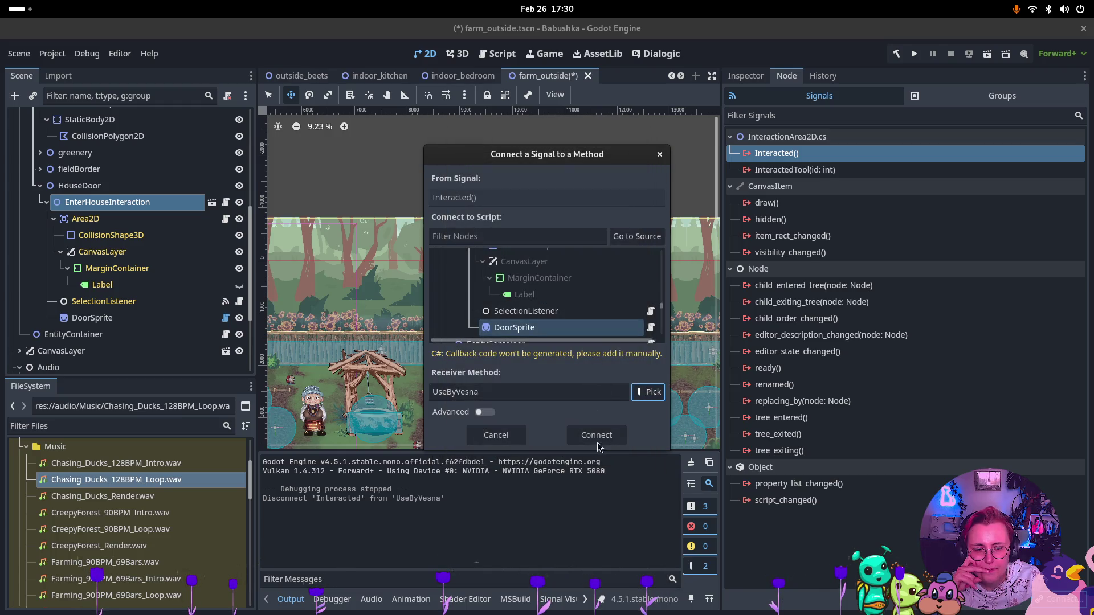
{"action": "left_click", "coordinate": [595, 438]}
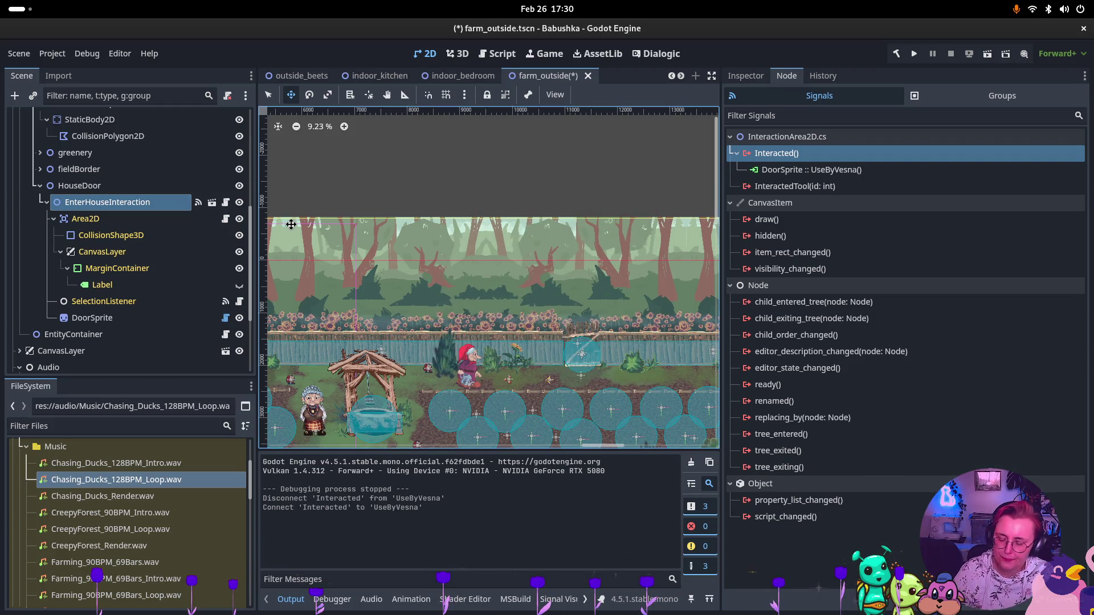
{"action": "key", "text": "ctrl+s"}
{"action": "left_click", "coordinate": [988, 57]}
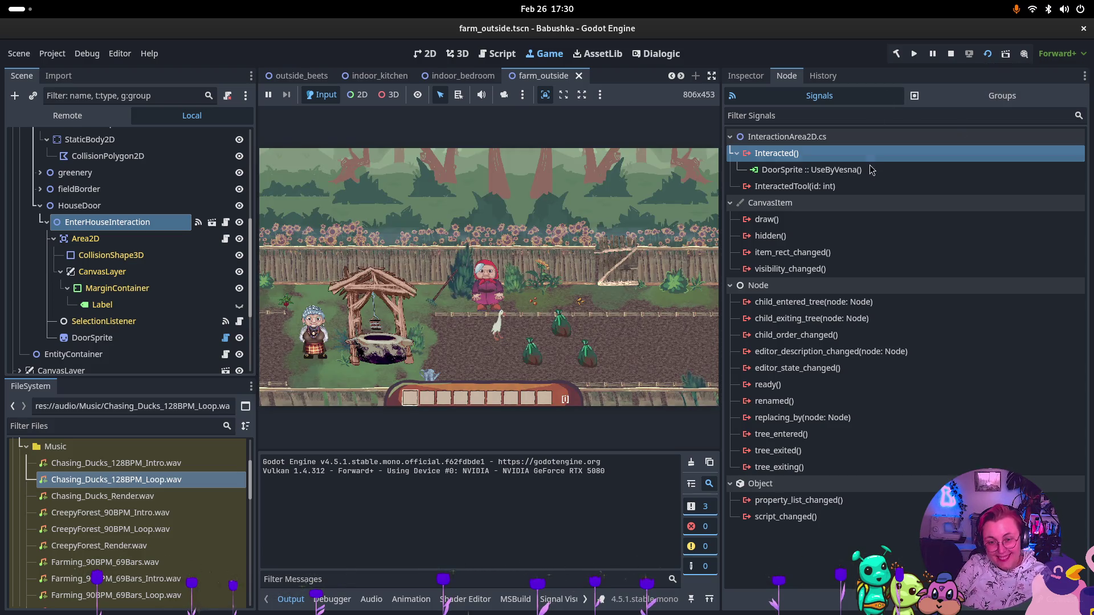
Walk the grandma left past the well to the farm house and enter through the door
{"action": "left_click", "coordinate": [545, 288]}
{"action": "key", "text": "a"}
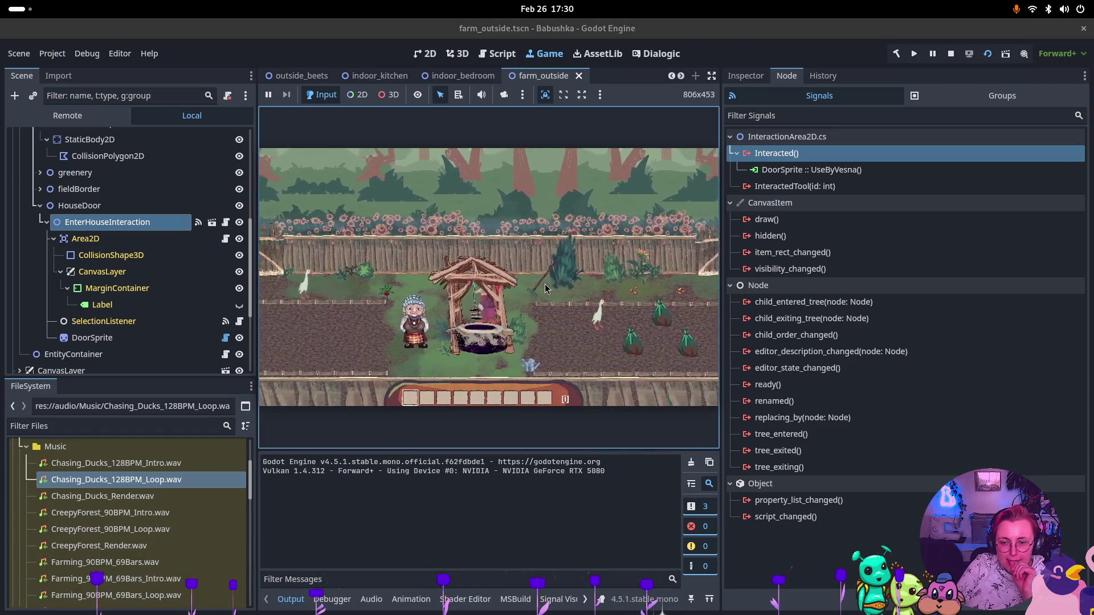
{"action": "key", "text": "a"}
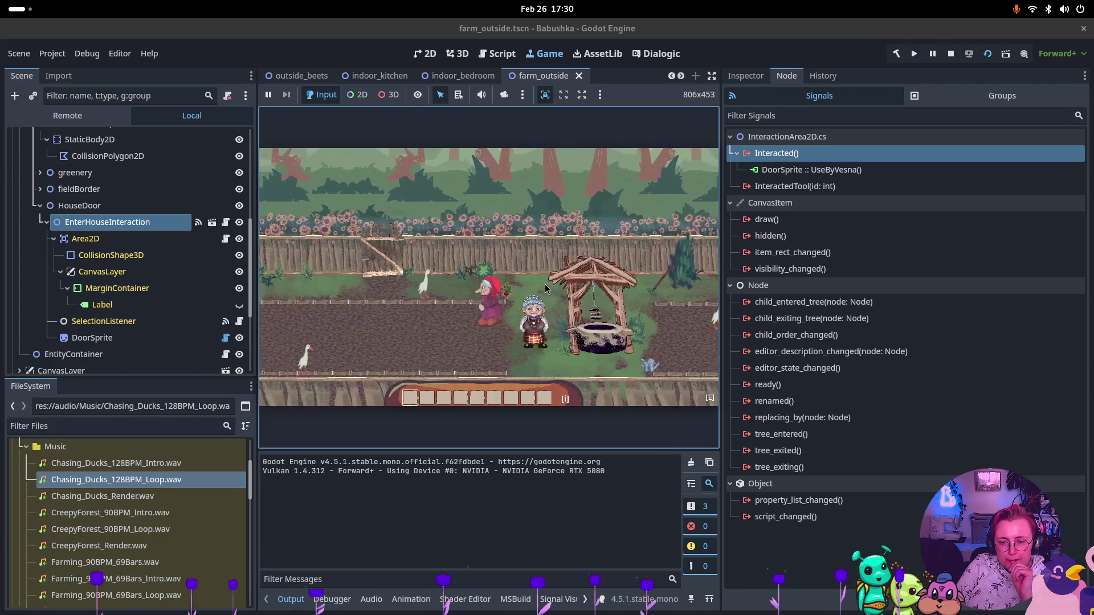
{"action": "key", "text": "a"}
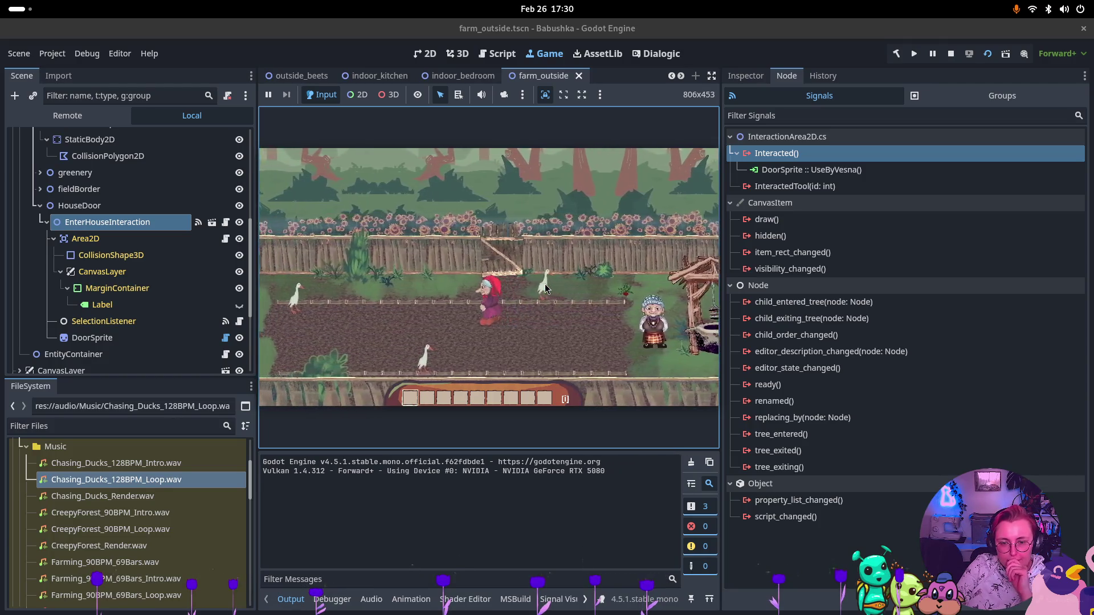
{"action": "key", "text": "a"}
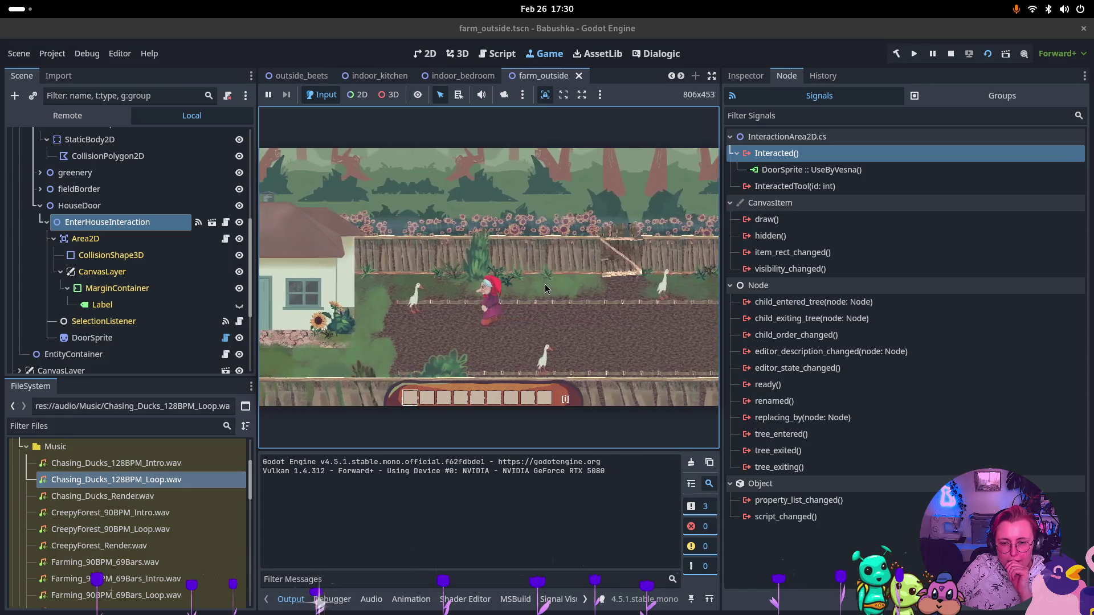
{"action": "key", "text": "a"}
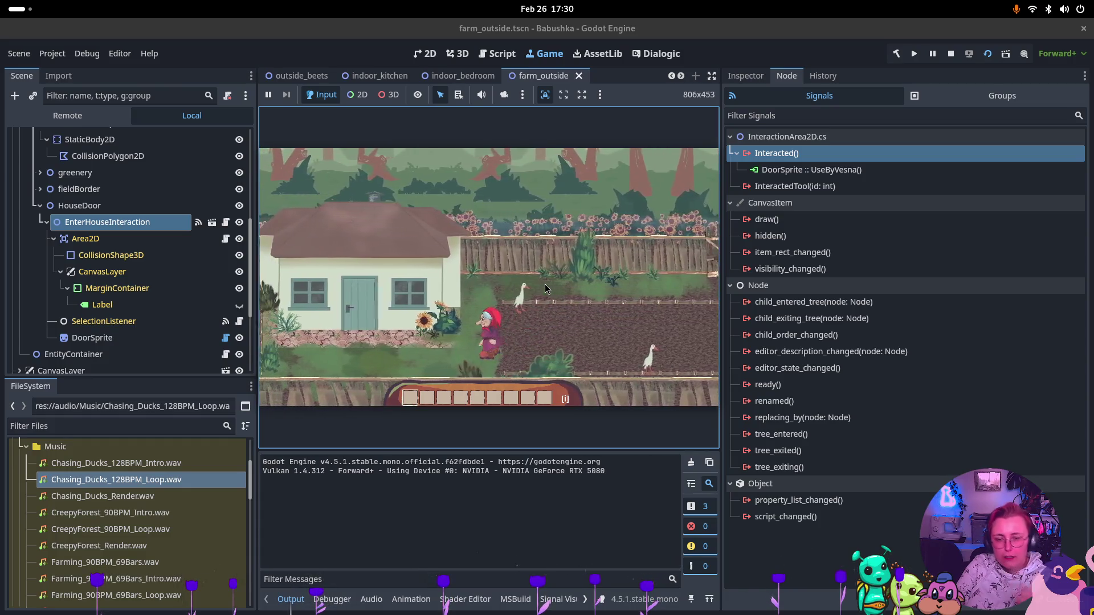
{"action": "key", "text": "a"}
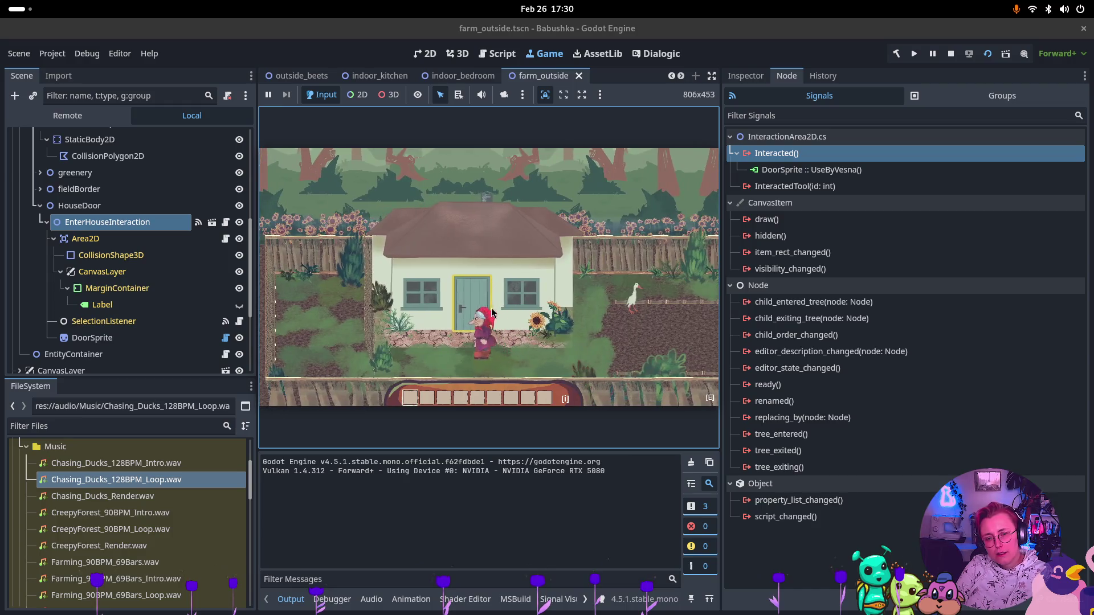
{"action": "key", "text": "e"}
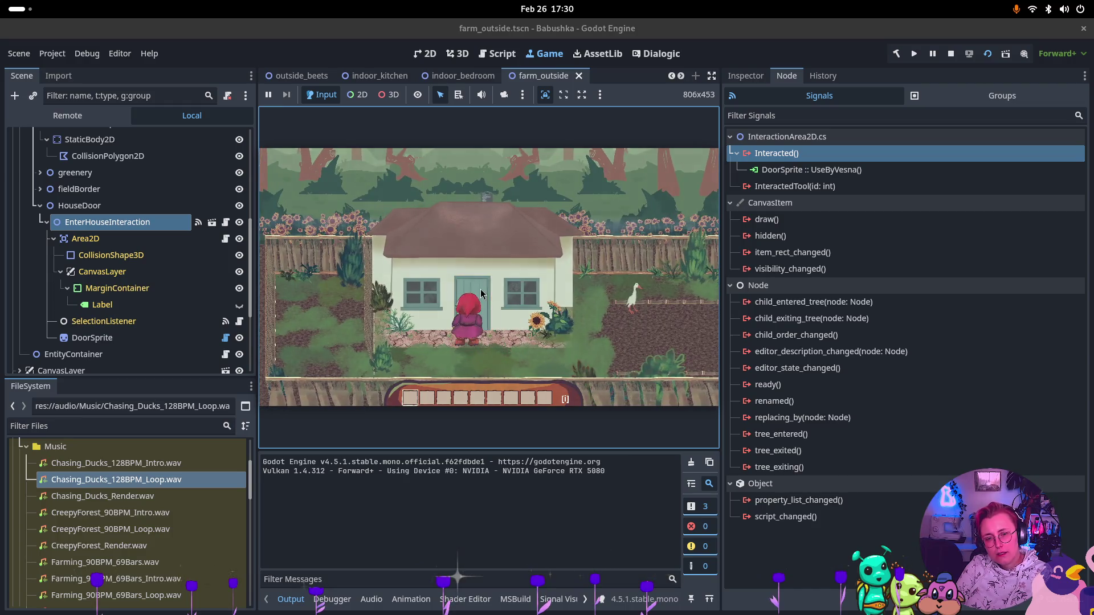
Walk through the kitchen to the stove, interact with it, and move around
{"action": "key", "text": "d"}
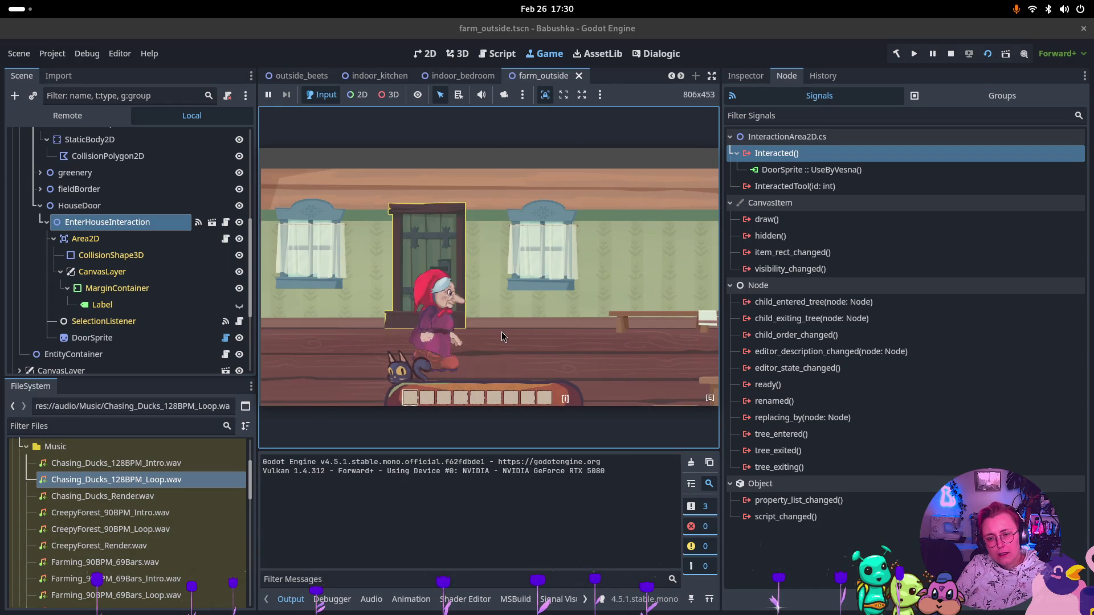
{"action": "key", "text": "d"}
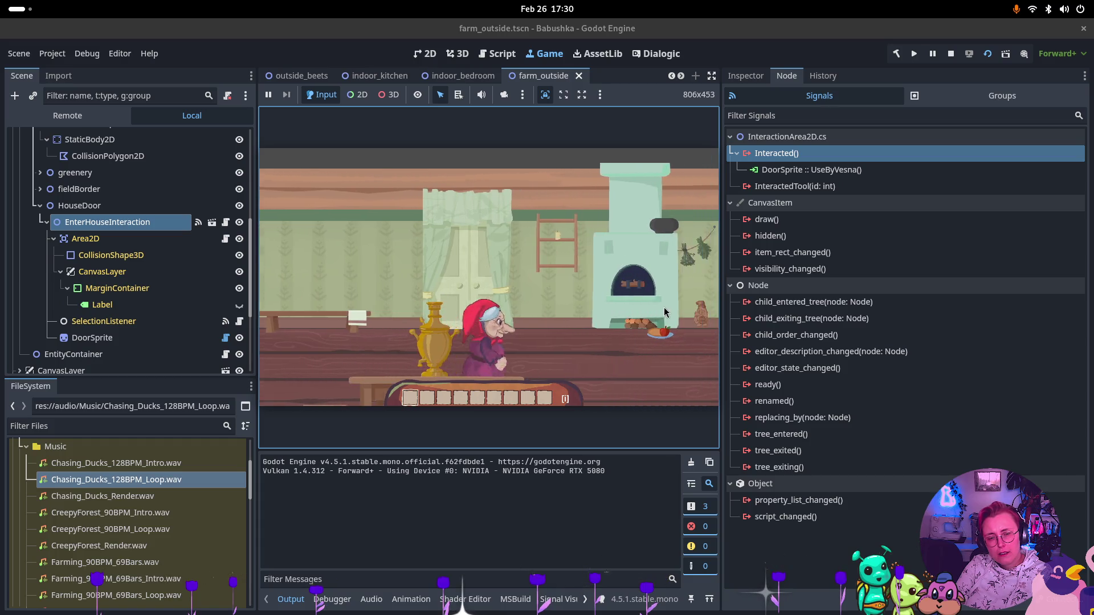
{"action": "key", "text": "d"}
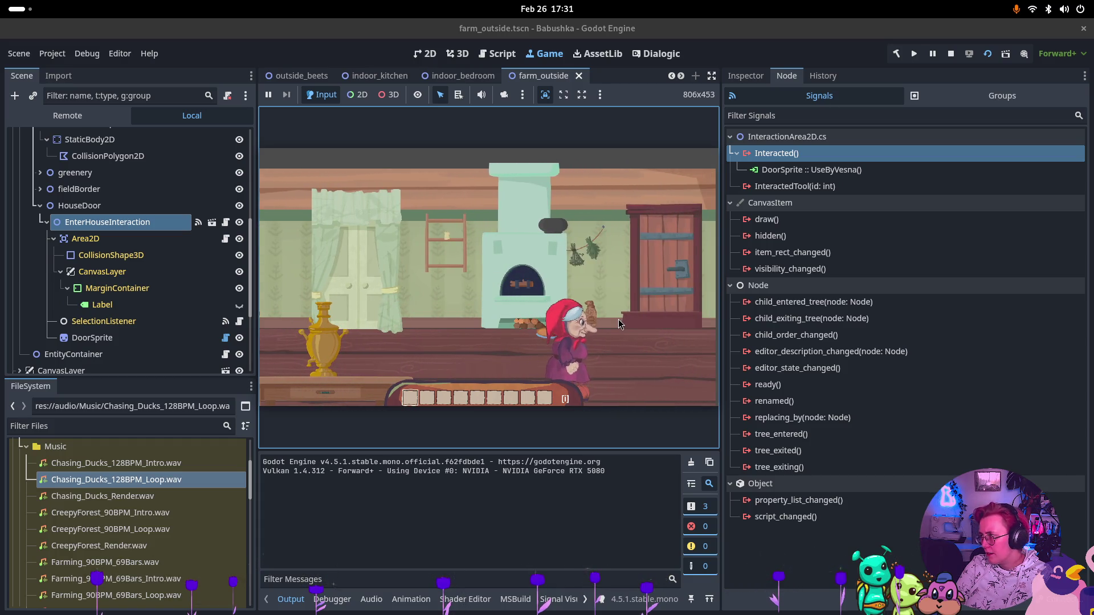
{"action": "key", "text": "a"}
{"action": "key", "text": "e"}
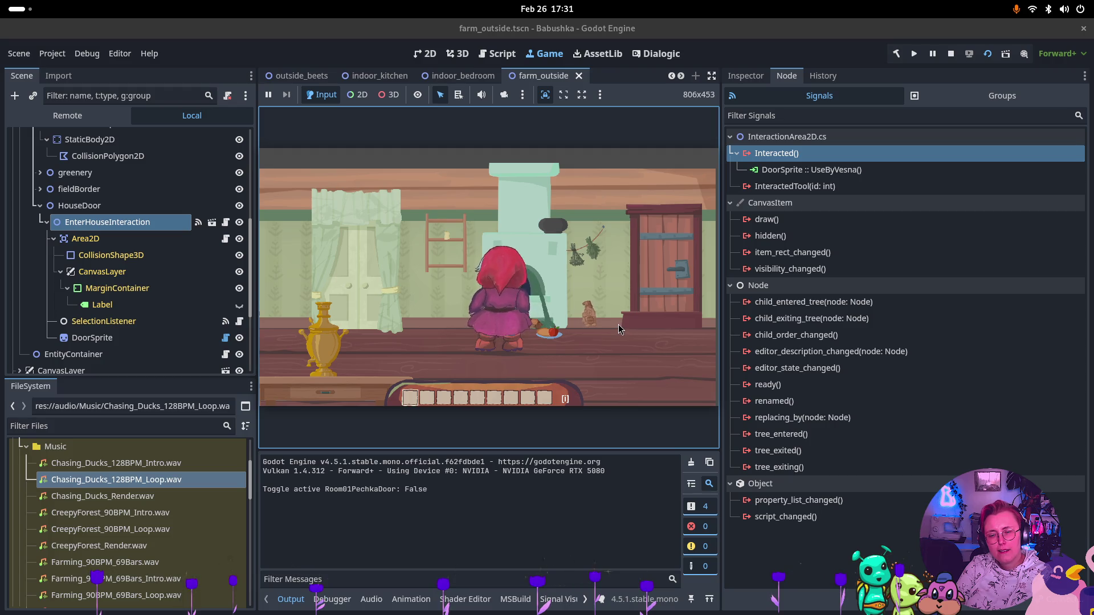
{"action": "key", "text": "d"}
{"action": "key", "text": "d"}
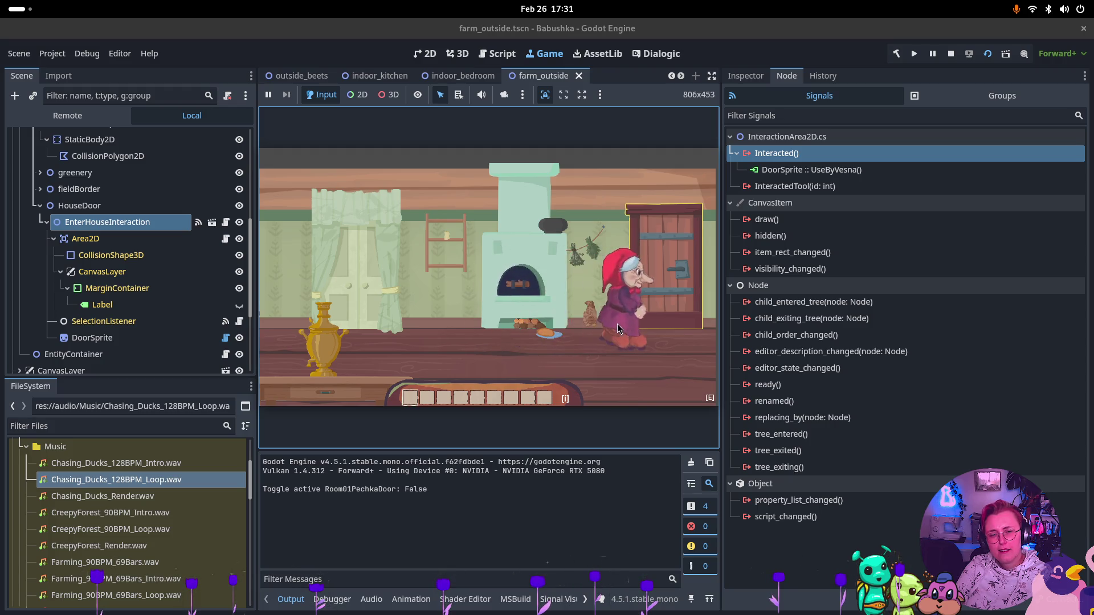
{"action": "key", "text": "a"}
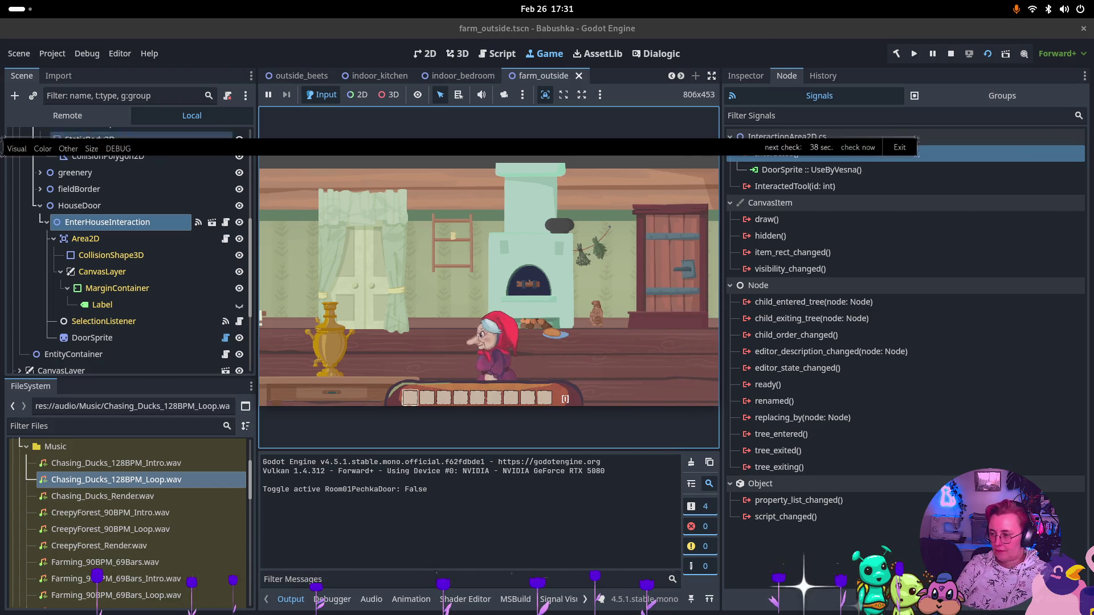
{"action": "key", "text": "super"}
{"action": "key", "text": "super"}
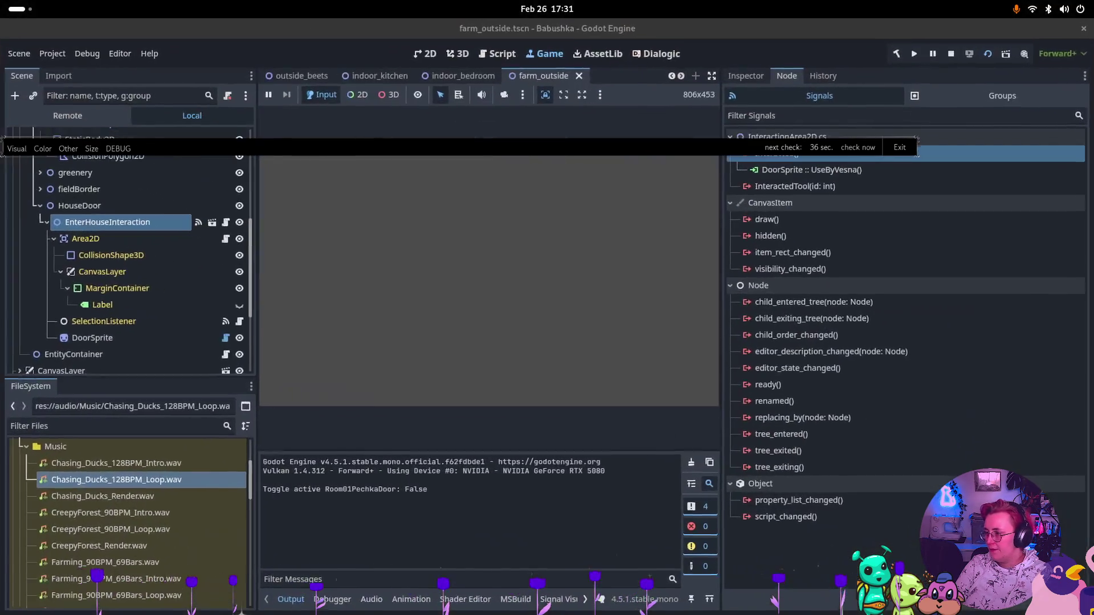
Check the system quick settings, then return to the running Godot game
{"action": "left_click", "coordinate": [1057, 9]}
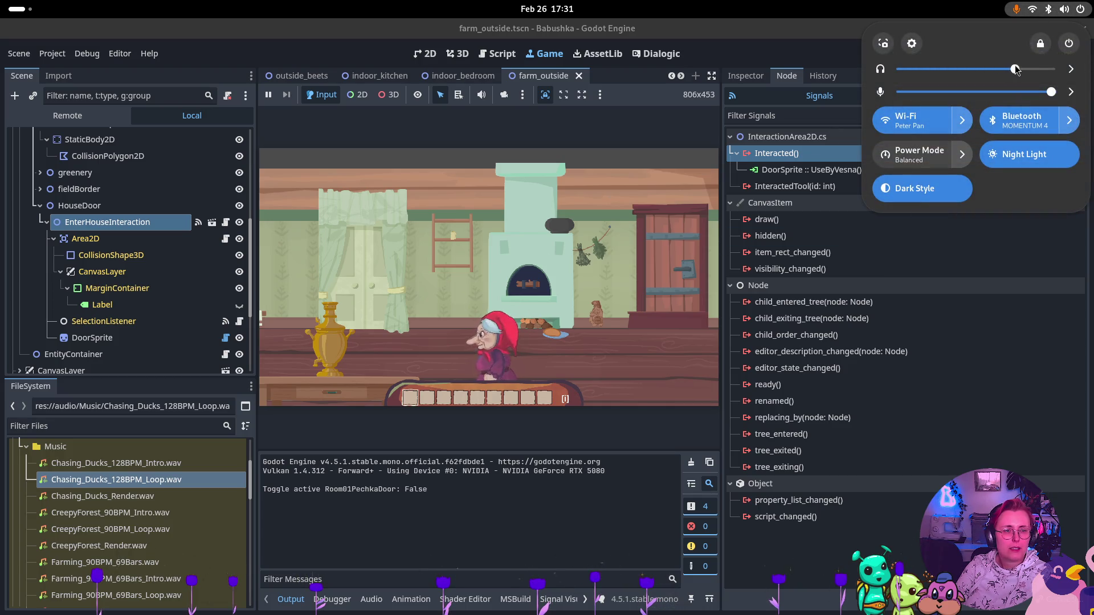
{"action": "left_click", "coordinate": [648, 13]}
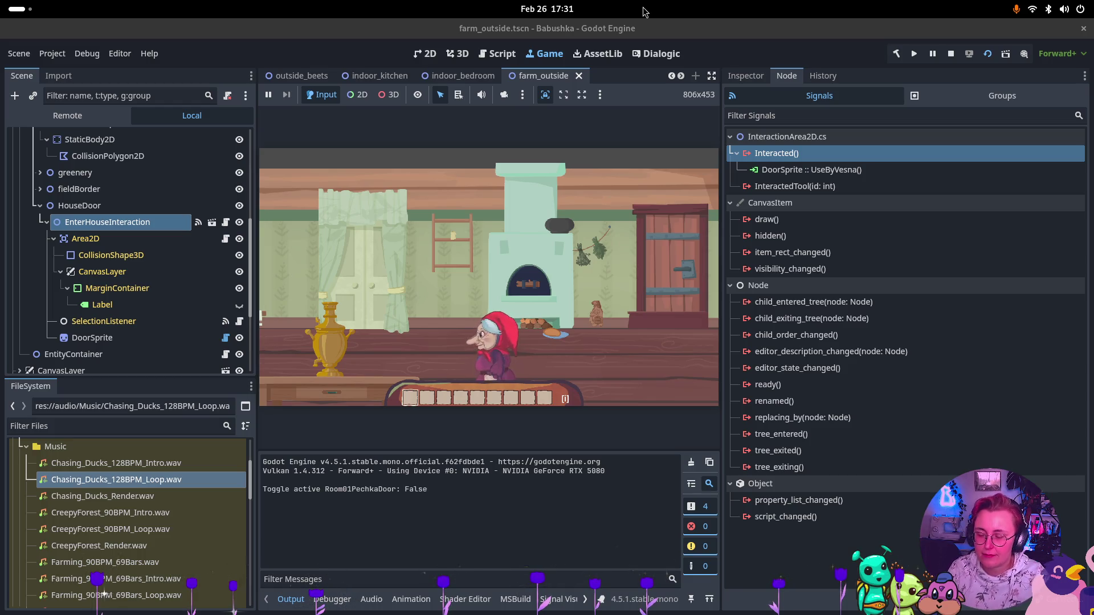
{"action": "key", "text": "super"}
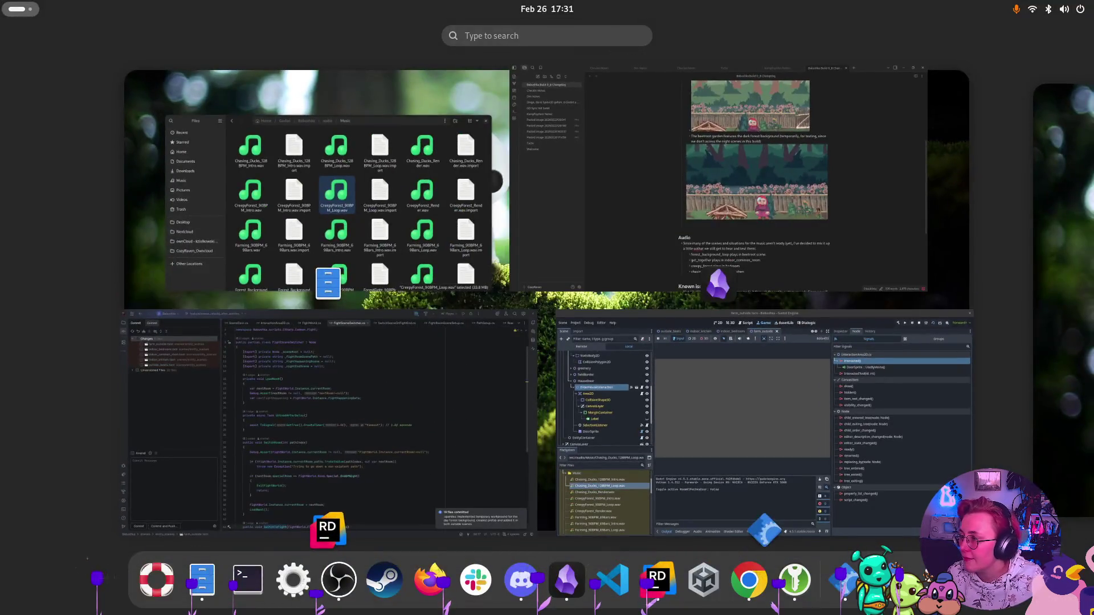
{"action": "key", "text": "super"}
Walk the grandma through the interior door and around the next room
{"action": "left_click", "coordinate": [638, 283]}
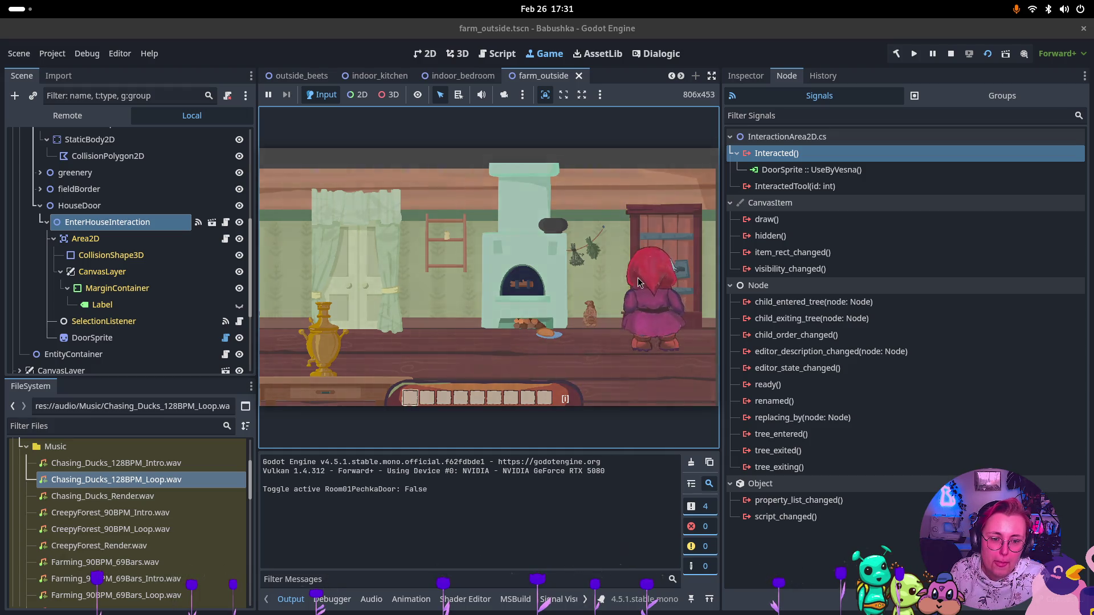
{"action": "left_click", "coordinate": [574, 286]}
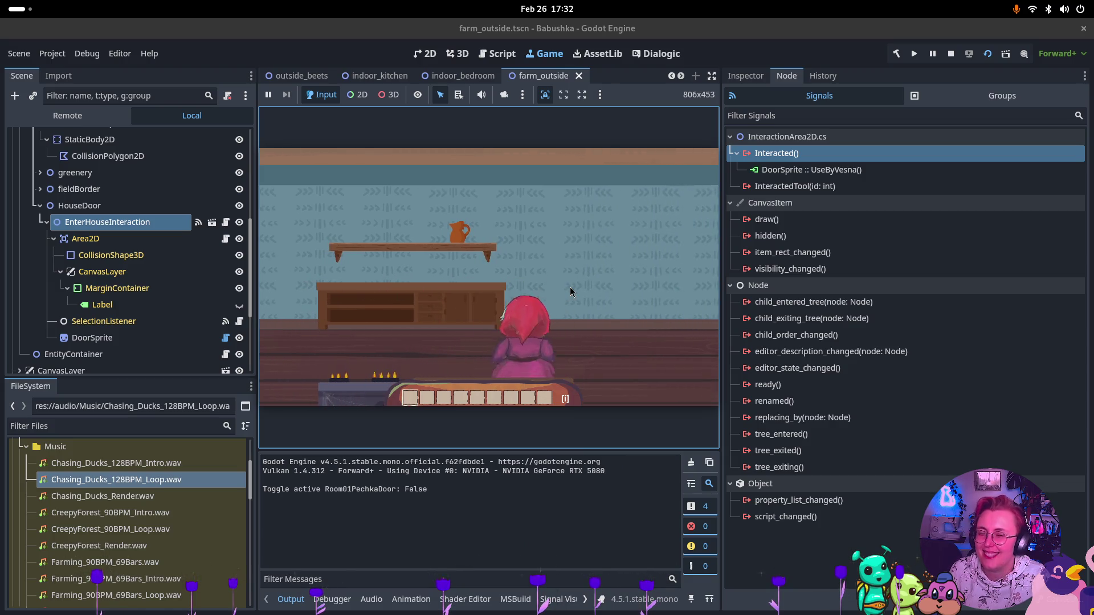
{"action": "left_click", "coordinate": [517, 287]}
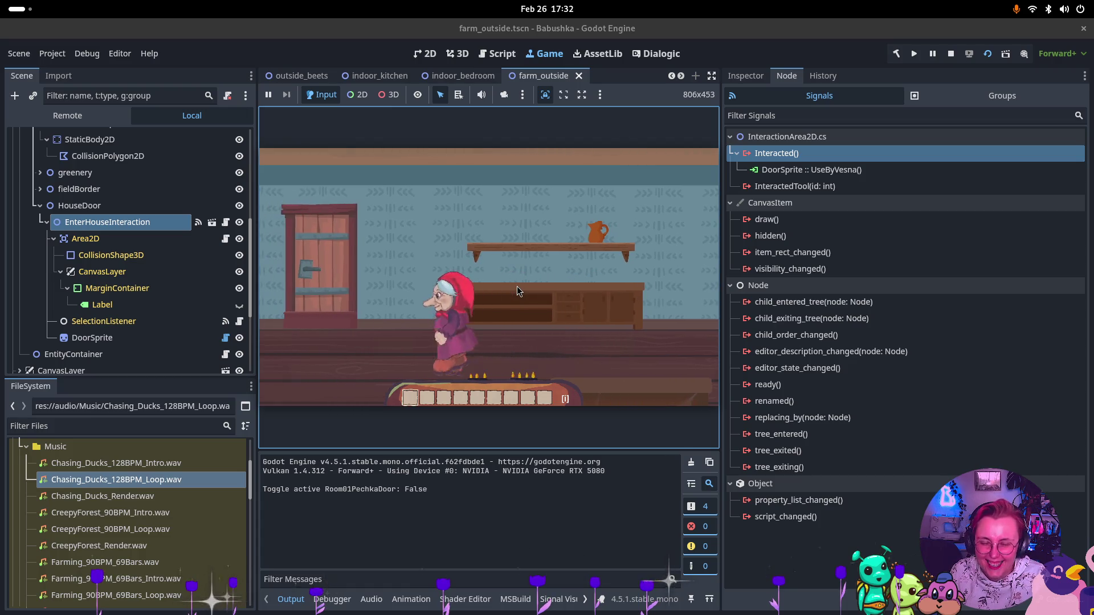
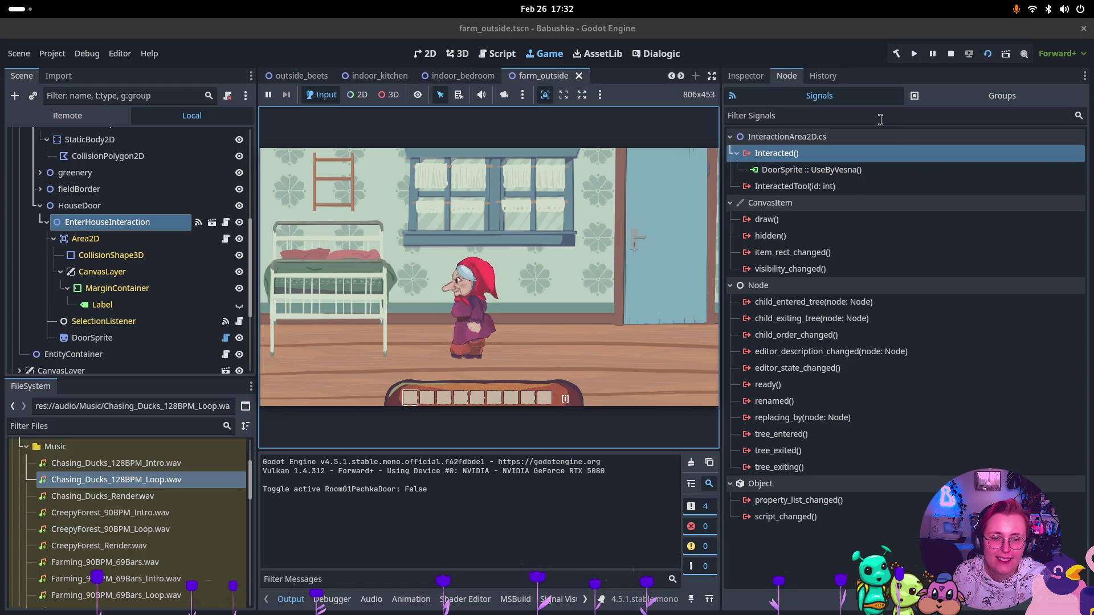
Walk grandma to the door, stop the game, and show EnterHouseInteraction's properties in the Inspector
{"action": "left_click", "coordinate": [631, 284]}
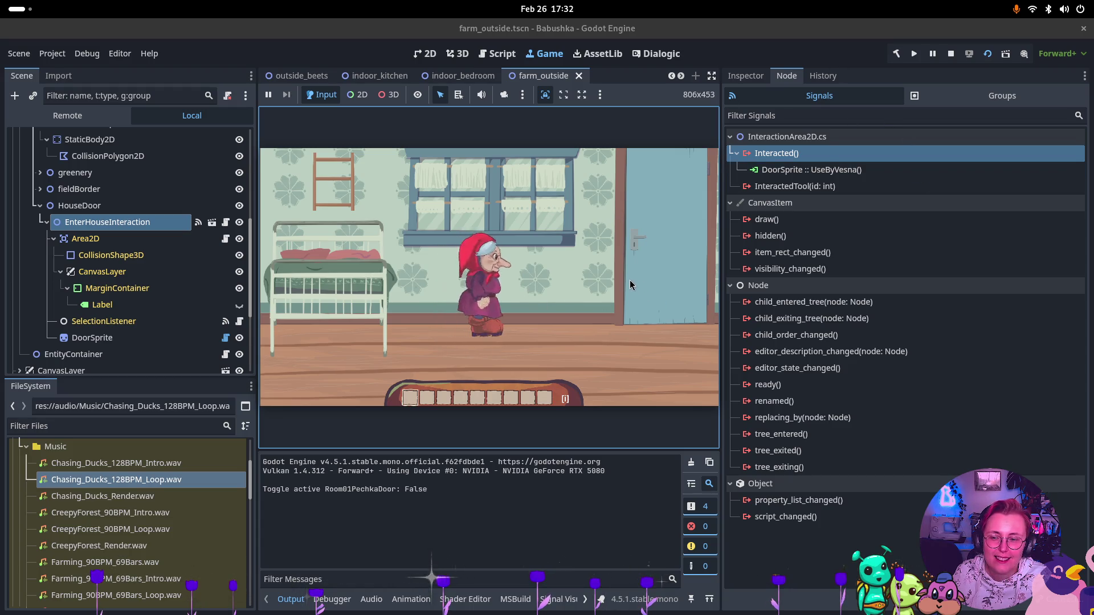
{"action": "left_click", "coordinate": [954, 53]}
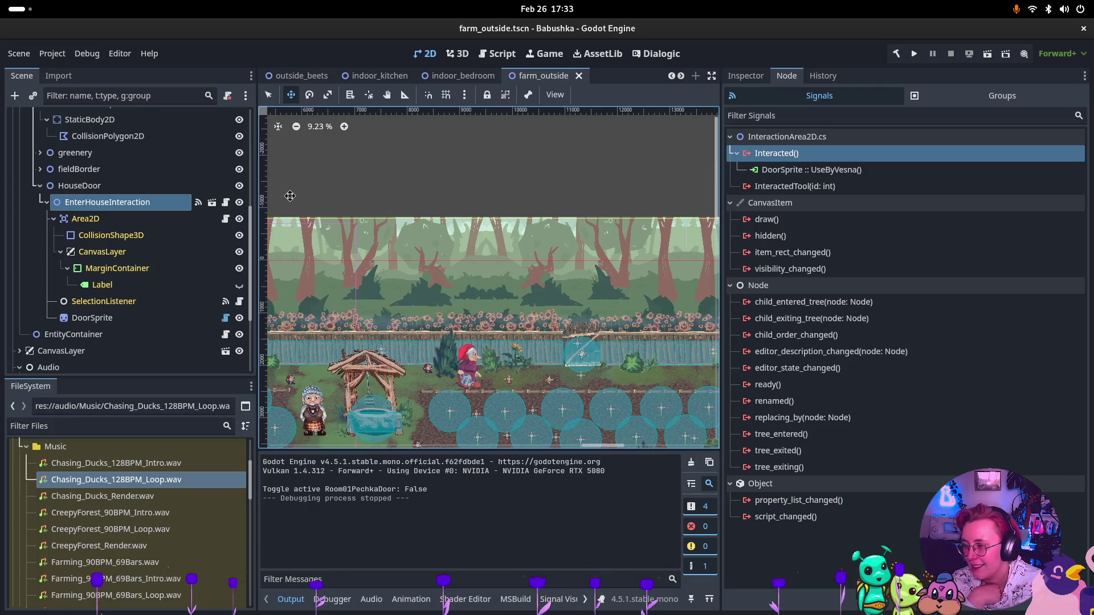
{"action": "left_click", "coordinate": [753, 78]}
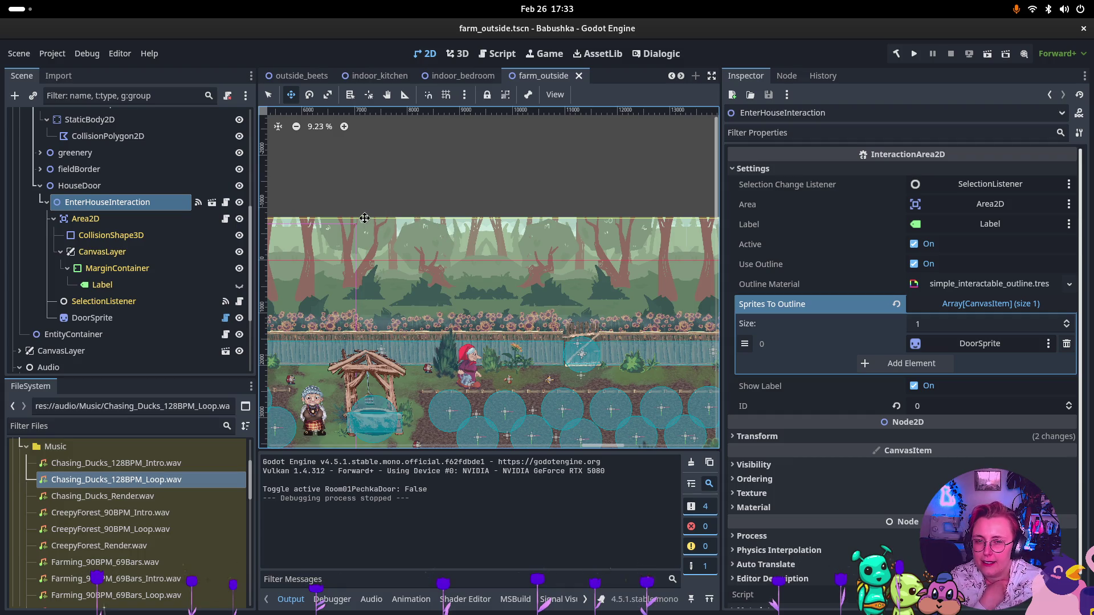
{"action": "key", "text": "super"}
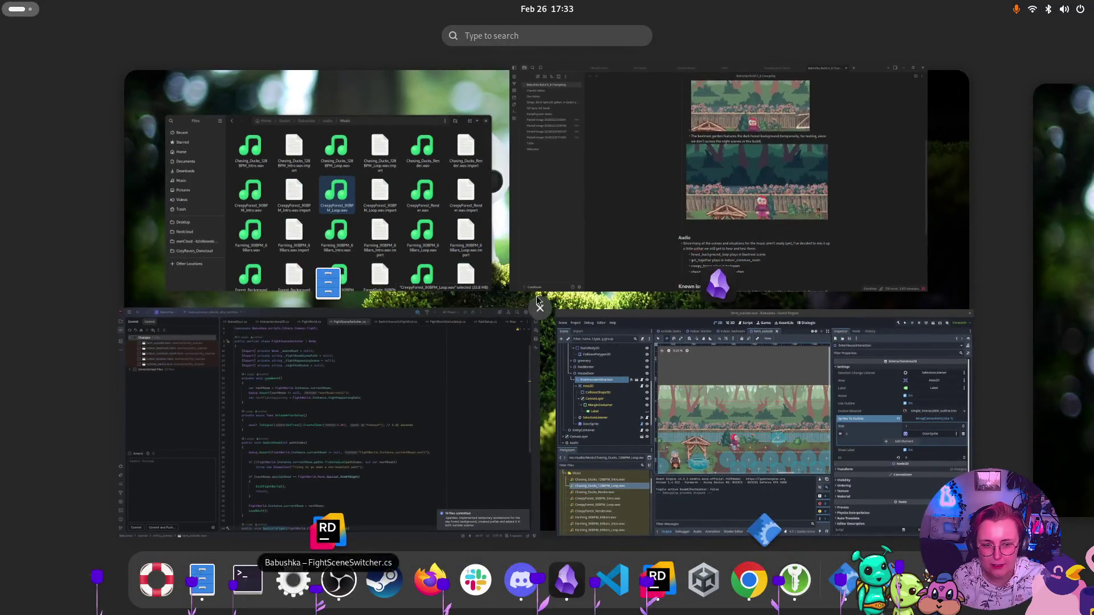
Label the kitchen music line in the changelog's Audio section as '( TEMPORARY)'
{"action": "left_click", "coordinate": [655, 245]}
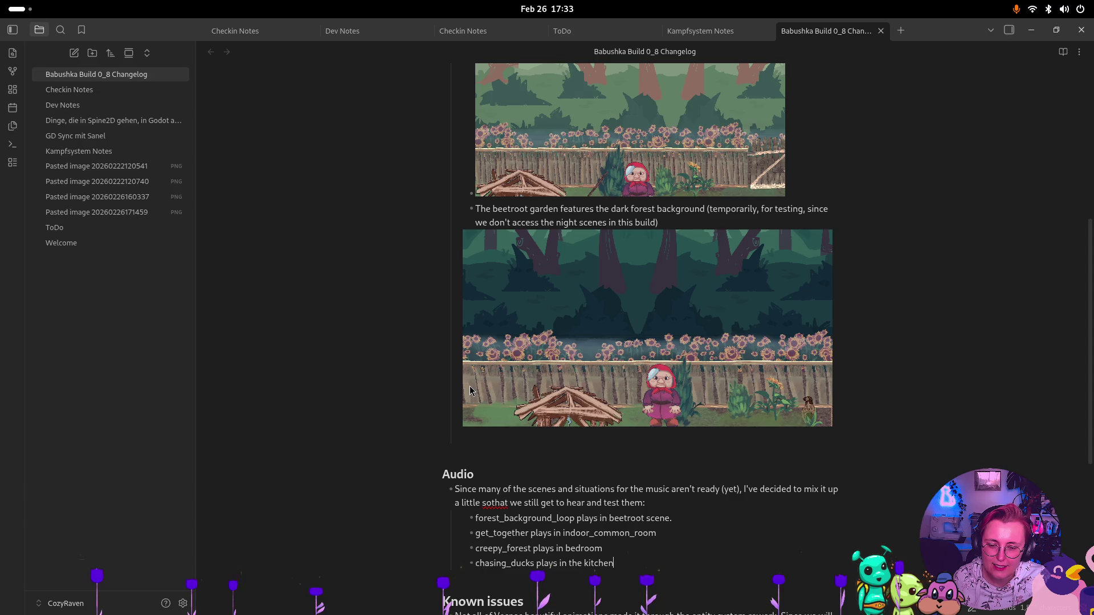
{"action": "key", "text": "super"}
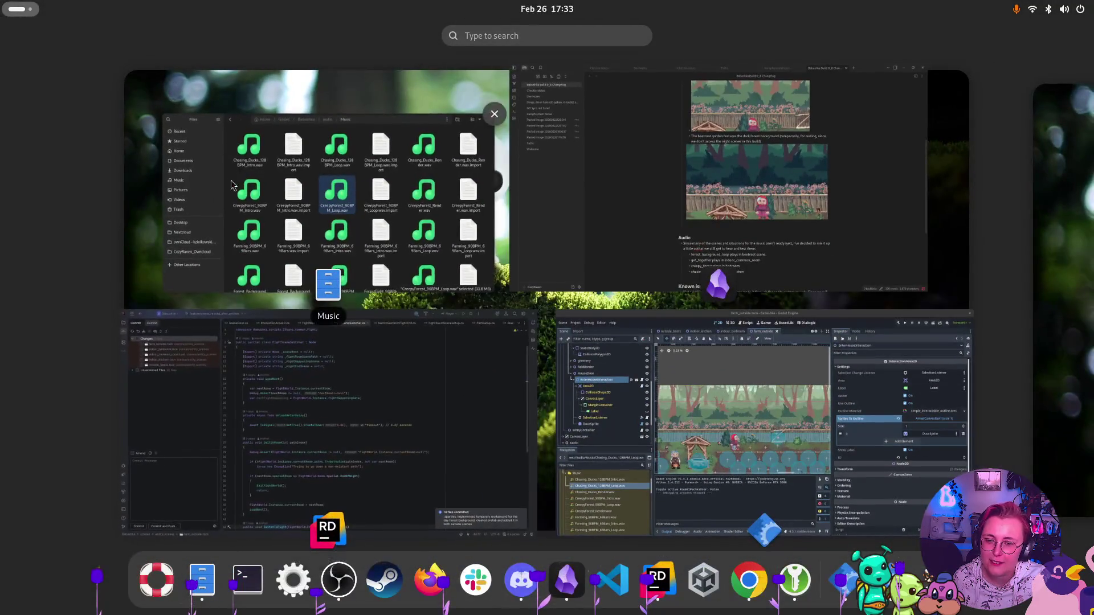
{"action": "left_click", "coordinate": [833, 216]}
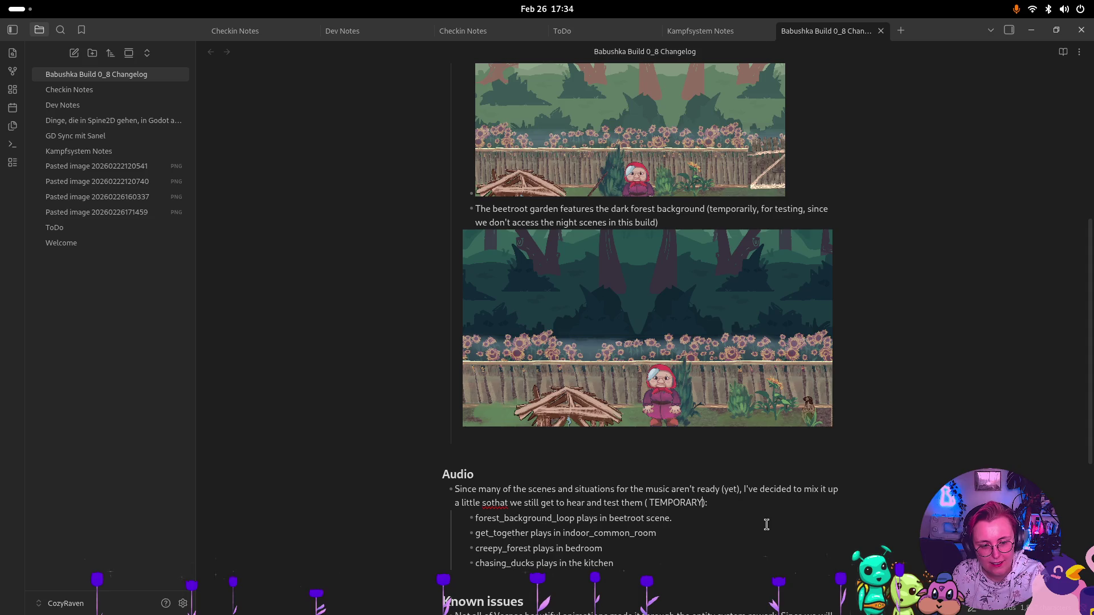
{"action": "left_click", "coordinate": [633, 566]}
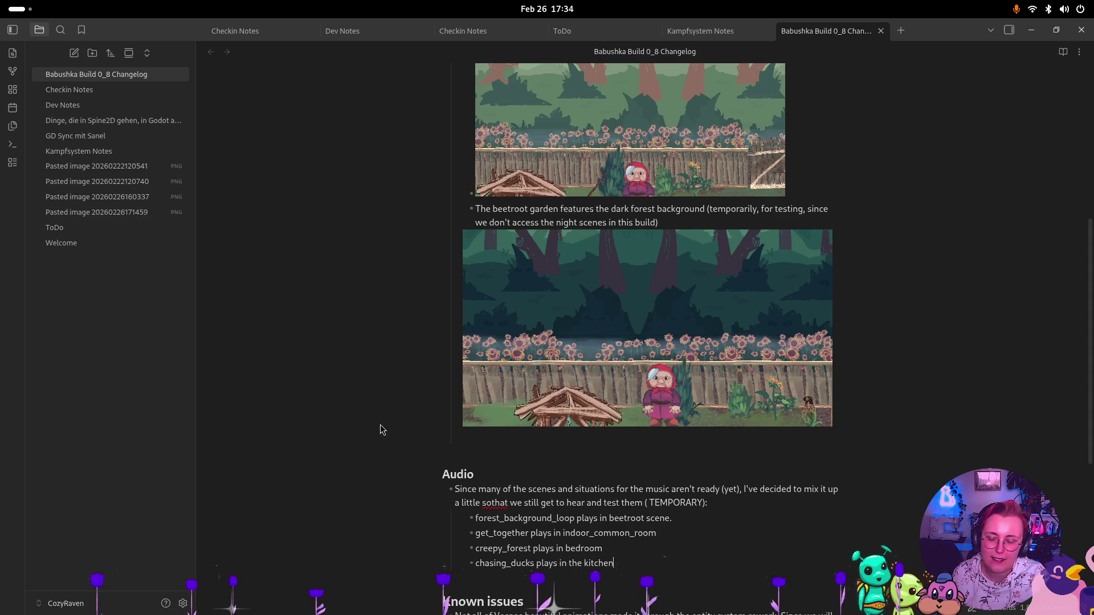
{"action": "key", "text": "super"}
{"action": "left_click", "coordinate": [322, 515]}
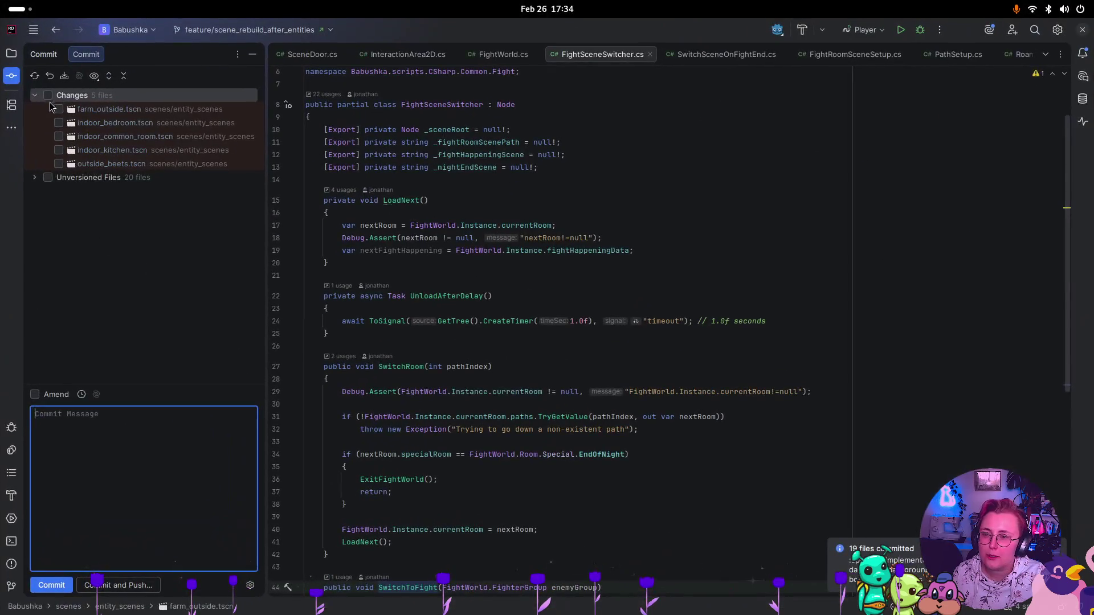
Commit all scene changes and unversioned audio with message ':sparkles: Added background music to all day rooms'
{"action": "left_click", "coordinate": [49, 96]}
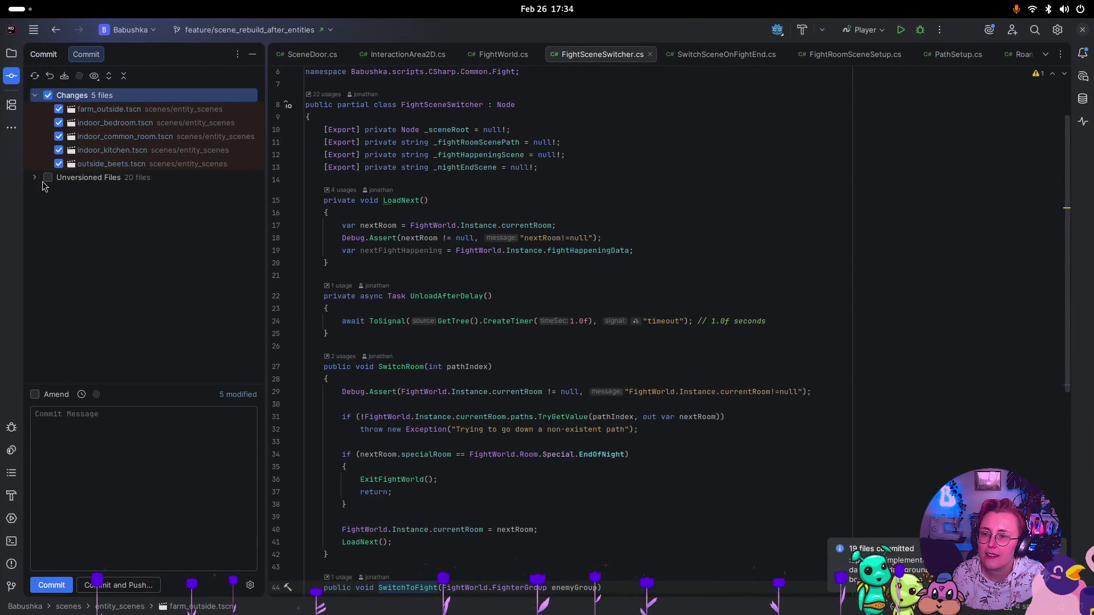
{"action": "left_click", "coordinate": [44, 178]}
{"action": "left_click", "coordinate": [165, 469]}
{"action": "type", "text": ":sparkles: Added background music"}
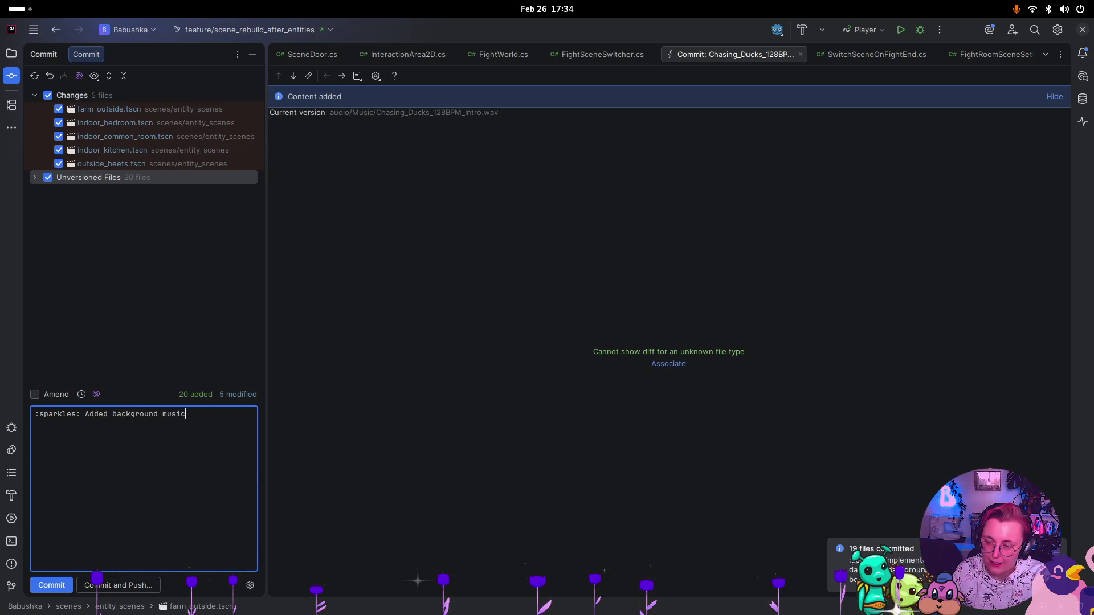
{"action": "type", "text": "to "}
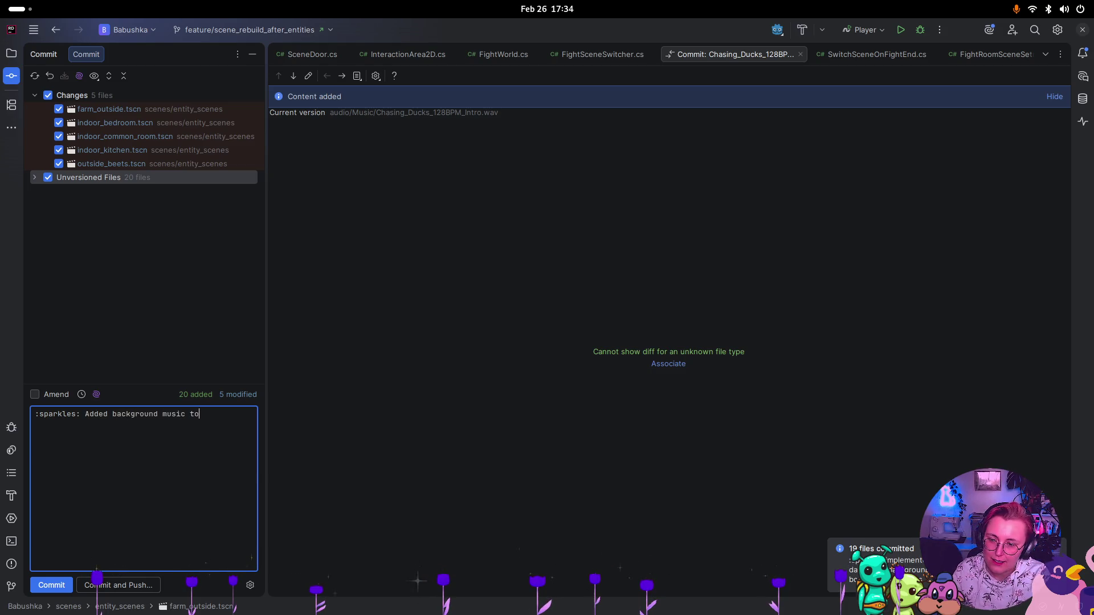
{"action": "type", "text": "all day rooms"}
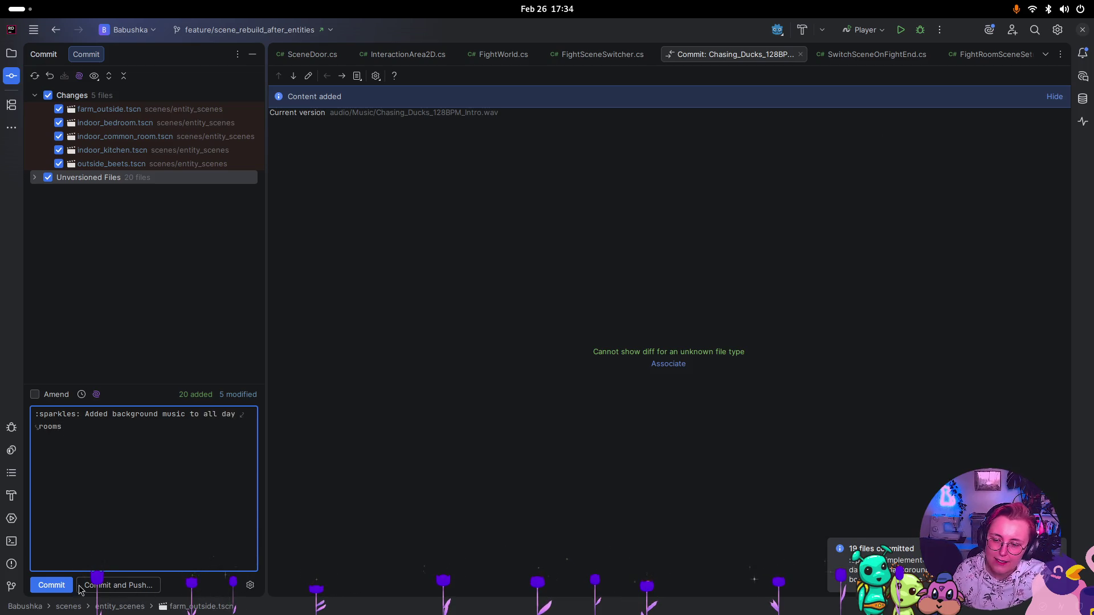
{"action": "left_click", "coordinate": [67, 587]}
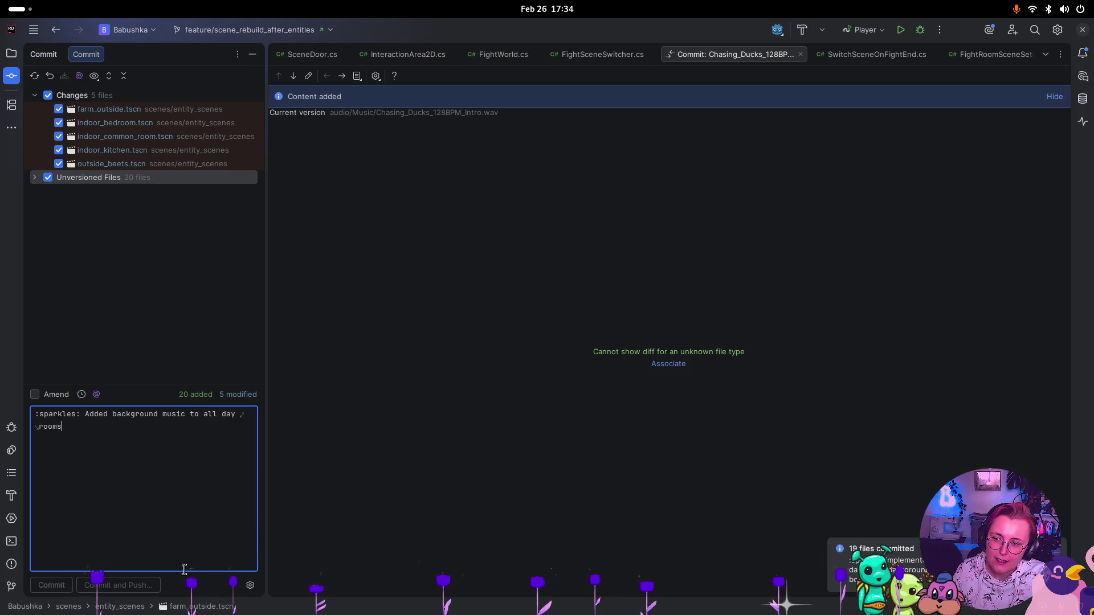
{"action": "key", "text": "super"}
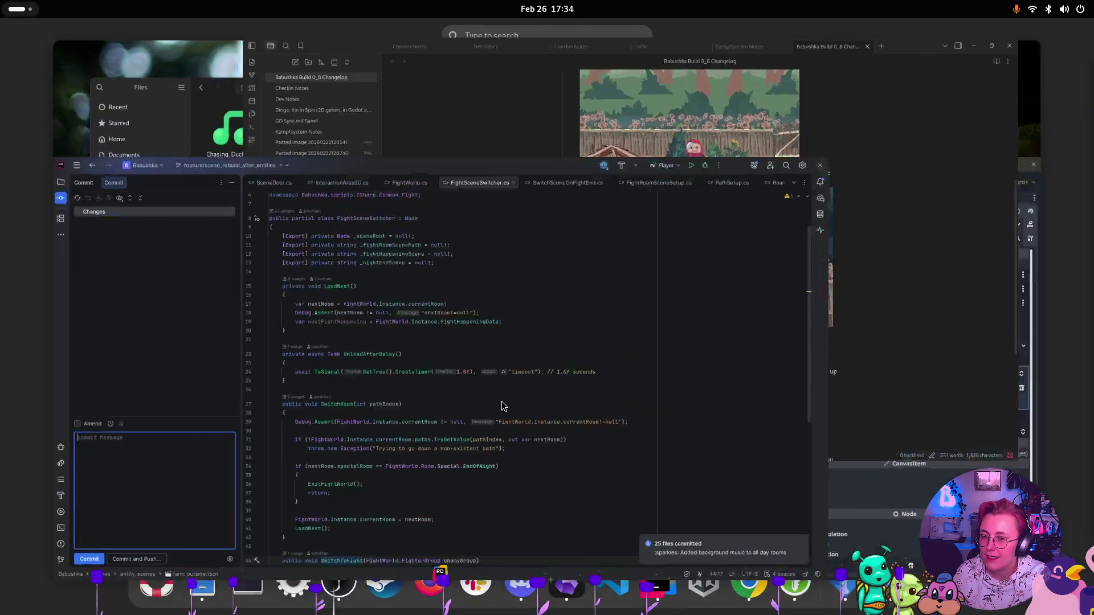
{"action": "left_click", "coordinate": [656, 370]}
Tick off 'Forest Background music' in the Obsidian ToDo note
{"action": "key", "text": "super"}
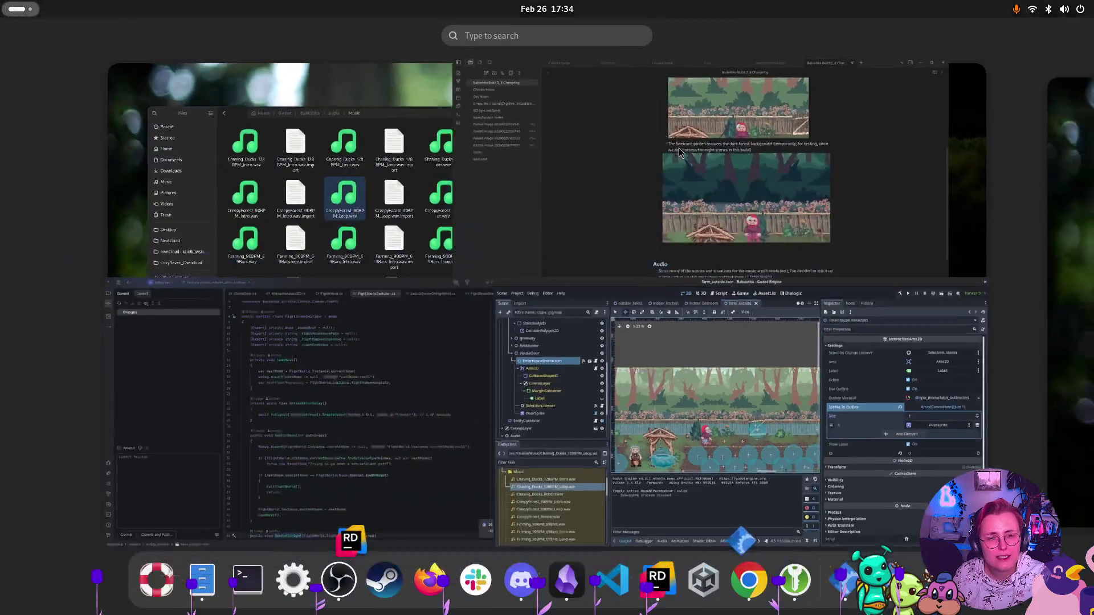
{"action": "left_click", "coordinate": [626, 210]}
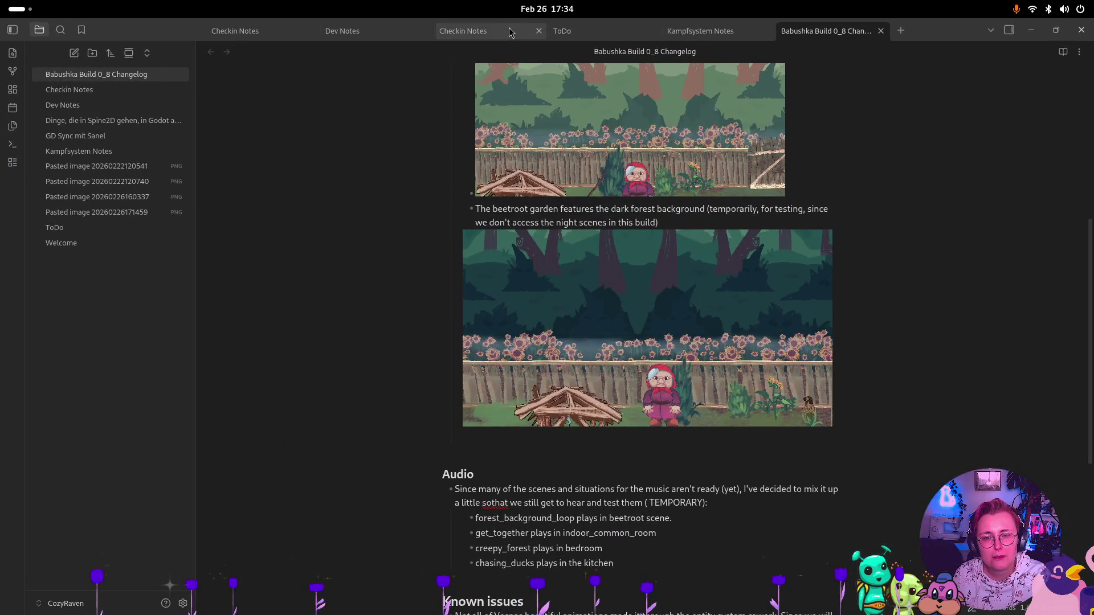
{"action": "left_click", "coordinate": [563, 31]}
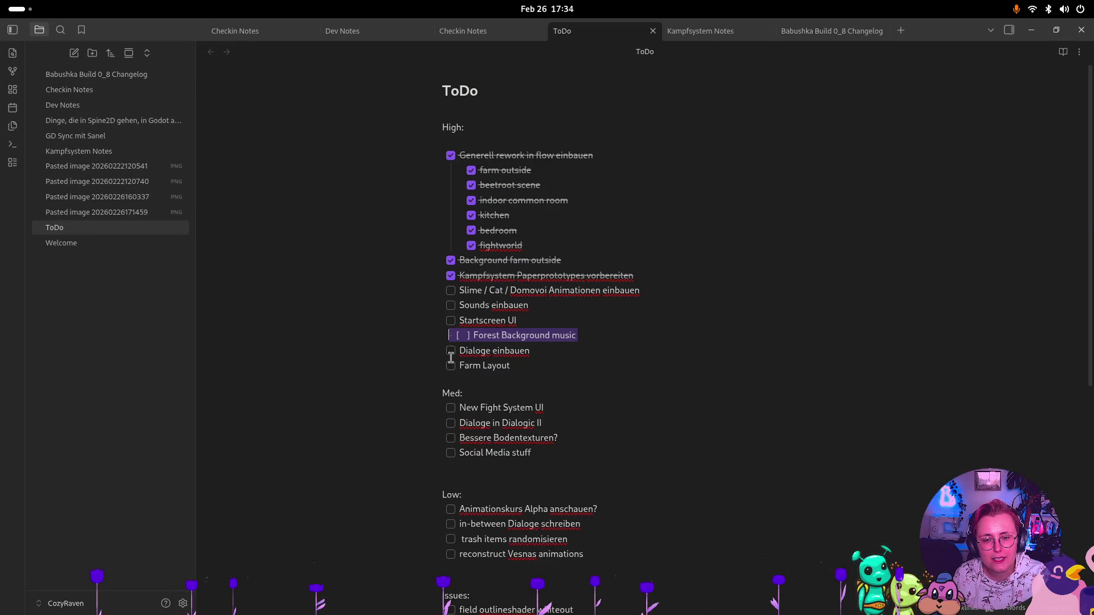
{"action": "left_click", "coordinate": [451, 336]}
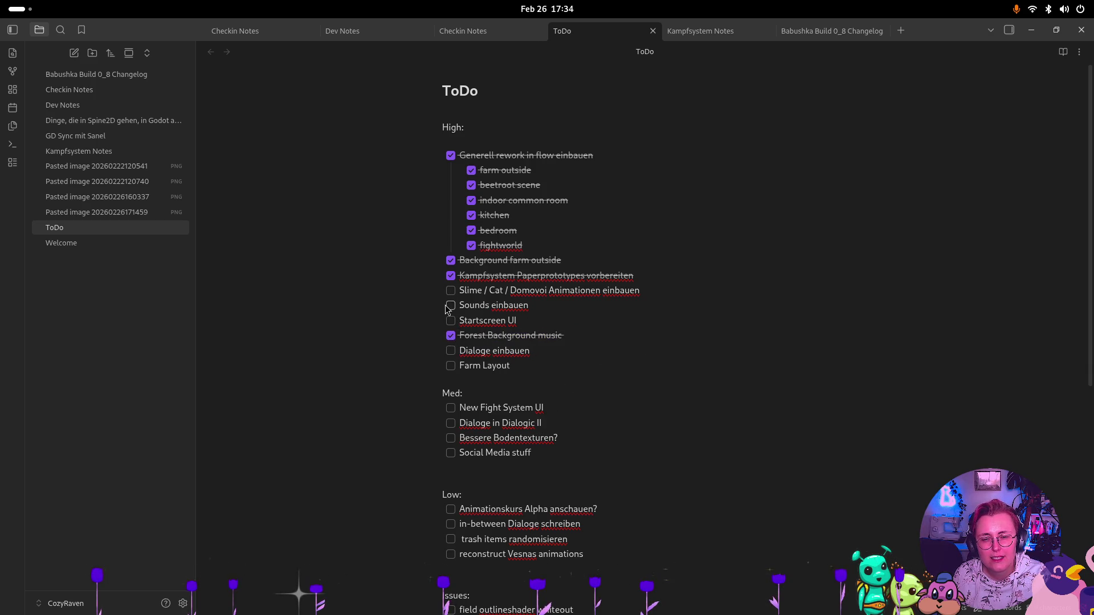
{"action": "key", "text": "super"}
{"action": "left_click", "coordinate": [741, 433]}
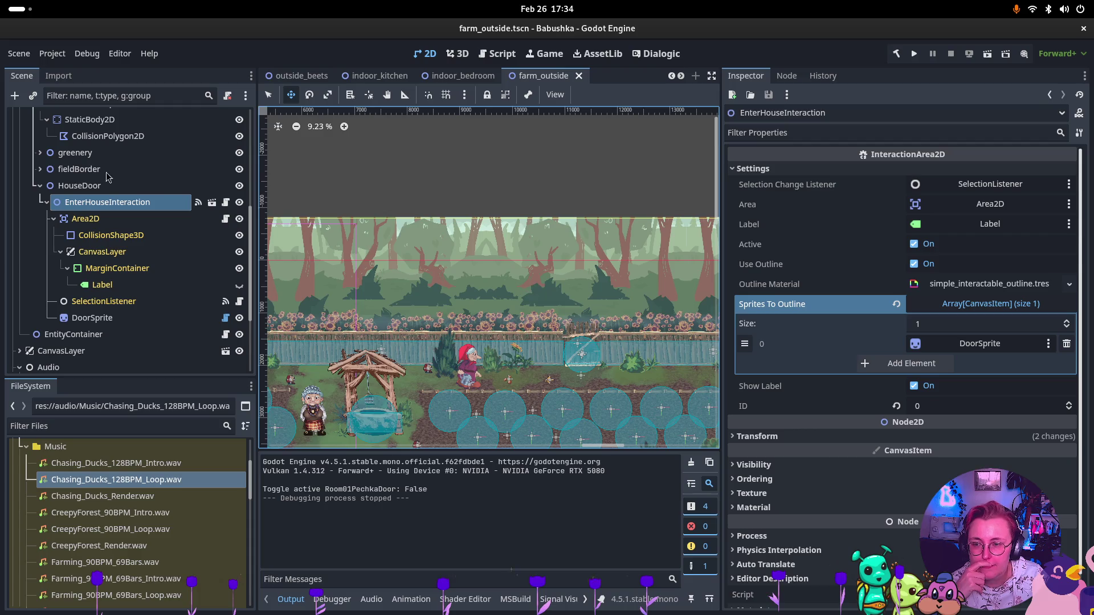
Select the HouseDoor node in Godot's scene tree and collapse its children
{"action": "left_click", "coordinate": [62, 186]}
{"action": "left_click", "coordinate": [40, 186]}
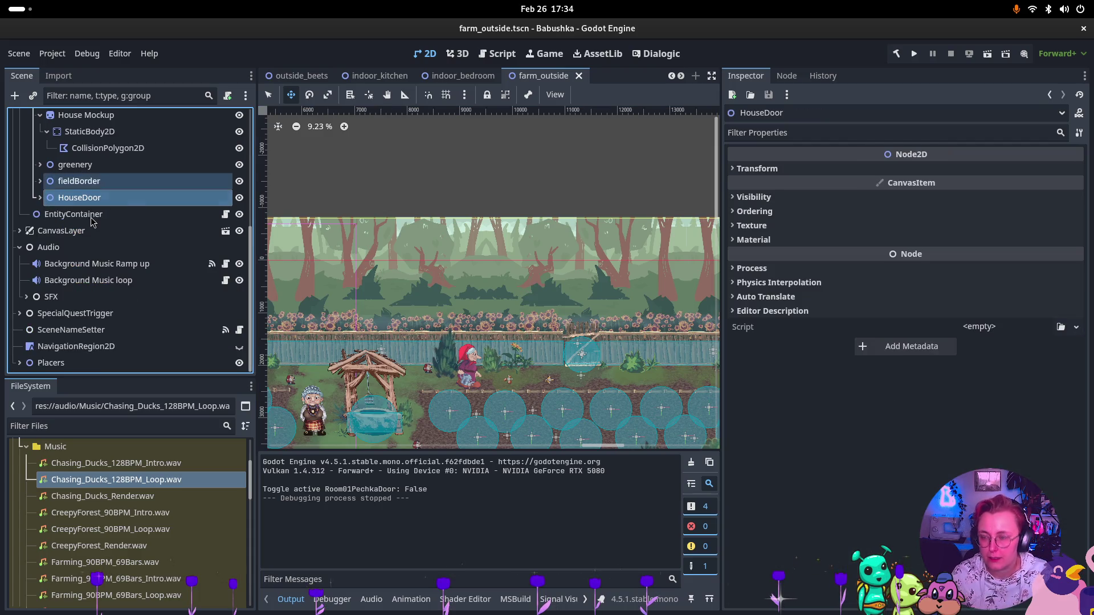
{"action": "key", "text": "super"}
In Files, browse Home/CozyRaven_Owncloud/Babushka/Audio/SFX/Farming Sprint and look over its WAV clips
{"action": "left_click", "coordinate": [324, 285]}
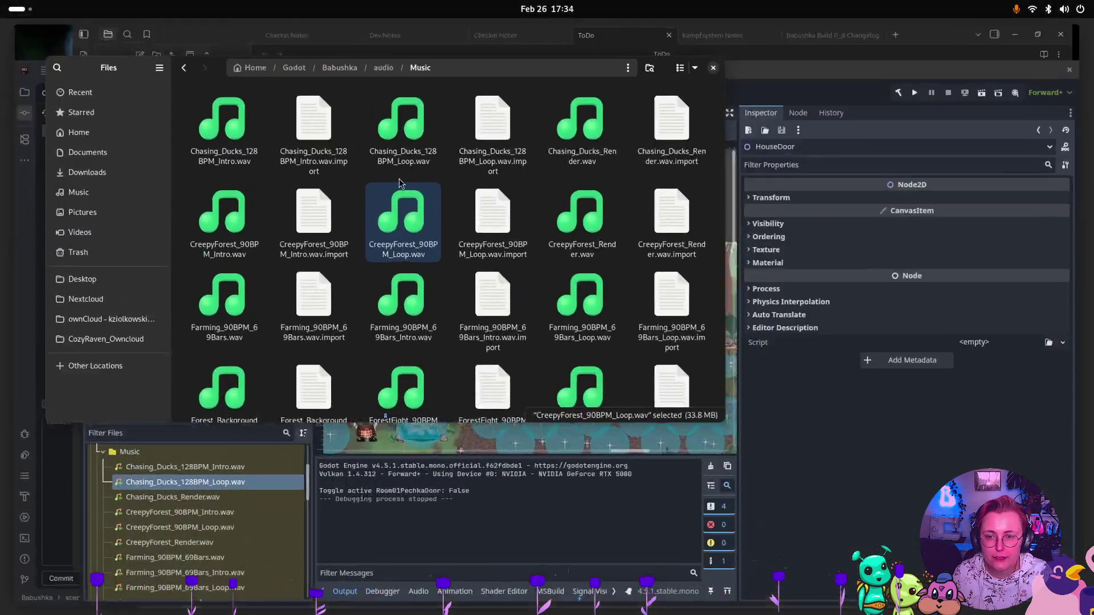
{"action": "left_click", "coordinate": [67, 109]}
{"action": "left_click", "coordinate": [64, 130]}
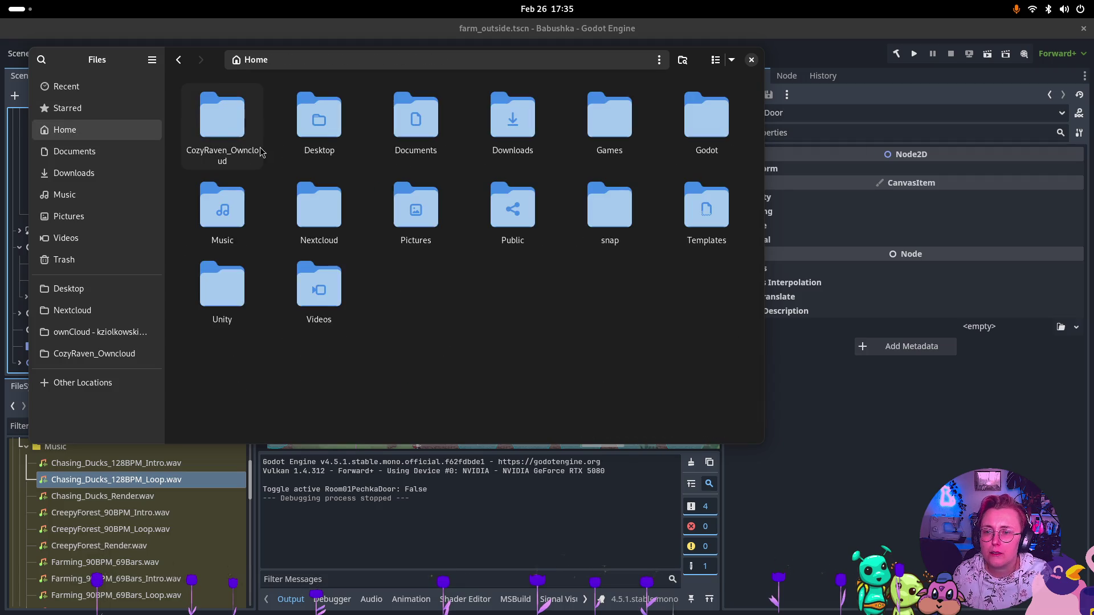
{"action": "double_click", "coordinate": [234, 134]}
{"action": "left_click", "coordinate": [282, 126]}
{"action": "double_click", "coordinate": [292, 125]}
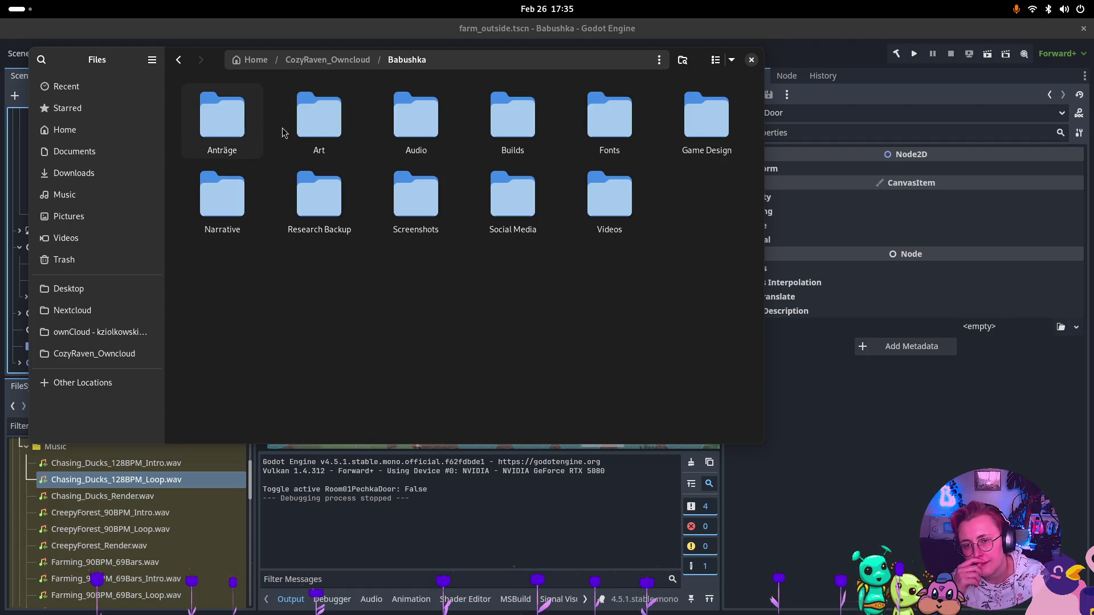
{"action": "double_click", "coordinate": [439, 134]}
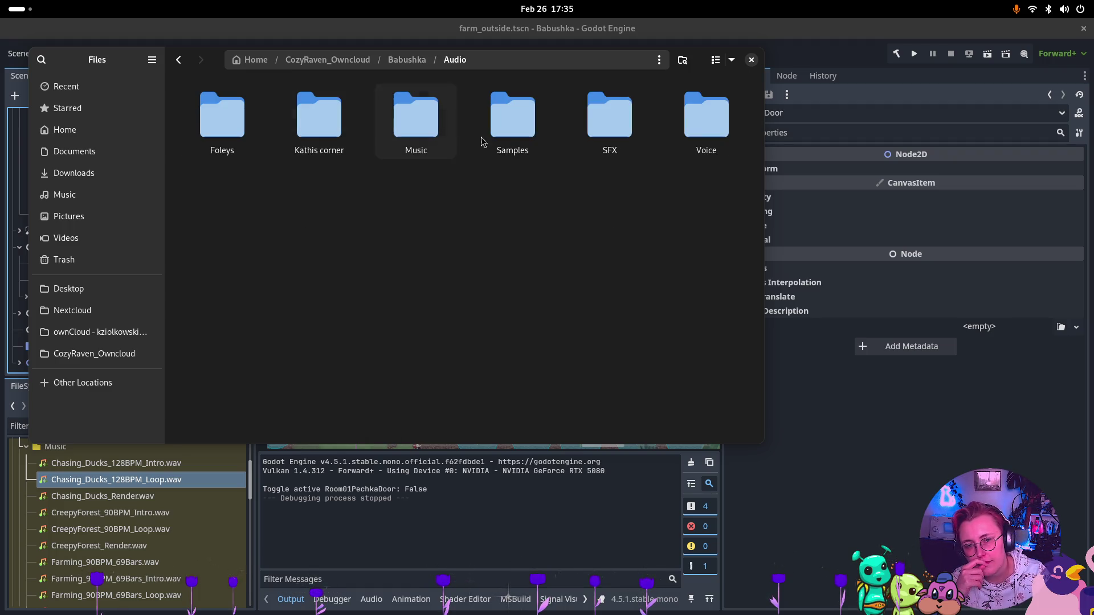
{"action": "double_click", "coordinate": [599, 142]}
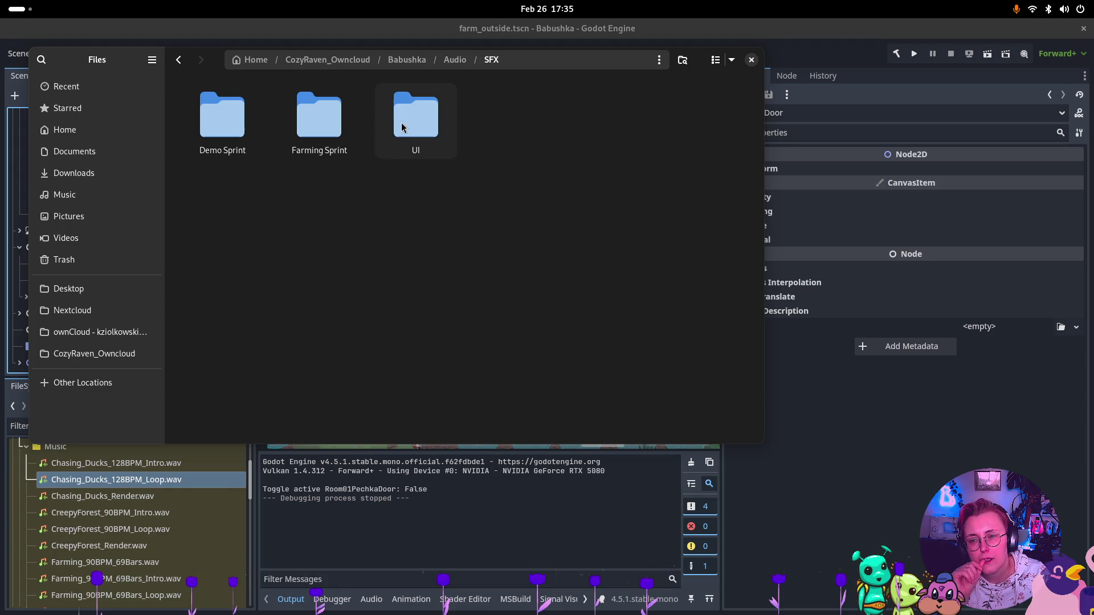
{"action": "double_click", "coordinate": [302, 134]}
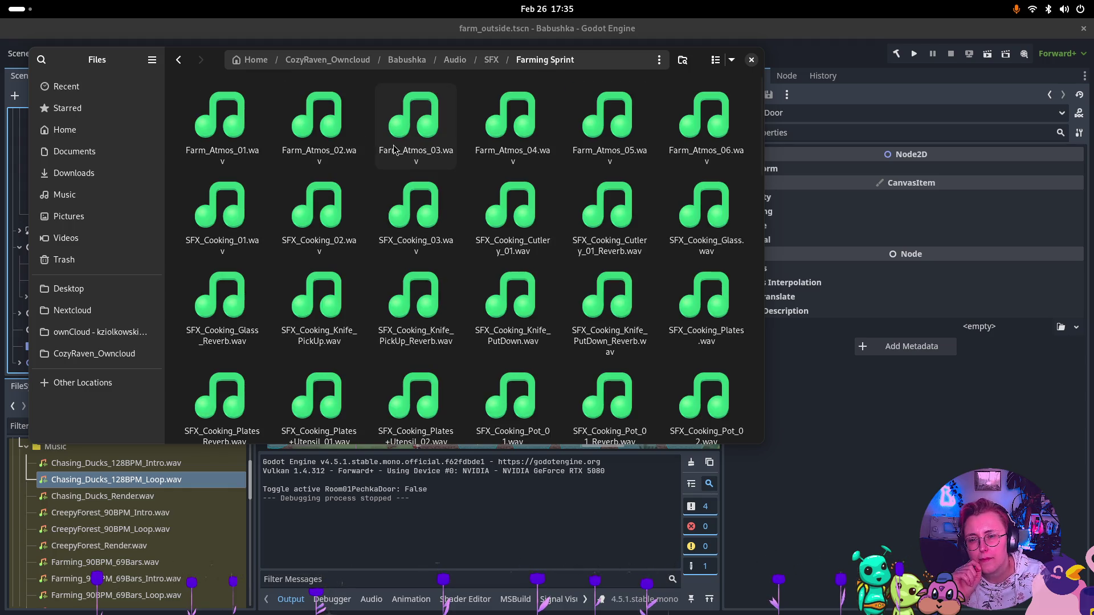
{"action": "scroll", "coordinate": [385, 145], "scroll_direction": "down", "scroll_amount": 15}
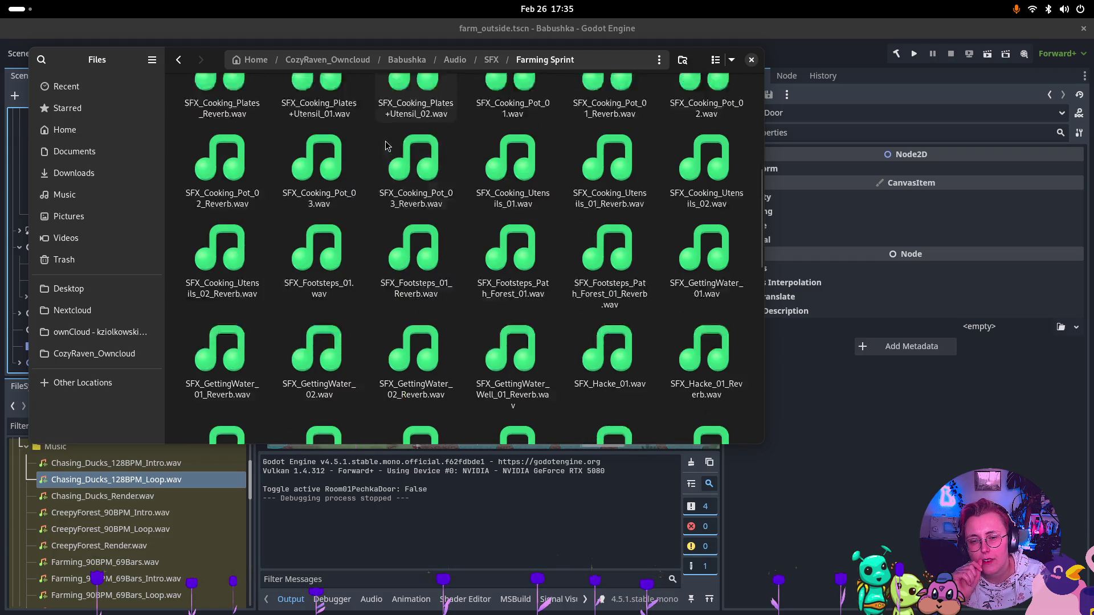
{"action": "scroll", "coordinate": [385, 145], "scroll_direction": "down", "scroll_amount": 3}
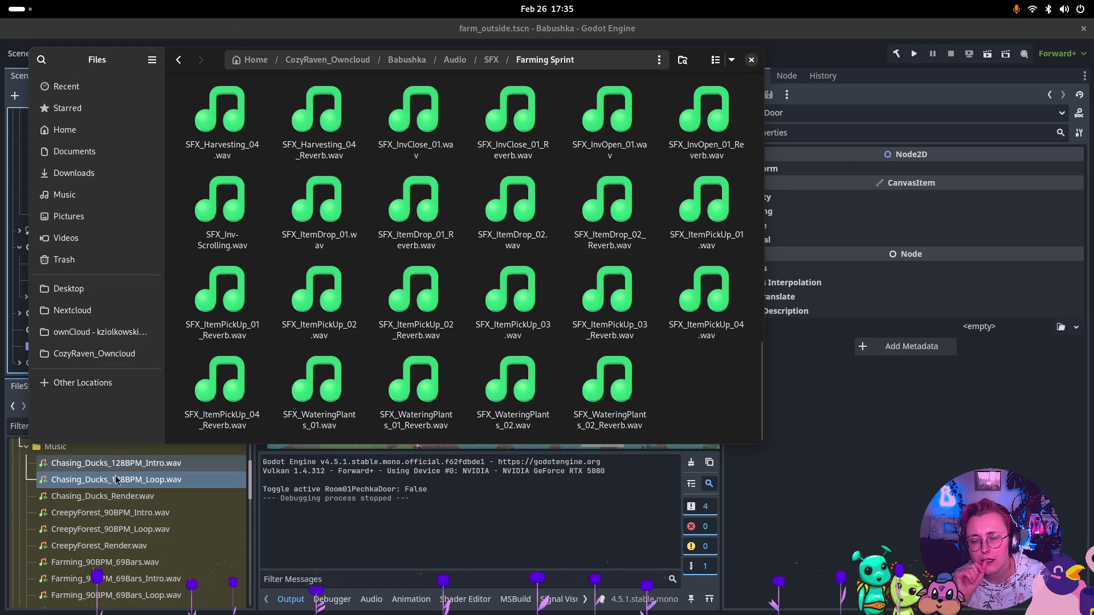
{"action": "scroll", "coordinate": [38, 532], "scroll_direction": "up", "scroll_amount": 3}
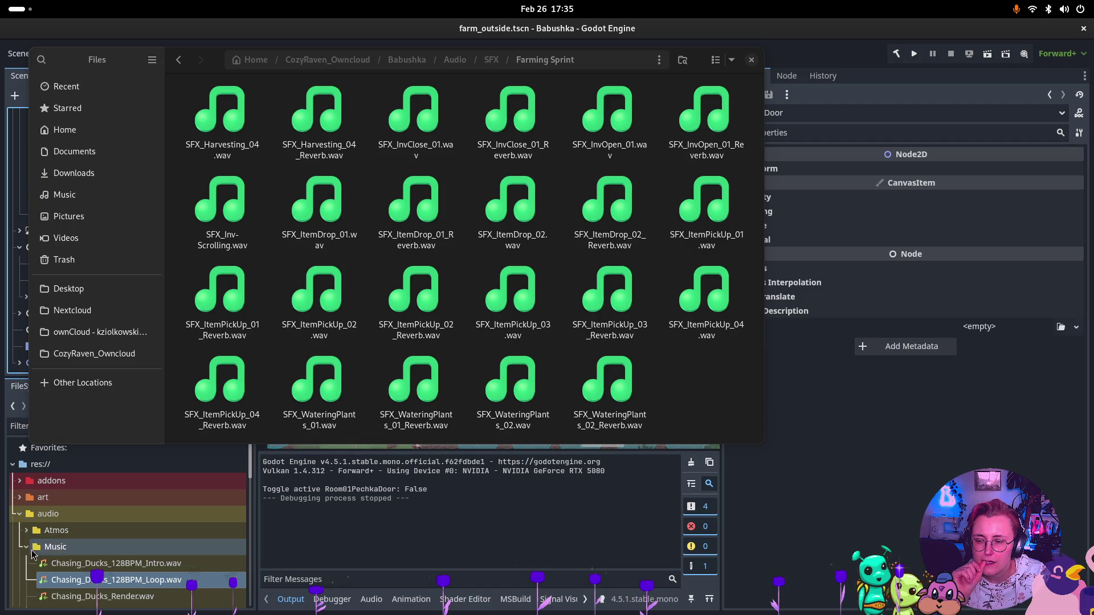
In Godot's FileSystem dock, collapse the Music folder and expand the sfx folder
{"action": "left_click", "coordinate": [29, 551]}
{"action": "left_click", "coordinate": [27, 547]}
{"action": "left_click", "coordinate": [28, 564]}
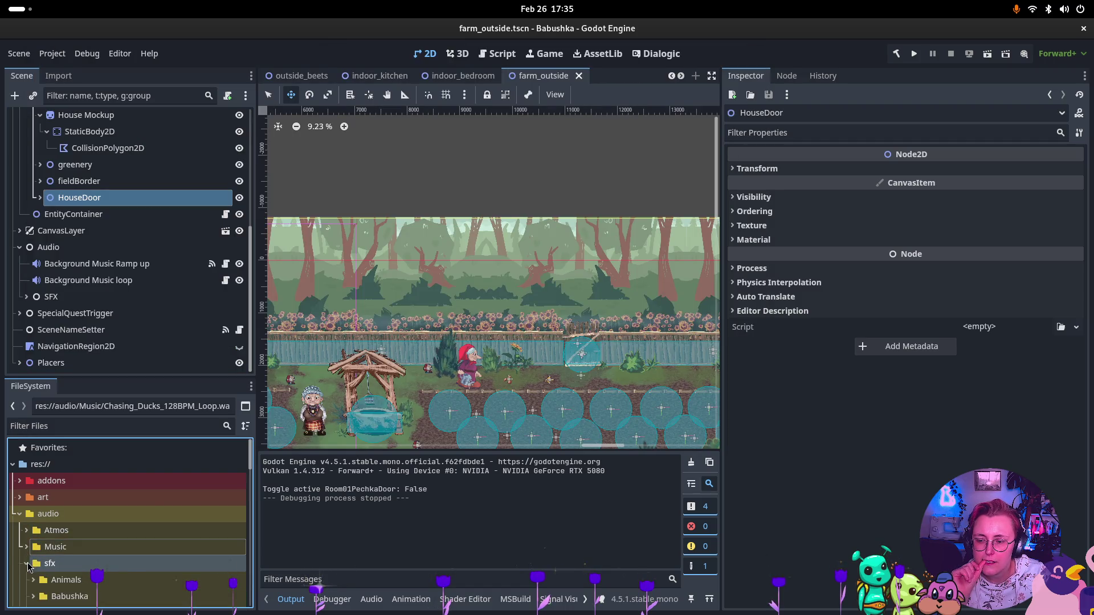
{"action": "scroll", "coordinate": [67, 563], "scroll_direction": "down", "scroll_amount": 3}
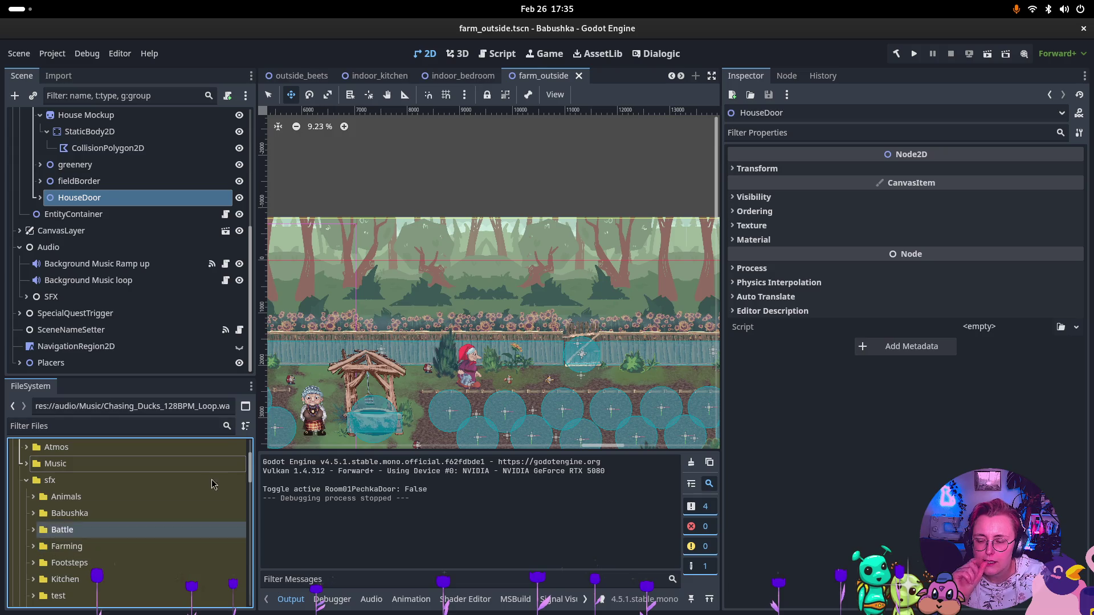
{"action": "key", "text": "super"}
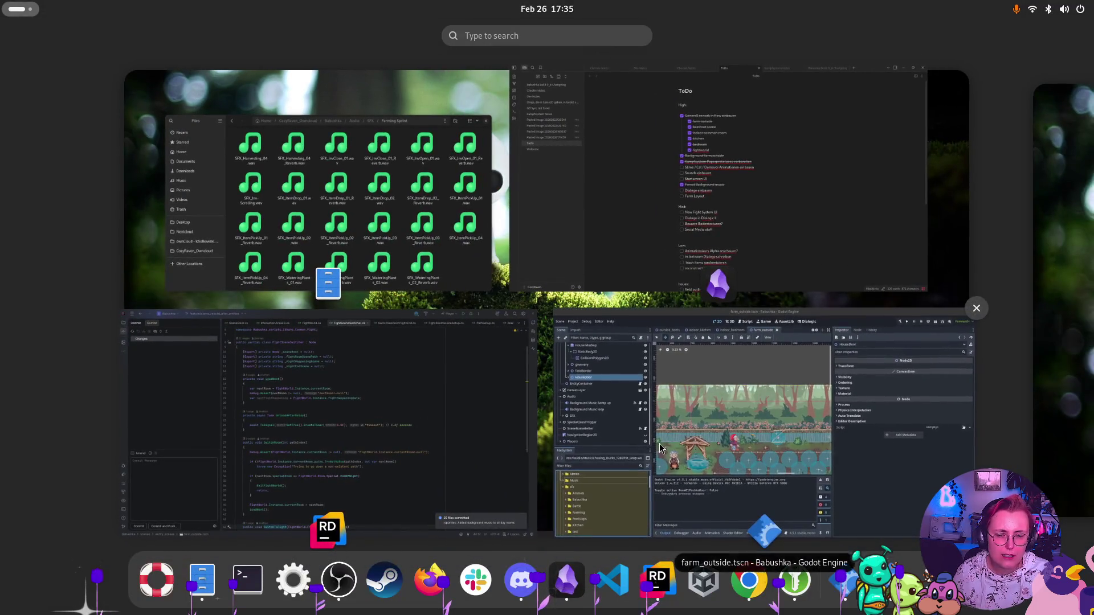
{"action": "left_click", "coordinate": [355, 459]}
Open Rider's enlarged Git log, show the remote sounds branch history, and fetch from the remote
{"action": "key", "text": "super"}
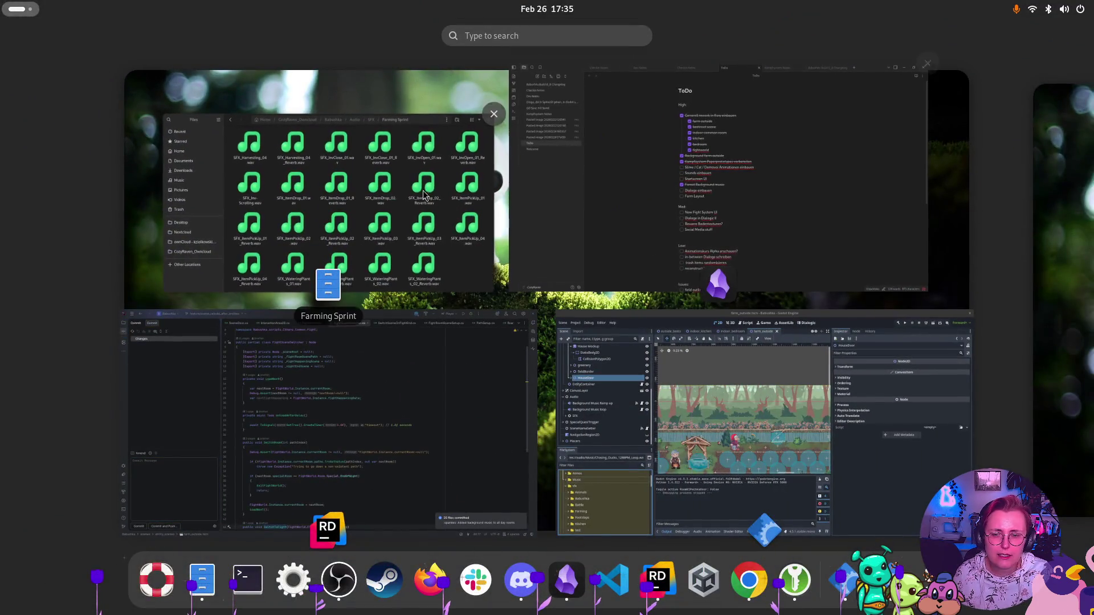
{"action": "left_click", "coordinate": [222, 458]}
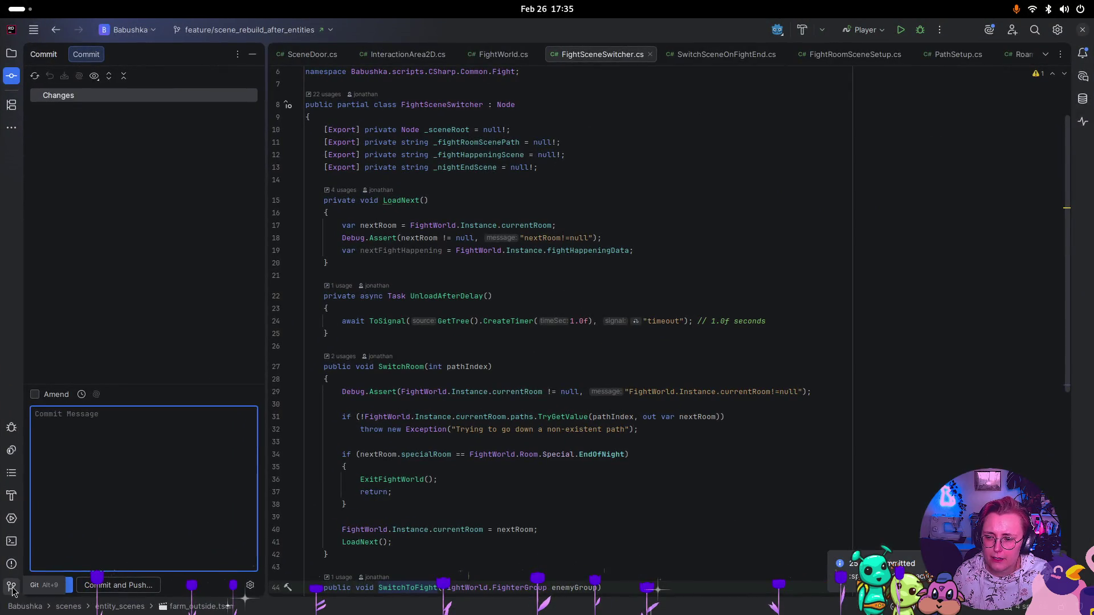
{"action": "left_click", "coordinate": [18, 583]}
{"action": "left_click_drag", "start_coordinate": [380, 400], "coordinate": [380, 269]}
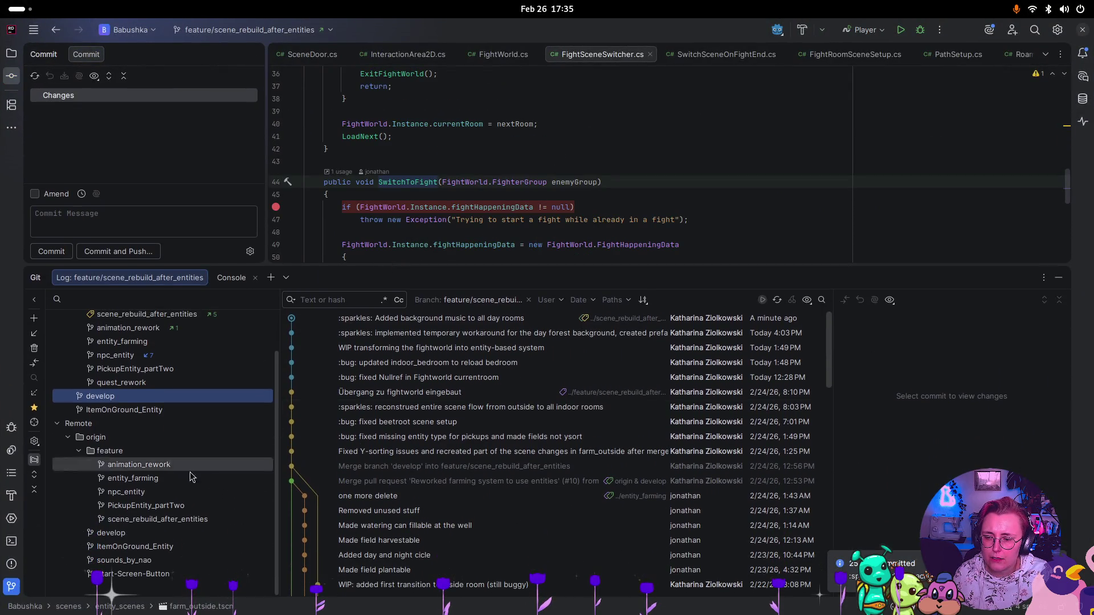
{"action": "left_click", "coordinate": [112, 562]}
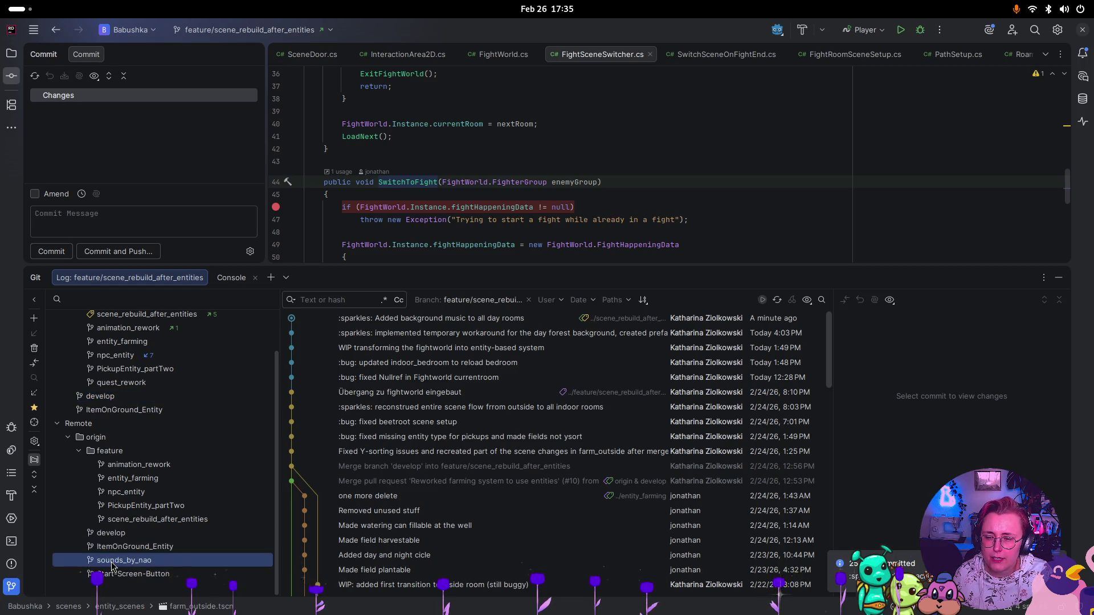
{"action": "double_click", "coordinate": [112, 563]}
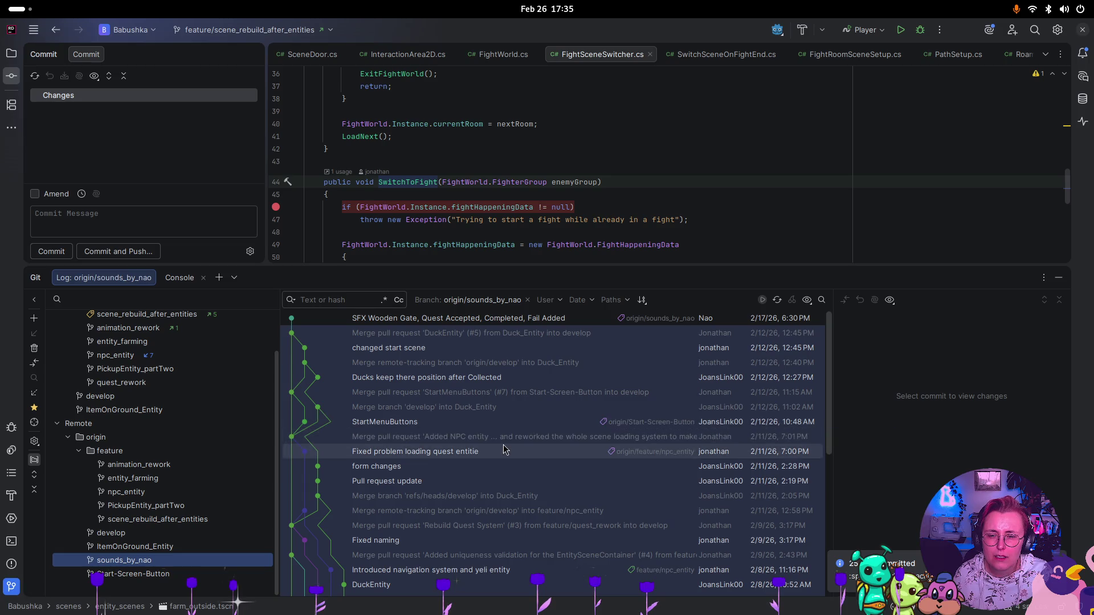
{"action": "right_click", "coordinate": [520, 322]}
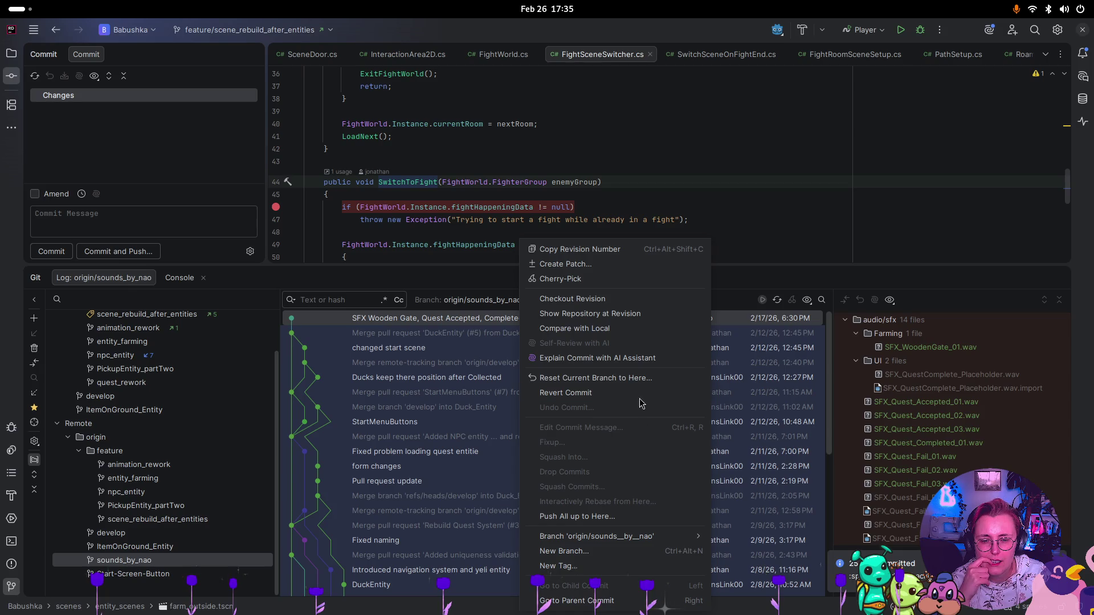
{"action": "left_click", "coordinate": [34, 393]}
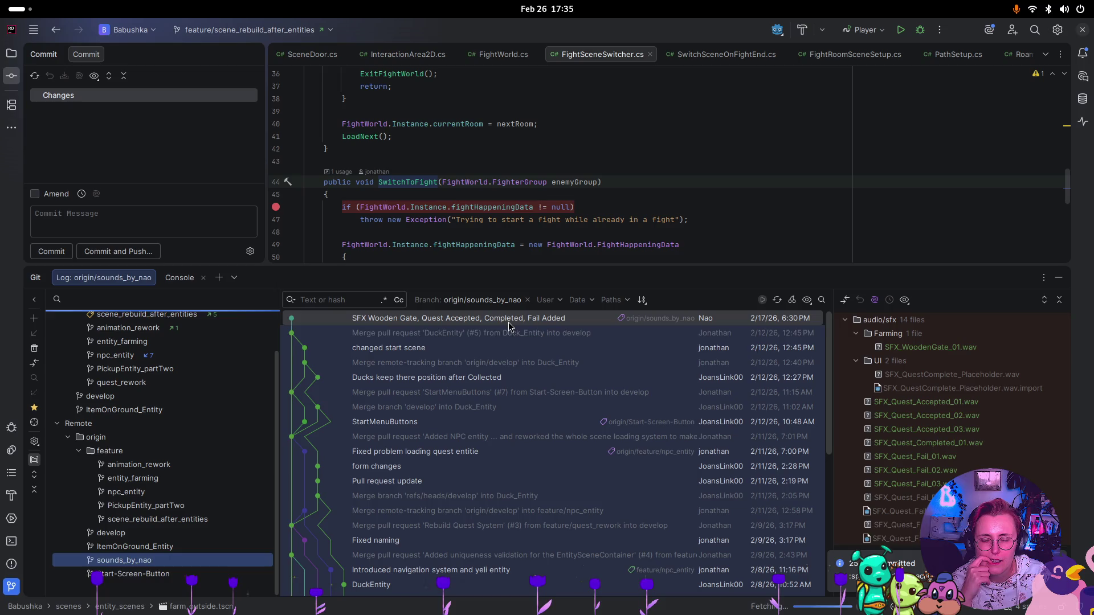
Merge origin/sounds_by_nao into feature/scene_rebuild_after_entities
{"action": "right_click", "coordinate": [465, 321]}
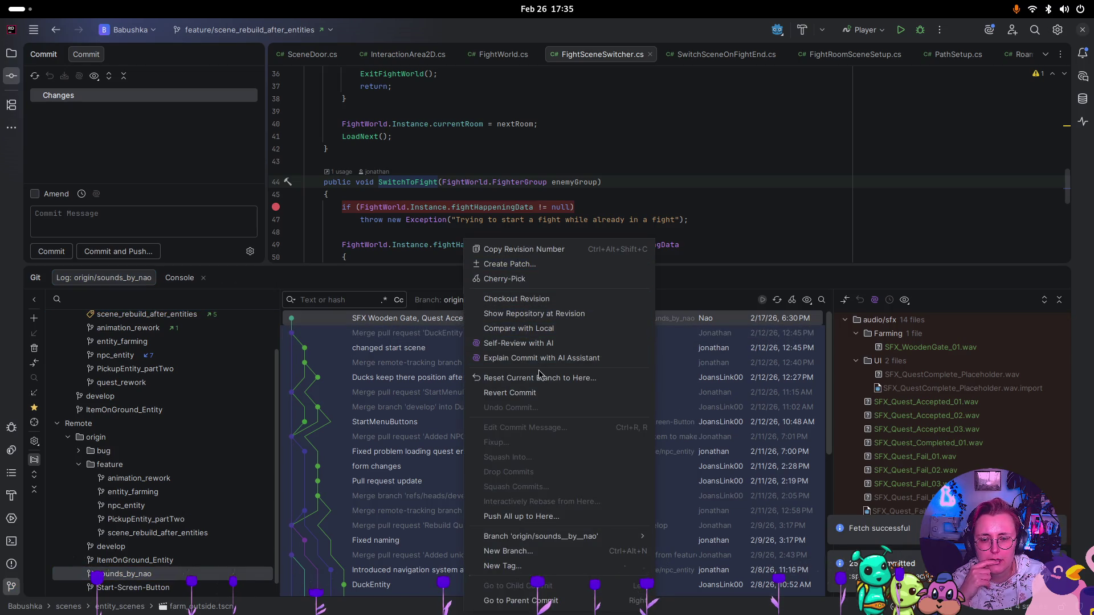
{"action": "left_click", "coordinate": [407, 335]}
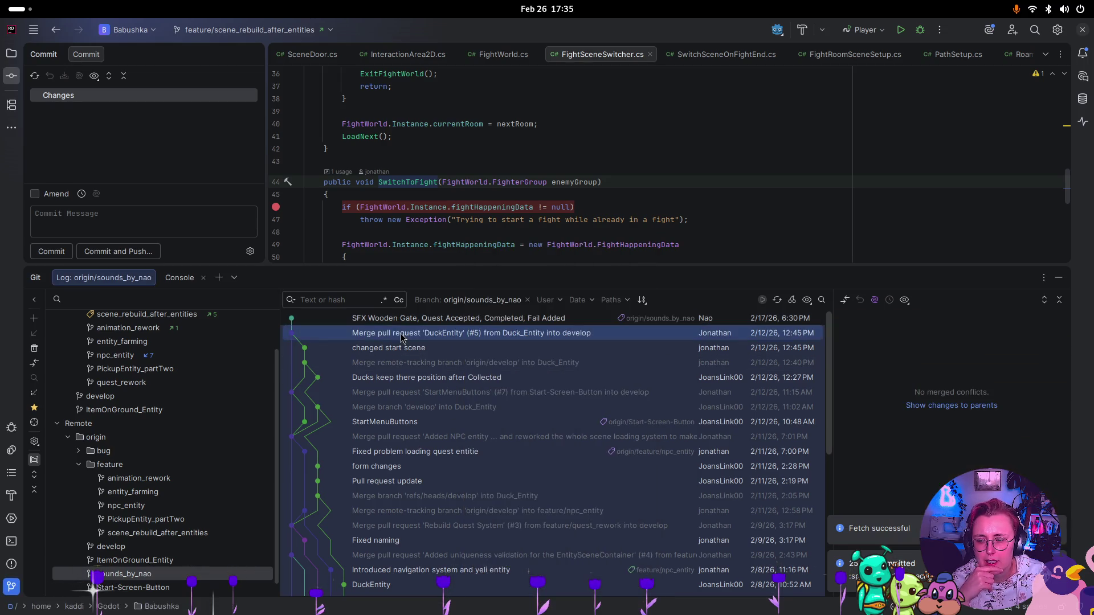
{"action": "right_click", "coordinate": [175, 578]}
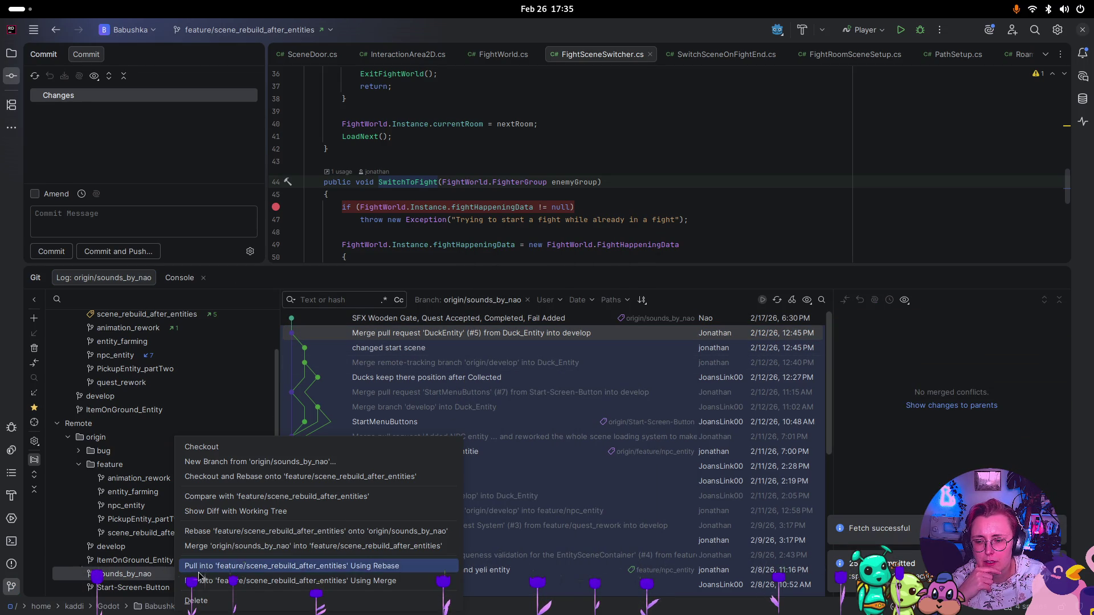
{"action": "left_click", "coordinate": [237, 547]}
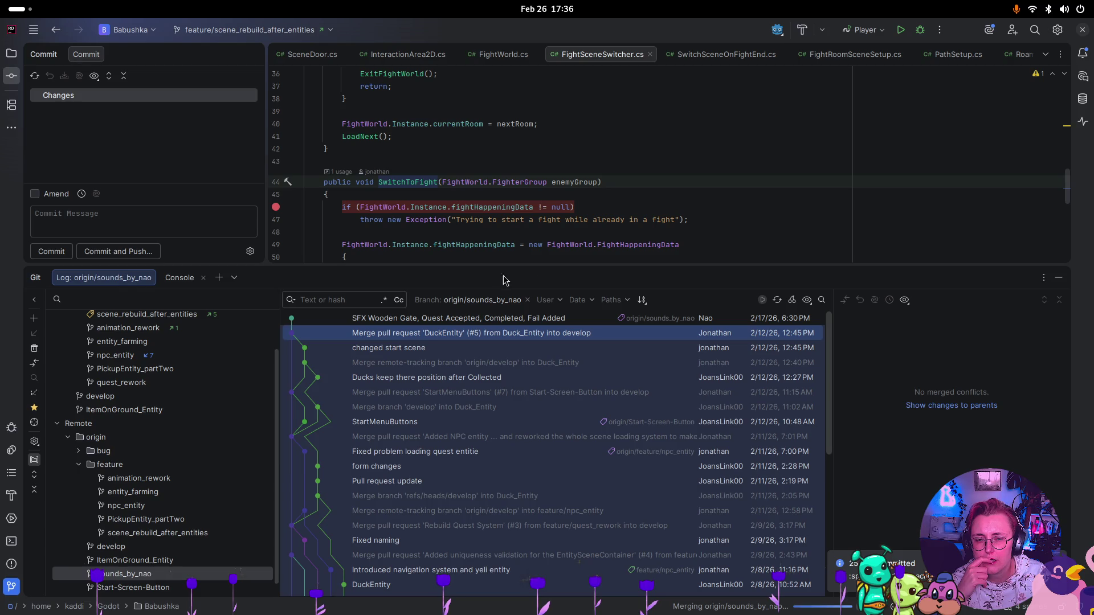
{"action": "left_click_drag", "start_coordinate": [754, 275], "coordinate": [744, 420]}
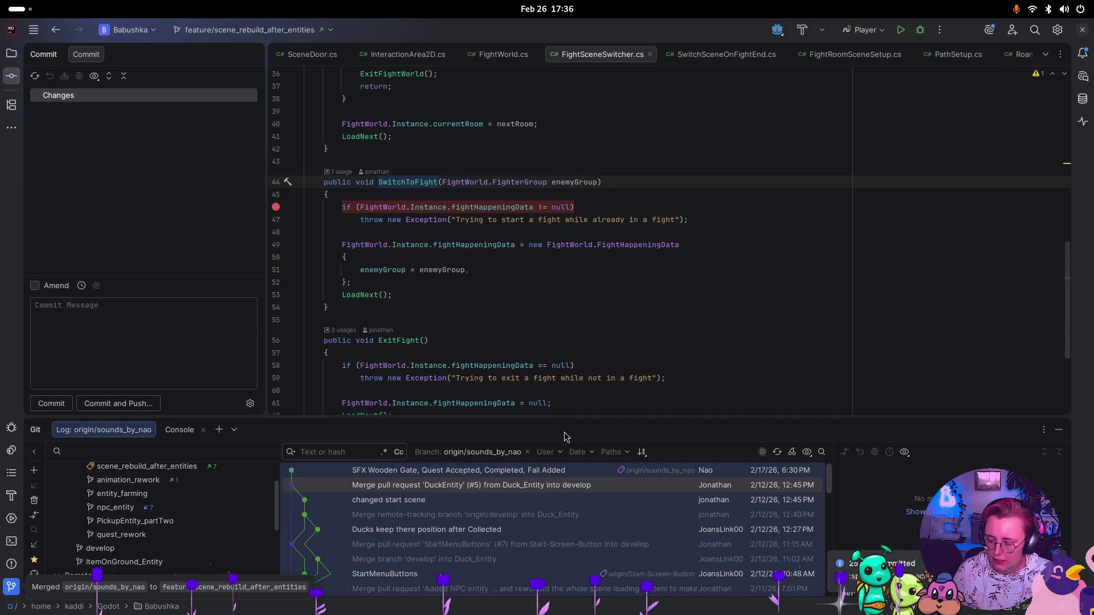
{"action": "key", "text": "super"}
{"action": "left_click", "coordinate": [720, 392]}
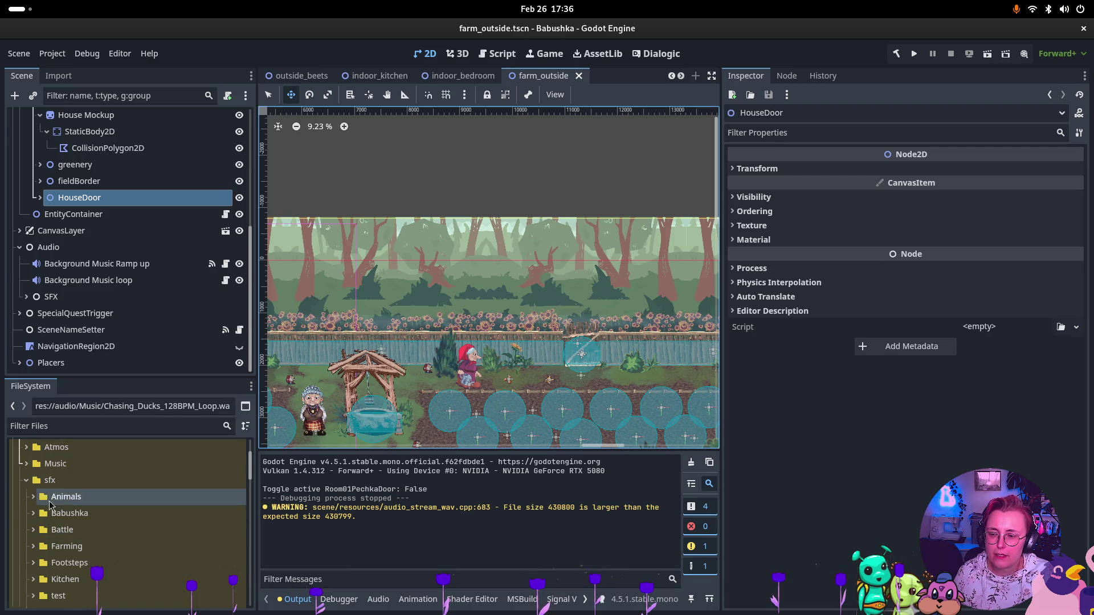
Browse the sfx sound folders and select SFX_WoodenGate_01.wav inside Farming
{"action": "left_click", "coordinate": [33, 497]}
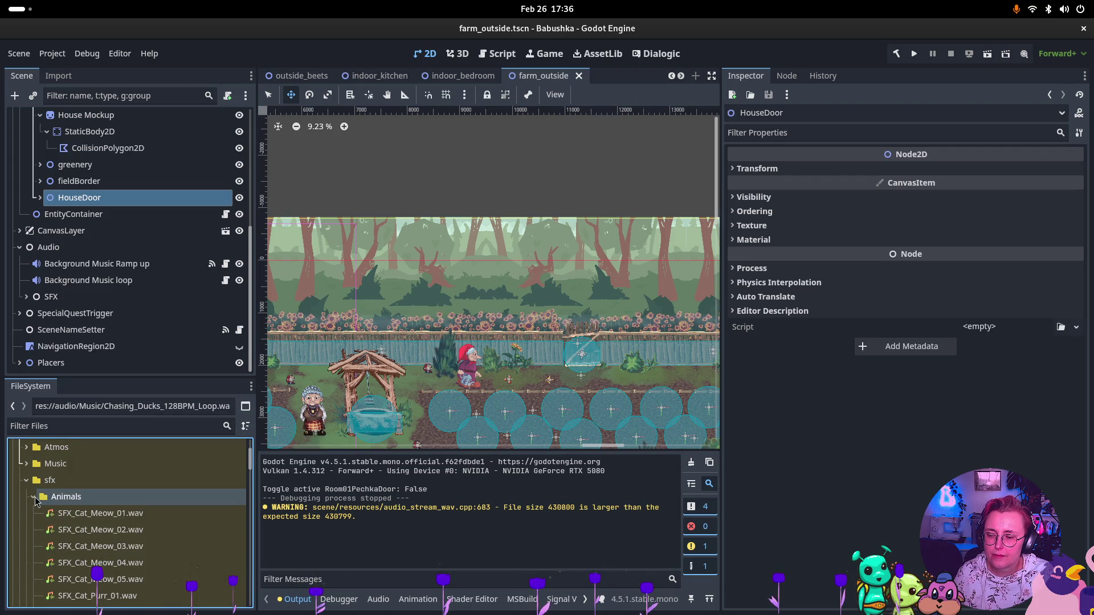
{"action": "scroll", "coordinate": [34, 491], "scroll_direction": "down", "scroll_amount": 1}
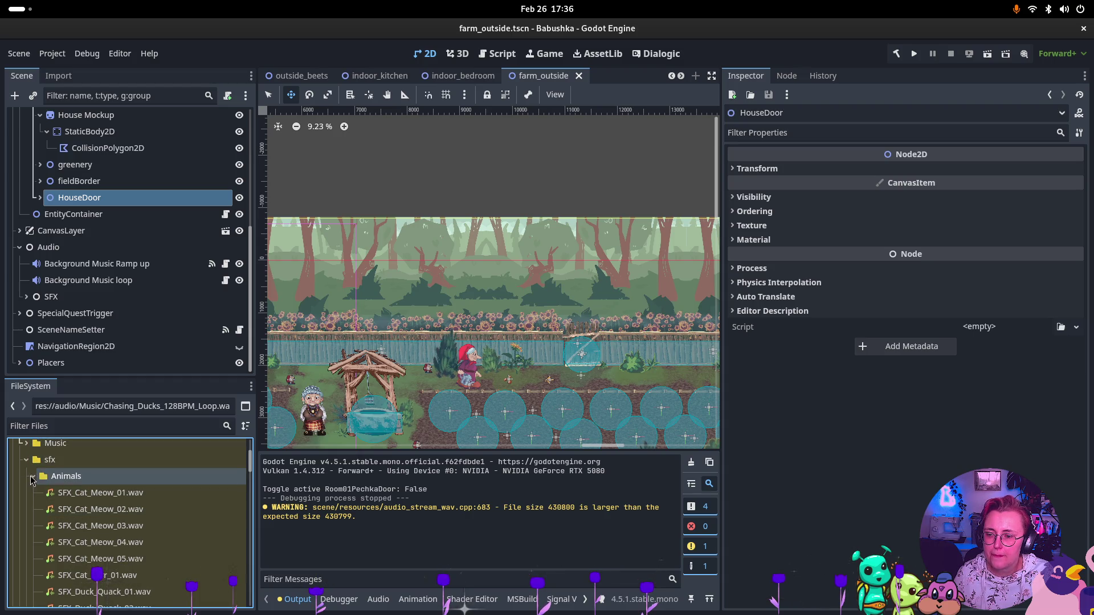
{"action": "left_click", "coordinate": [33, 476]}
{"action": "left_click", "coordinate": [33, 493]}
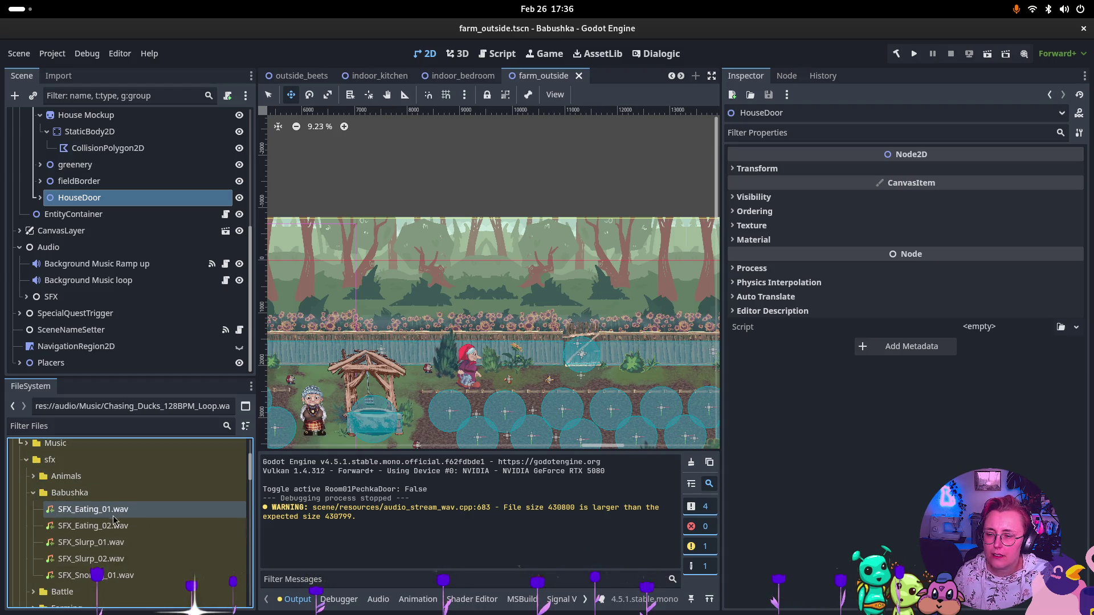
{"action": "left_click", "coordinate": [34, 493]}
{"action": "left_click", "coordinate": [33, 510]}
{"action": "scroll", "coordinate": [73, 518], "scroll_direction": "down", "scroll_amount": 1}
{"action": "scroll", "coordinate": [73, 519], "scroll_direction": "down", "scroll_amount": 1}
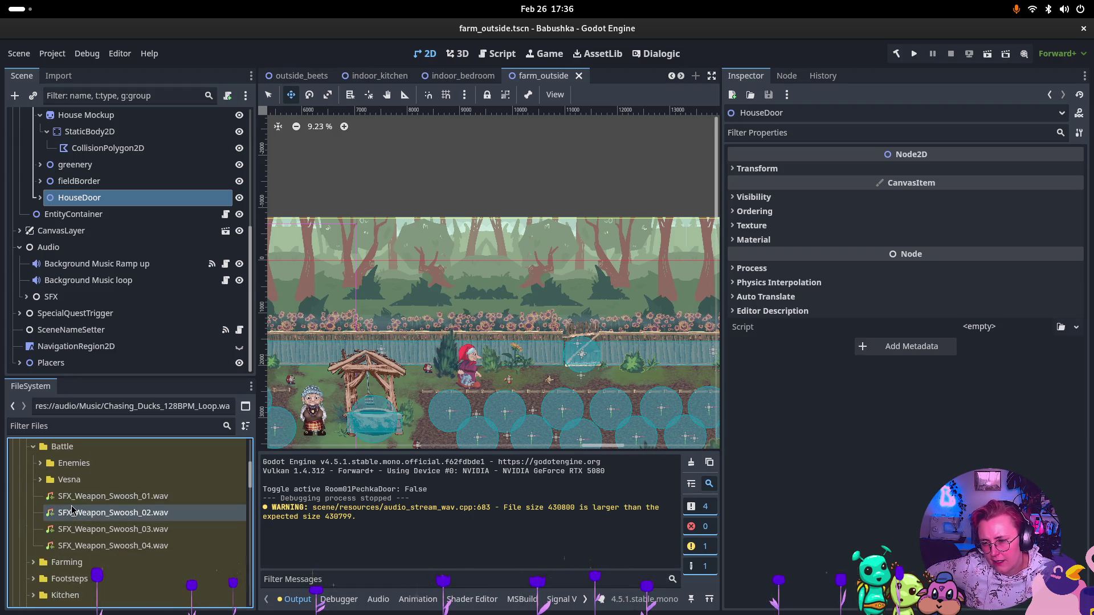
{"action": "left_click", "coordinate": [35, 469]}
{"action": "left_click", "coordinate": [33, 486]}
{"action": "scroll", "coordinate": [116, 502], "scroll_direction": "down", "scroll_amount": 5}
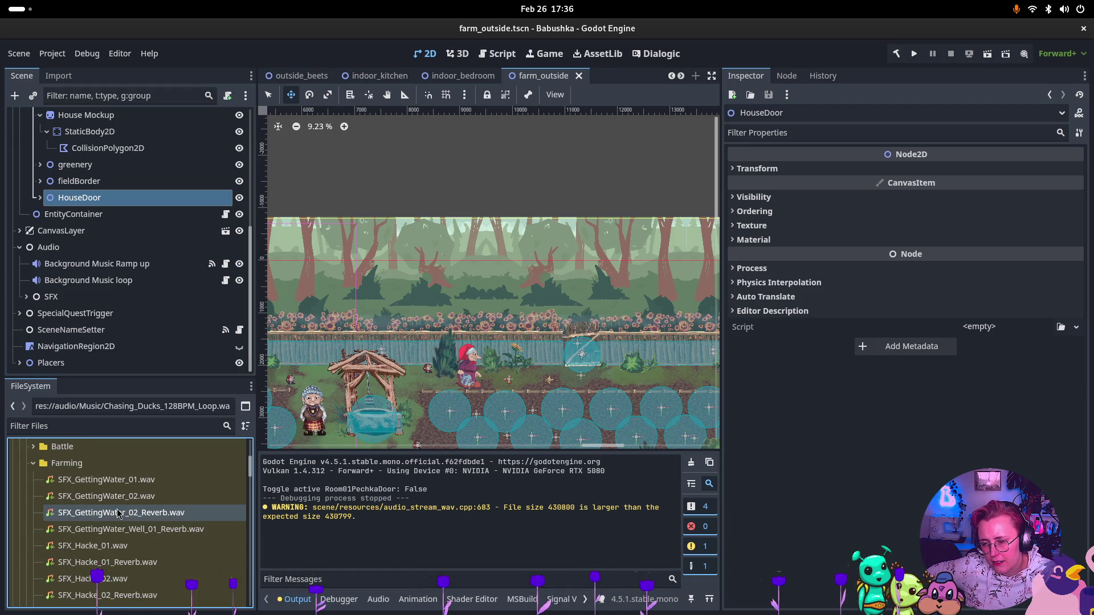
{"action": "scroll", "coordinate": [117, 511], "scroll_direction": "down", "scroll_amount": 4}
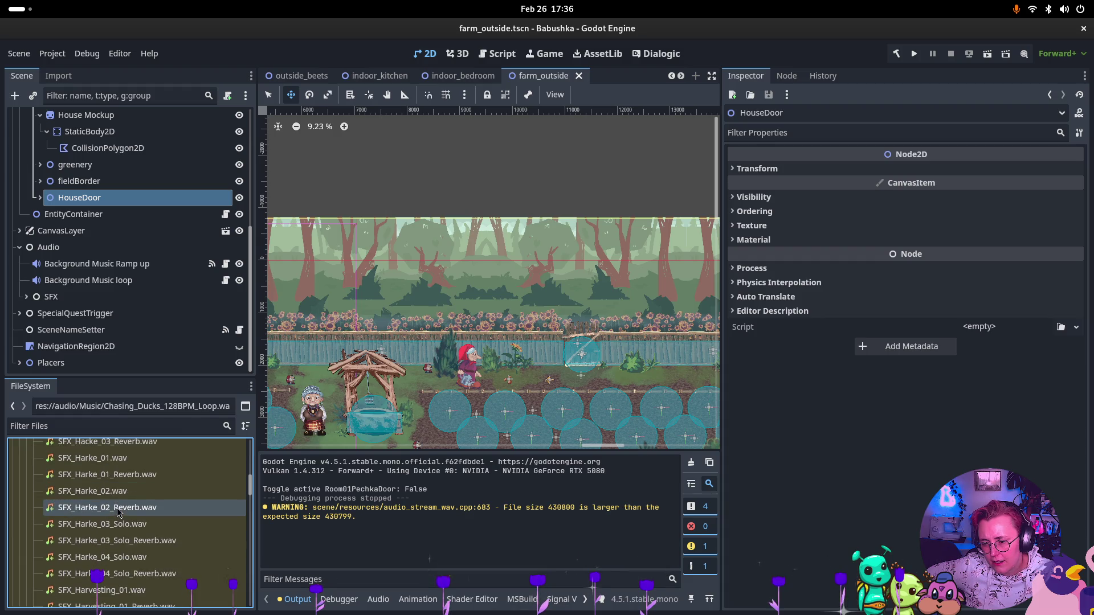
{"action": "scroll", "coordinate": [117, 511], "scroll_direction": "down", "scroll_amount": 6}
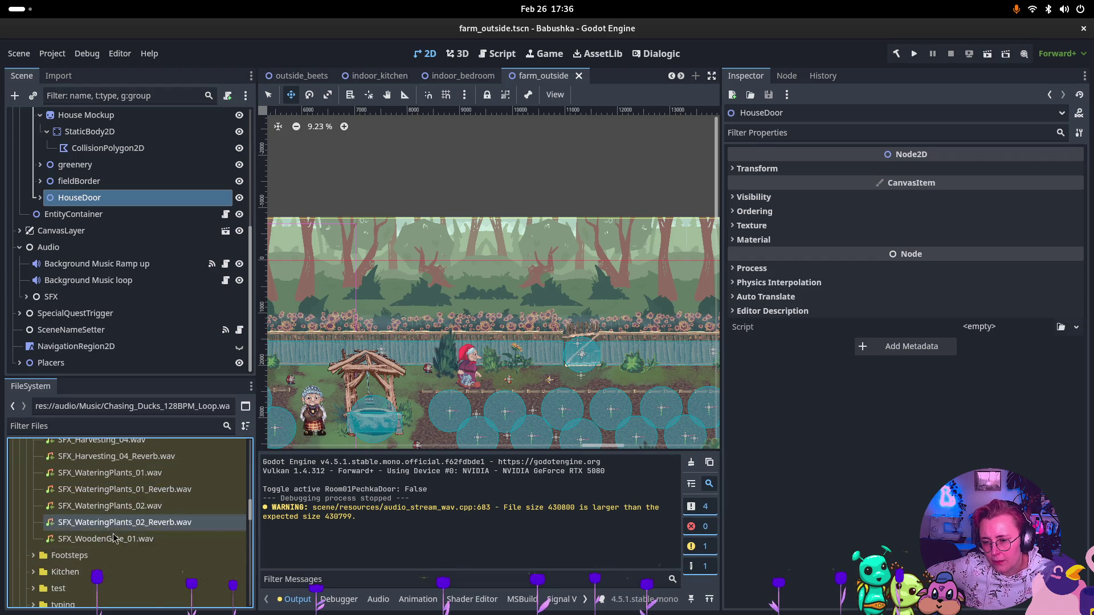
{"action": "left_click", "coordinate": [105, 539]}
{"action": "scroll", "coordinate": [34, 234], "scroll_direction": "up", "scroll_amount": 5}
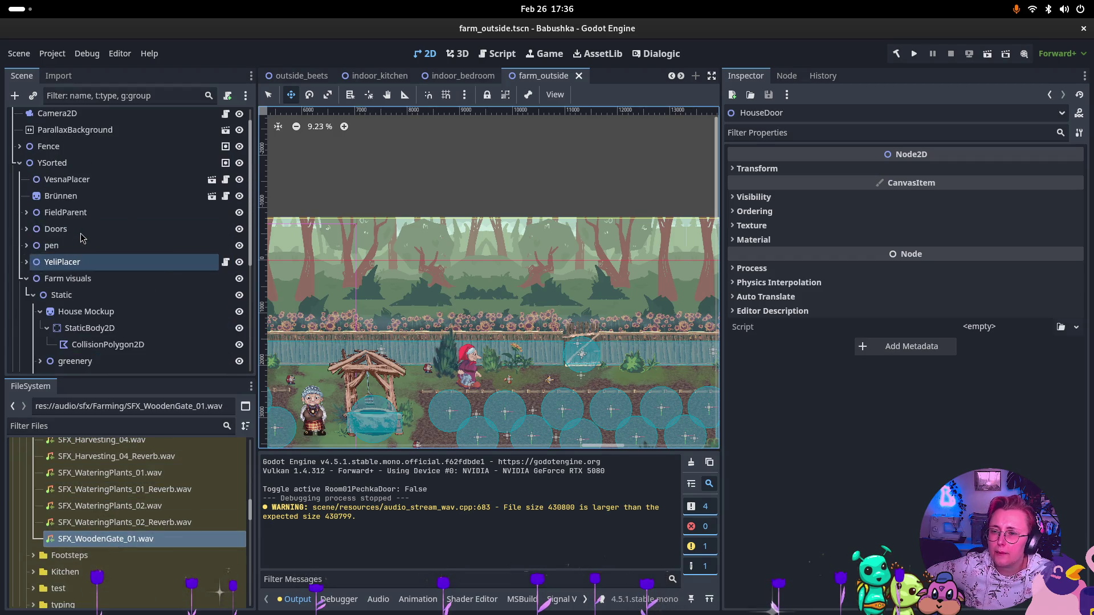
Collapse Farm visuals and expand SFX to reveal its Farming SFX and Watering SFX players
{"action": "left_click", "coordinate": [26, 279]}
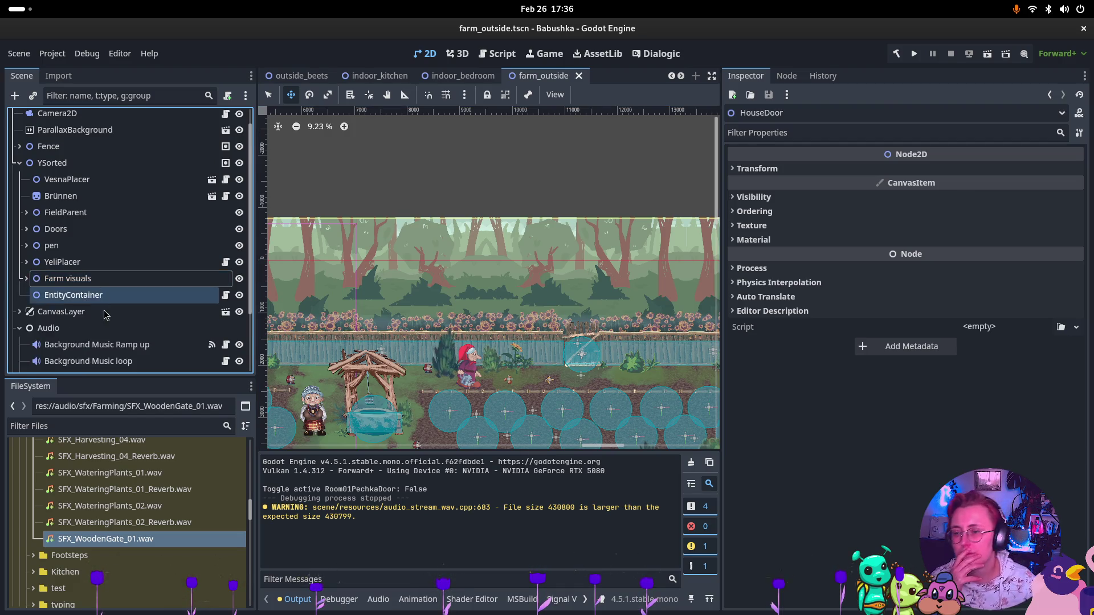
{"action": "scroll", "coordinate": [35, 307], "scroll_direction": "down", "scroll_amount": 3}
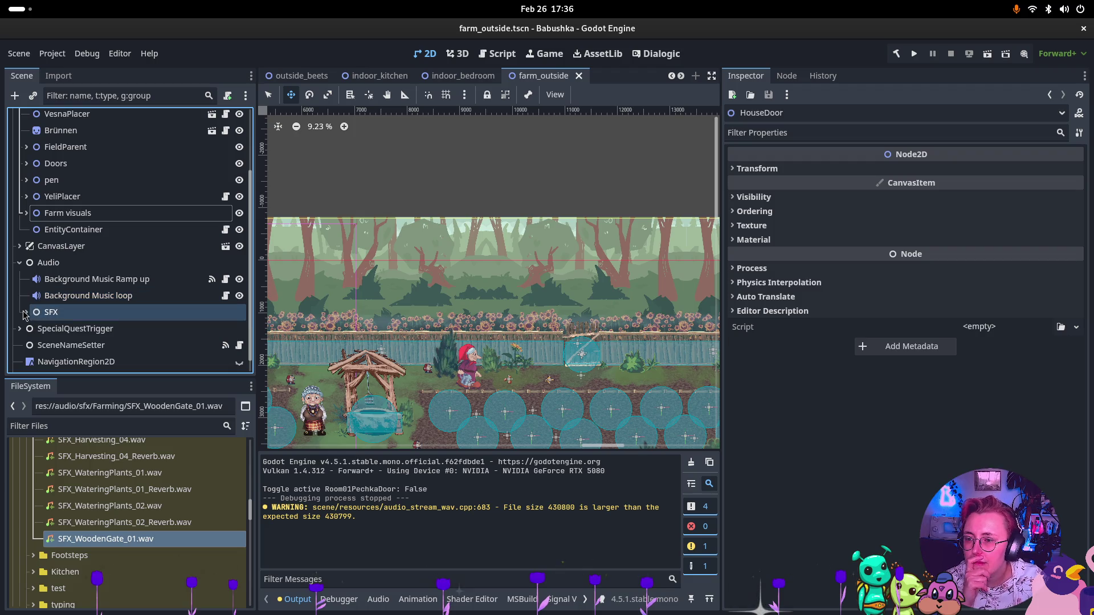
{"action": "left_click", "coordinate": [25, 313]}
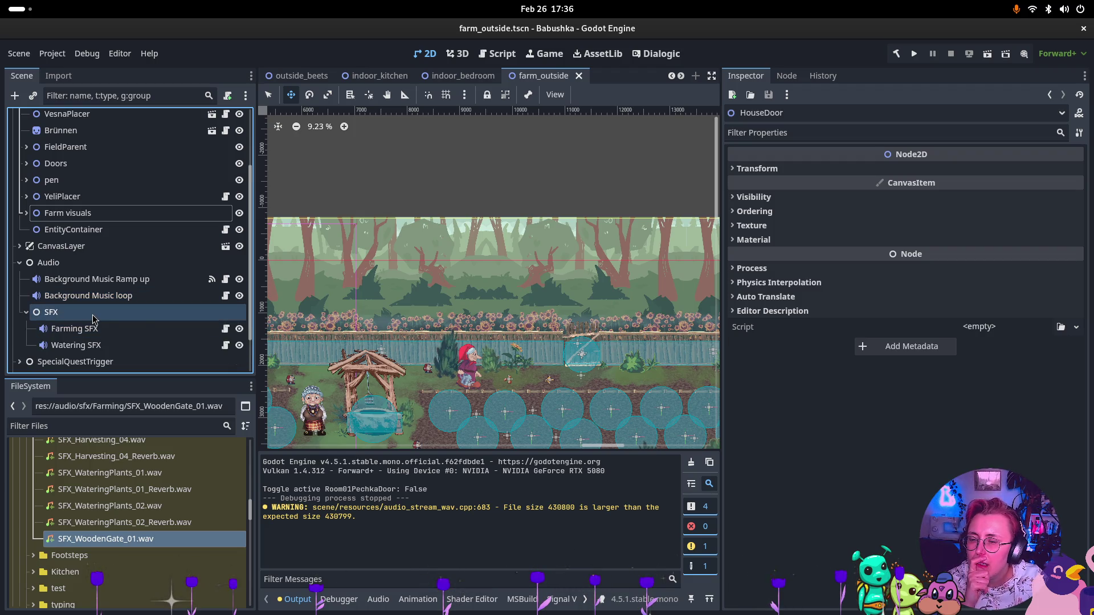
{"action": "left_click", "coordinate": [93, 316]}
{"action": "right_click", "coordinate": [93, 316]}
Duplicate the Watering SFX player and rename the copy 'WoodenGate SFX'
{"action": "left_click", "coordinate": [226, 260]}
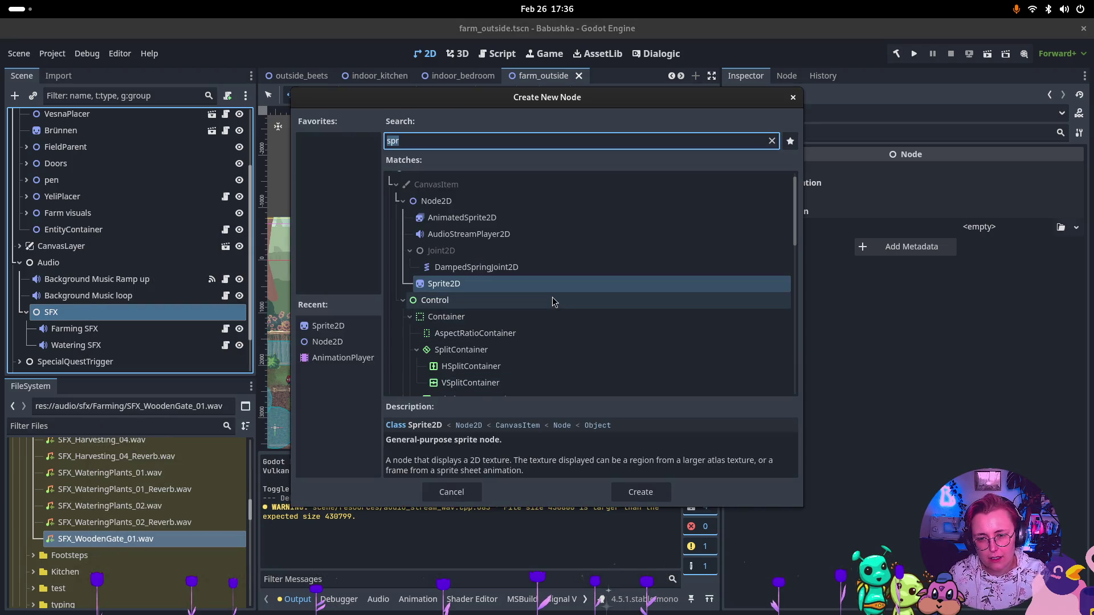
{"action": "left_click", "coordinate": [792, 99]}
{"action": "left_click", "coordinate": [75, 345]}
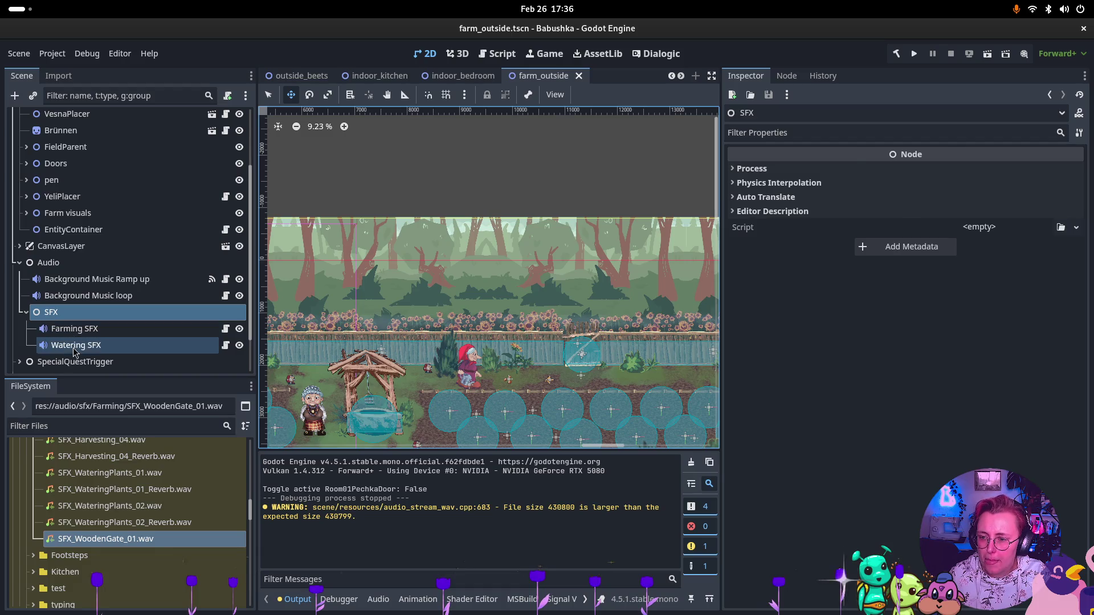
{"action": "key", "text": "ctrl+d"}
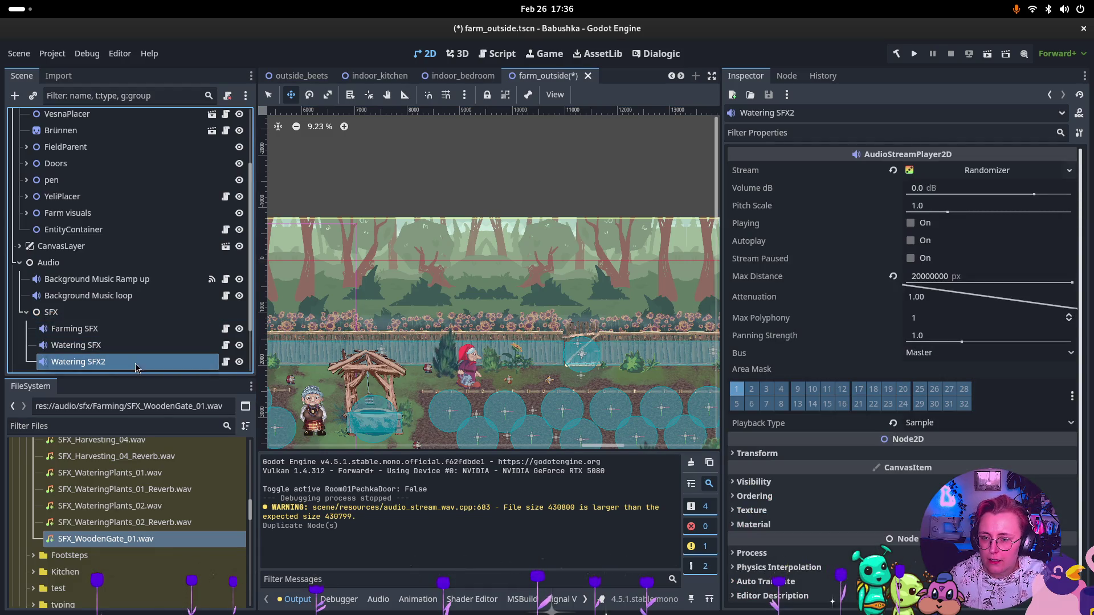
{"action": "double_click", "coordinate": [135, 367]}
{"action": "type", "text": "WoodenGate SFX"}
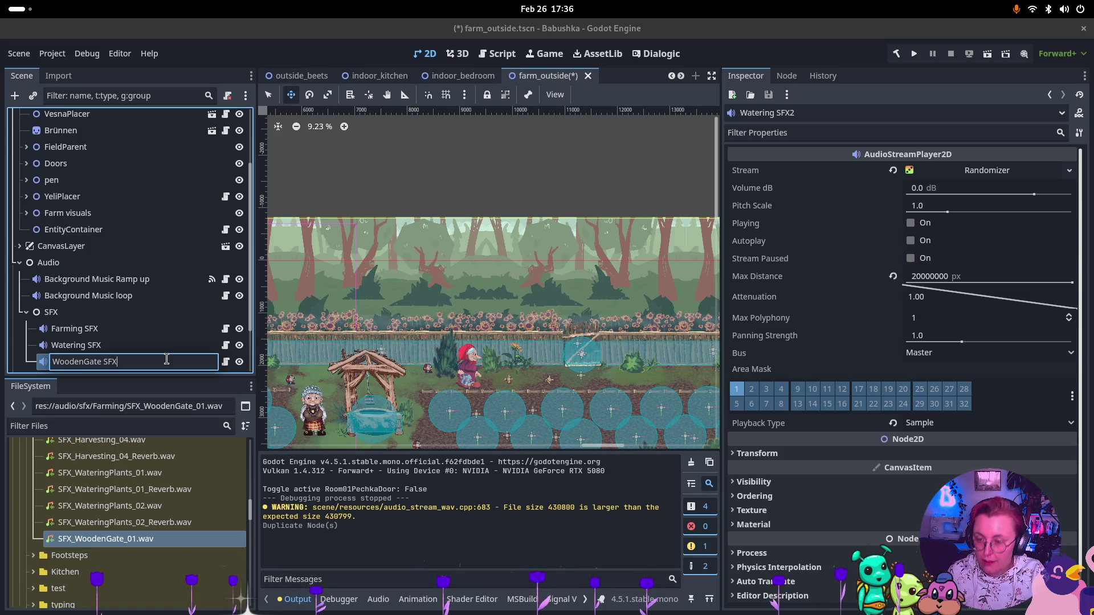
{"action": "key", "text": "Return"}
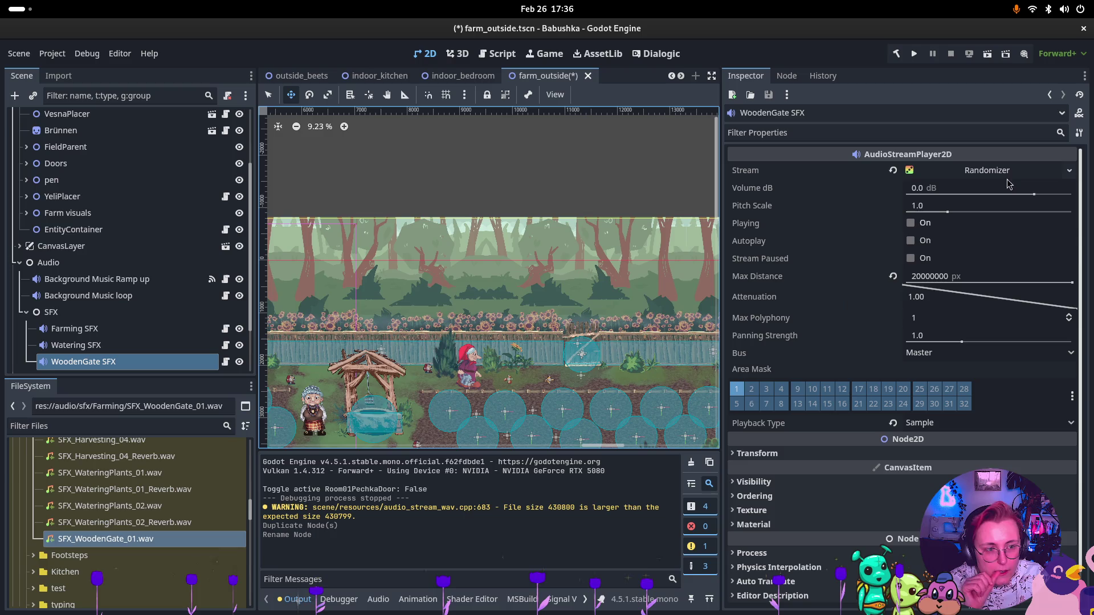
Put SFX_WoodenGate_01.wav in the randomizer's first stream slot and remove SFX_WateringPlants_02
{"action": "left_click", "coordinate": [986, 174]}
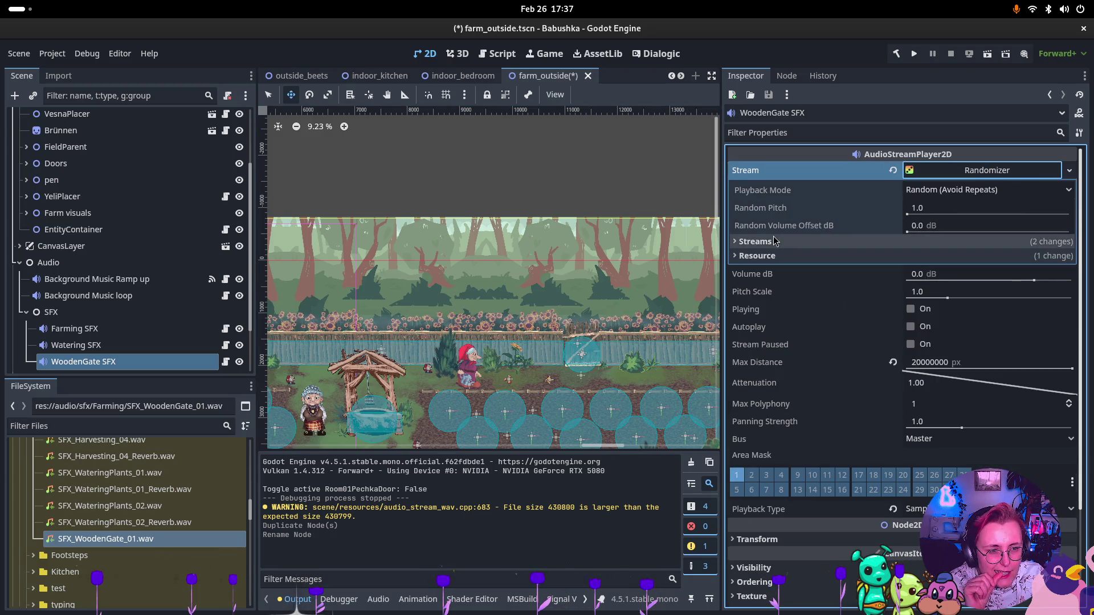
{"action": "left_click", "coordinate": [755, 242]}
{"action": "mouse_move", "coordinate": [114, 539]}
{"action": "left_mouse_down"}
{"action": "mouse_move", "coordinate": [137, 547]}
{"action": "mouse_move", "coordinate": [1020, 307]}
{"action": "mouse_move", "coordinate": [1025, 282]}
{"action": "mouse_move", "coordinate": [1017, 292]}
{"action": "left_mouse_up"}
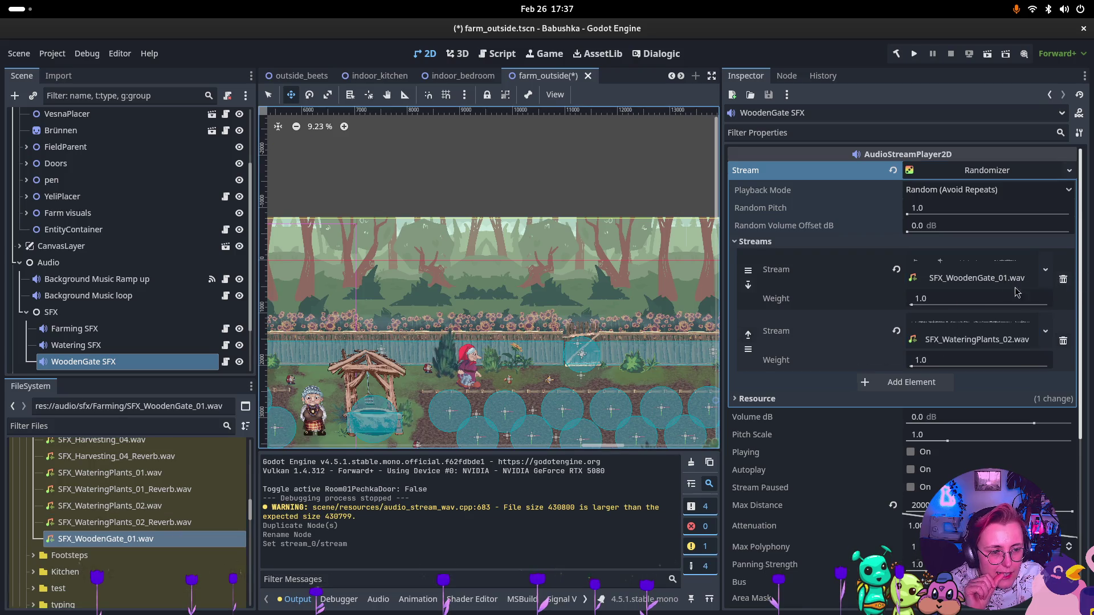
{"action": "left_click", "coordinate": [1063, 341]}
{"action": "left_click", "coordinate": [786, 76]}
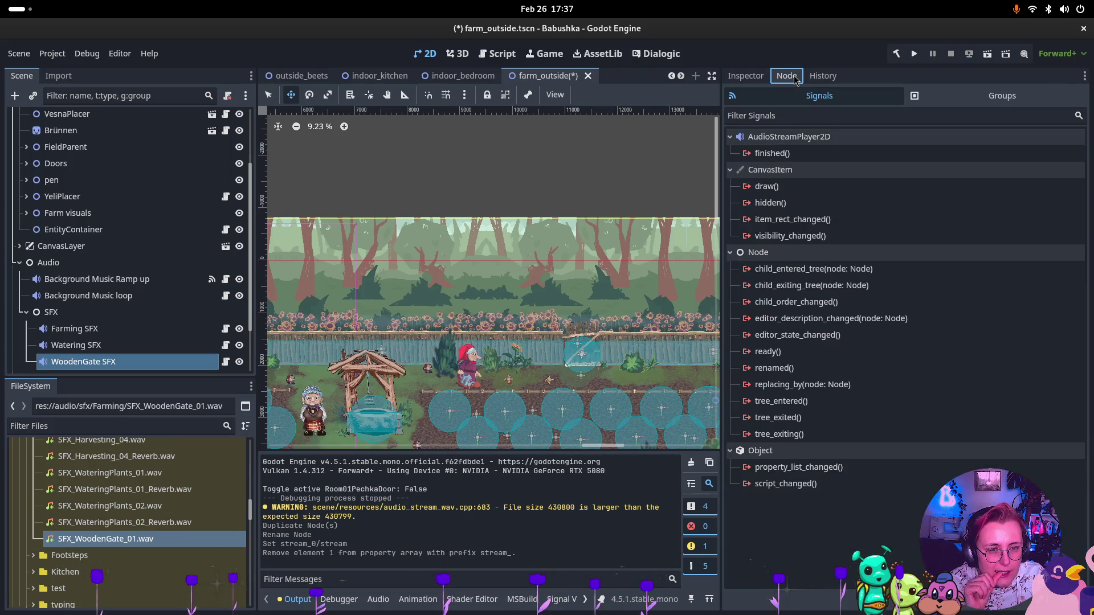
{"action": "left_click", "coordinate": [747, 76]}
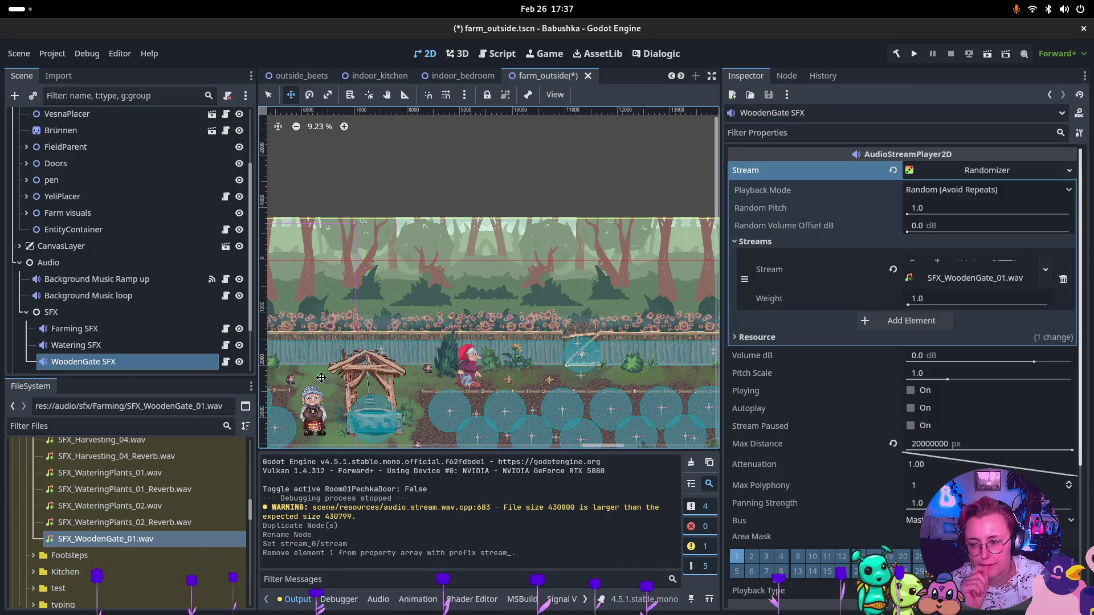
{"action": "scroll", "coordinate": [1010, 380], "scroll_direction": "down", "scroll_amount": 5}
{"action": "scroll", "coordinate": [105, 314], "scroll_direction": "down", "scroll_amount": 3}
Check the Watering SFX and Farming SFX players, then reselect WoodenGate SFX alone
{"action": "left_click", "coordinate": [106, 288], "text": "ctrl"}
{"action": "left_click", "coordinate": [52, 247]}
{"action": "left_click", "coordinate": [76, 280]}
{"action": "left_click", "coordinate": [75, 264], "text": "ctrl"}
{"action": "left_click", "coordinate": [320, 233]}
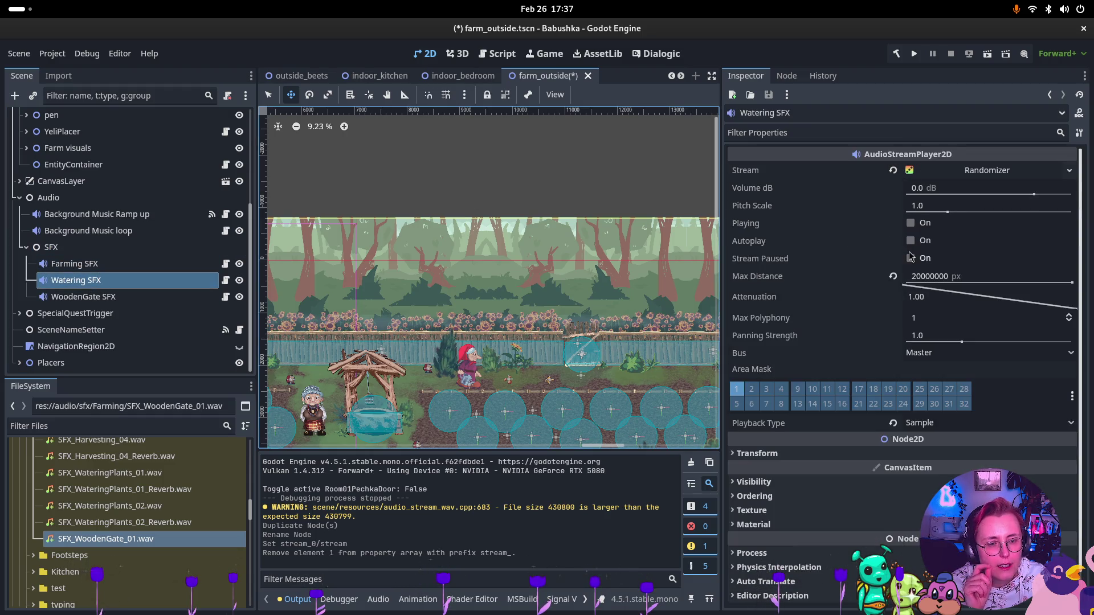
{"action": "left_click", "coordinate": [84, 296]}
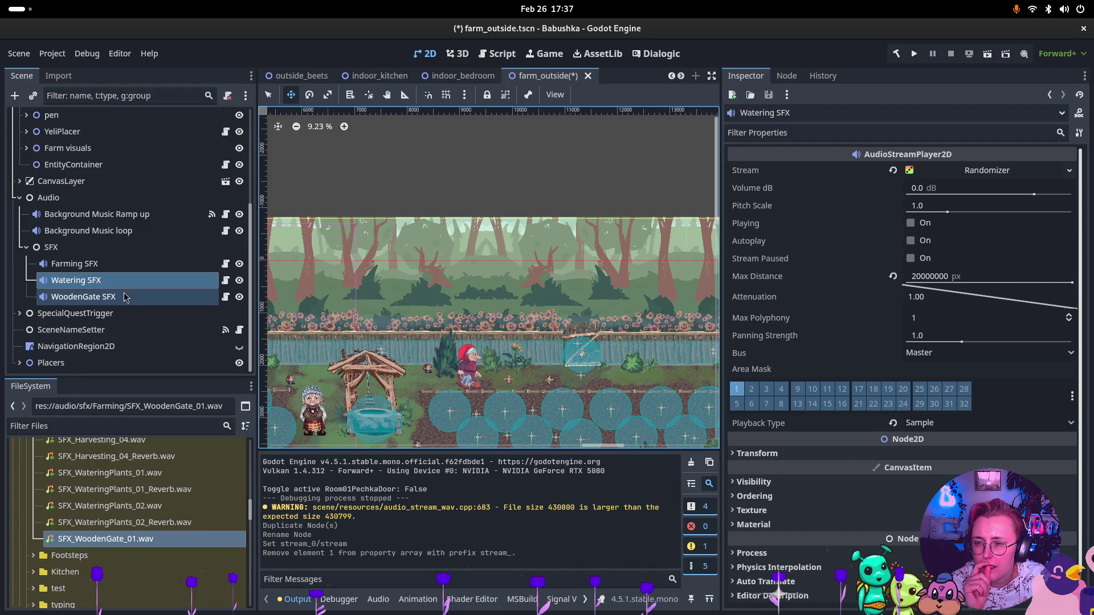
{"action": "scroll", "coordinate": [874, 222], "scroll_direction": "up", "scroll_amount": 4}
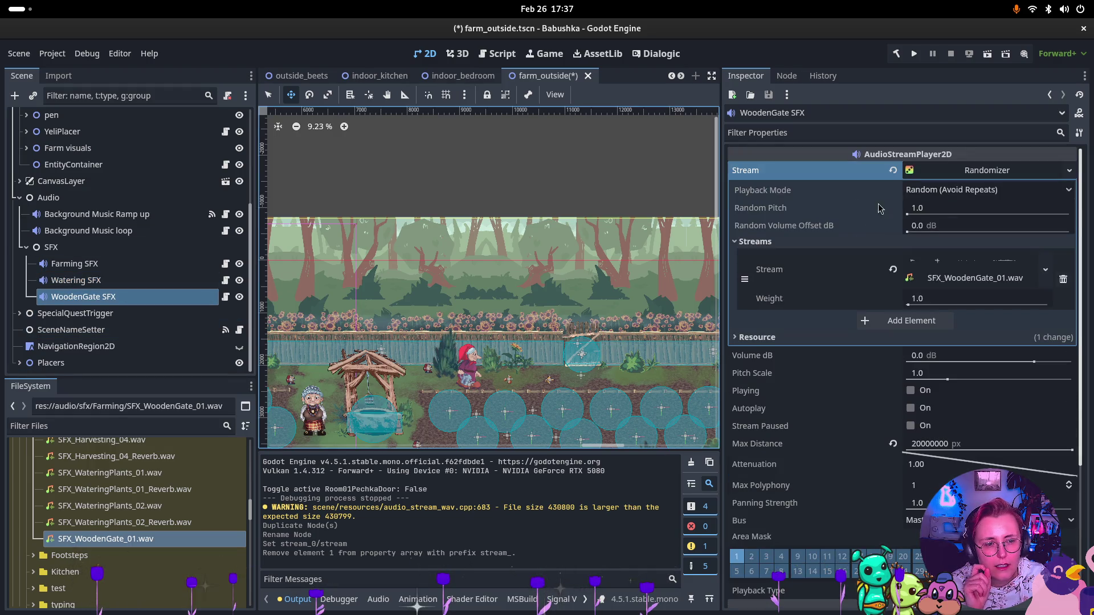
{"action": "left_click", "coordinate": [122, 296]}
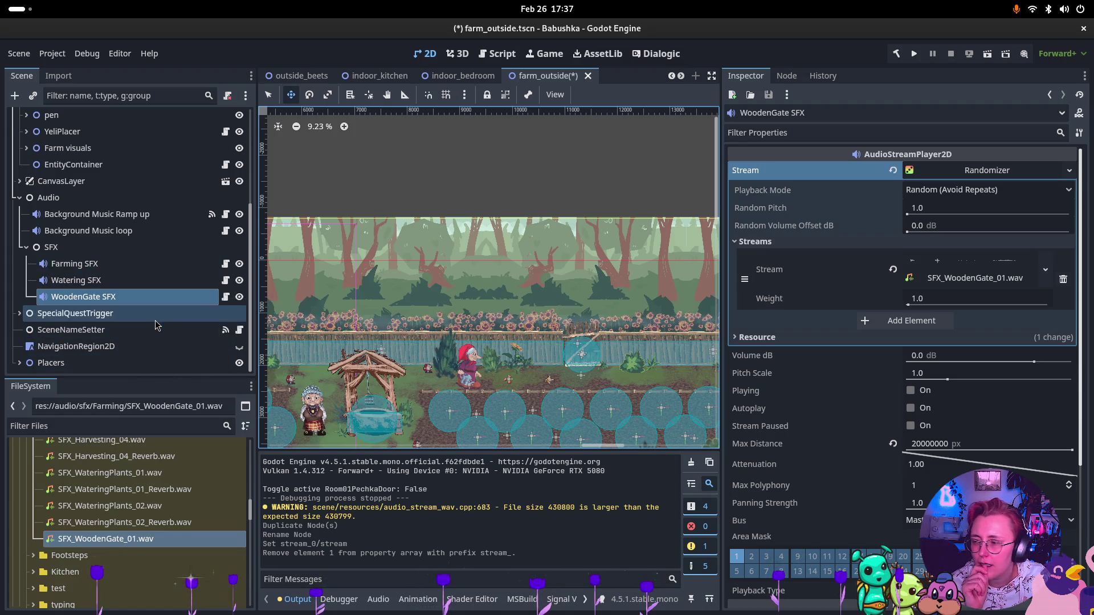
{"action": "scroll", "coordinate": [158, 313], "scroll_direction": "up", "scroll_amount": 5}
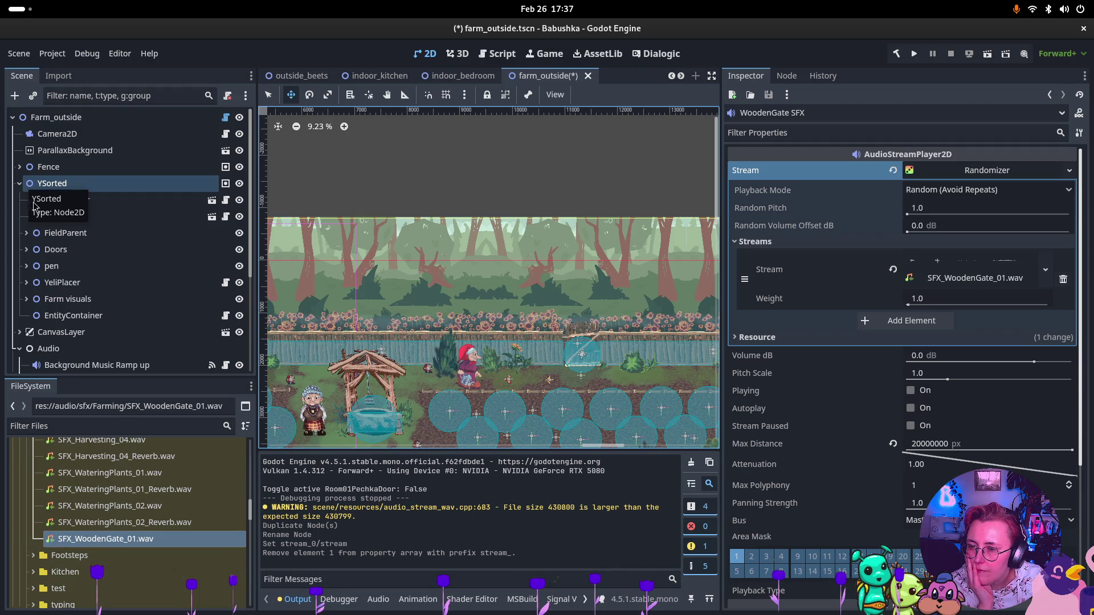
Add a plain Node as a child of WoodenGate SFX
{"action": "left_click", "coordinate": [27, 249]}
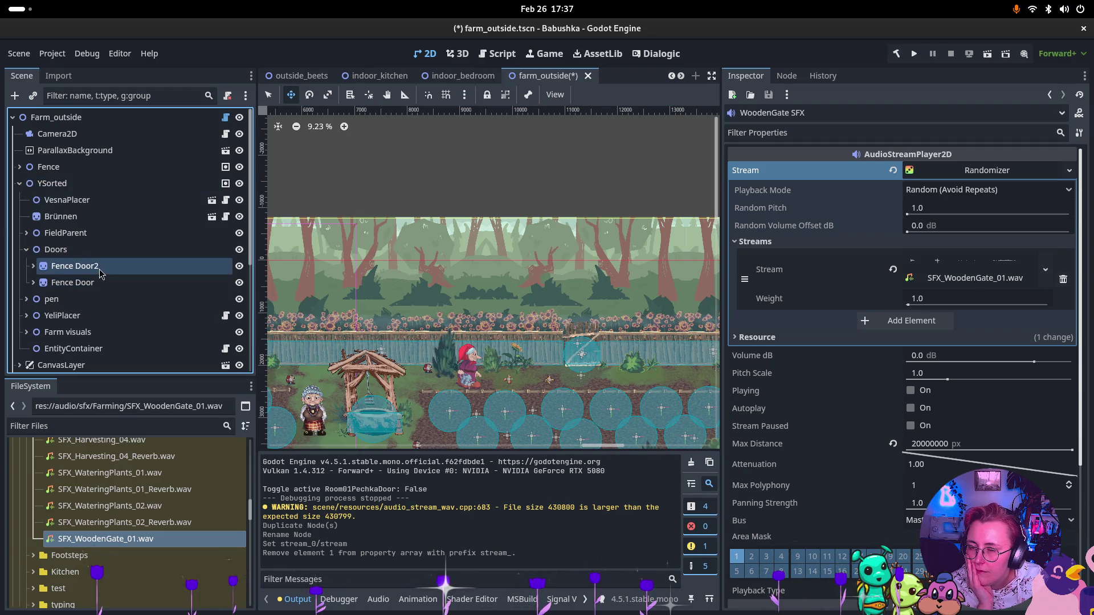
{"action": "left_click", "coordinate": [101, 272]}
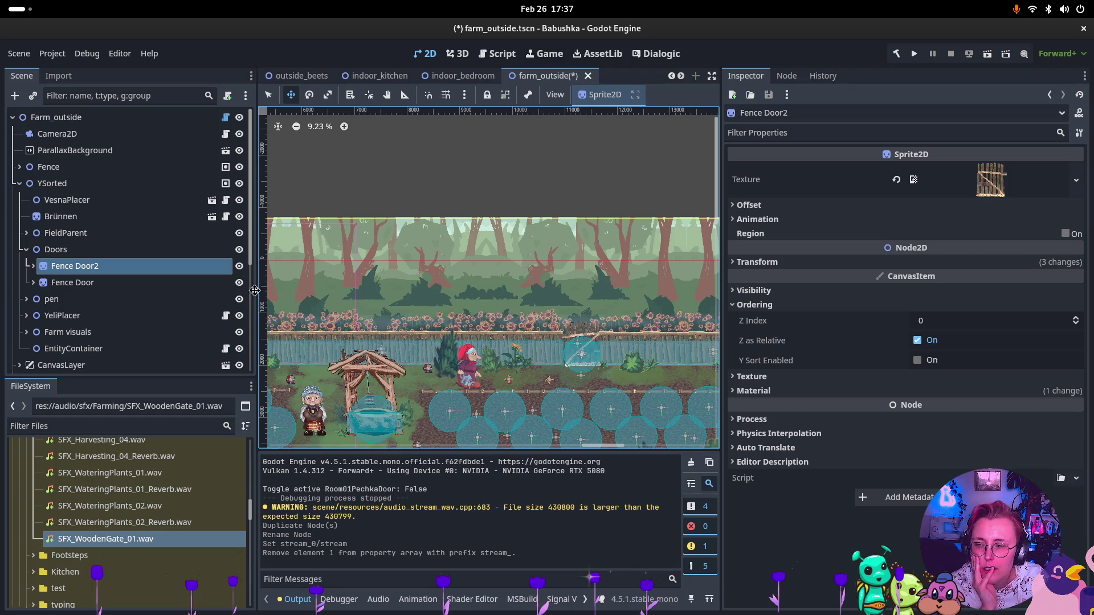
{"action": "scroll", "coordinate": [142, 329], "scroll_direction": "down", "scroll_amount": 3}
{"action": "scroll", "coordinate": [142, 328], "scroll_direction": "down", "scroll_amount": 2}
{"action": "right_click", "coordinate": [117, 318]}
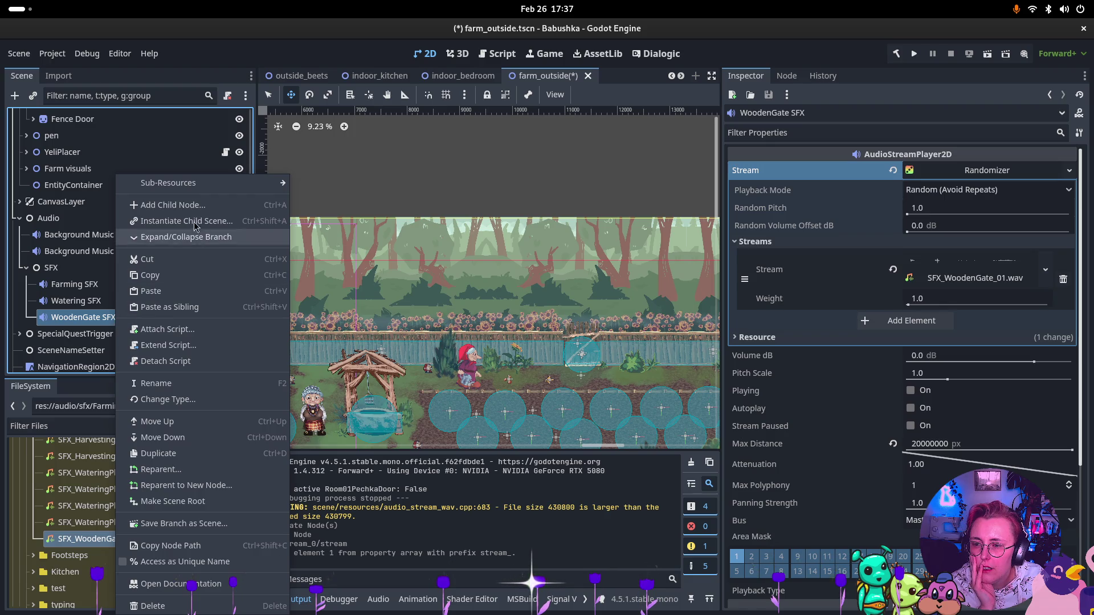
{"action": "left_click", "coordinate": [202, 207]}
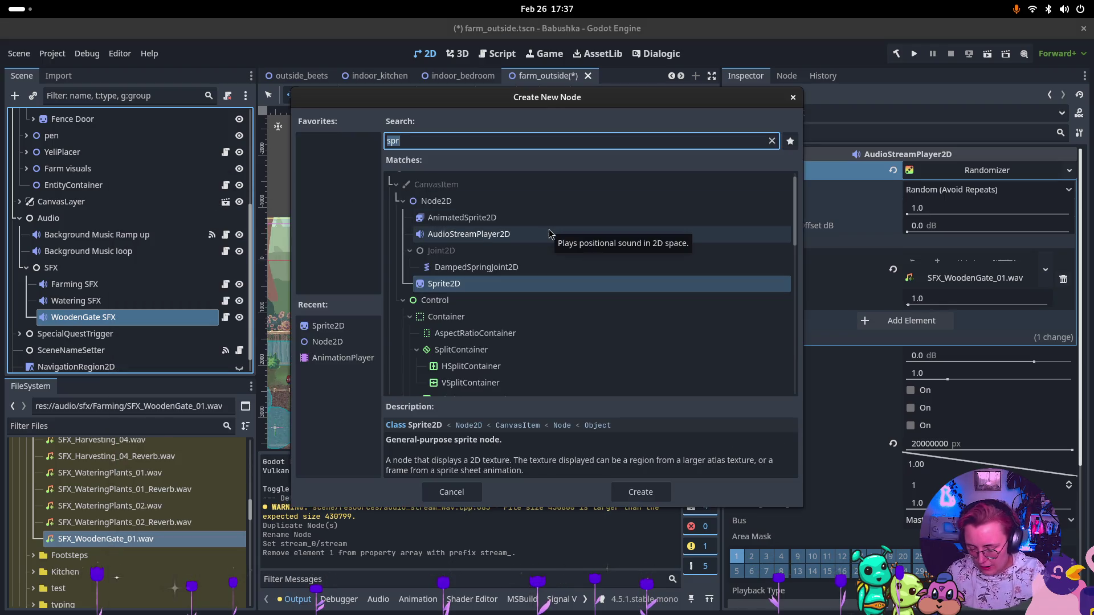
{"action": "type", "text": "EventLi"}
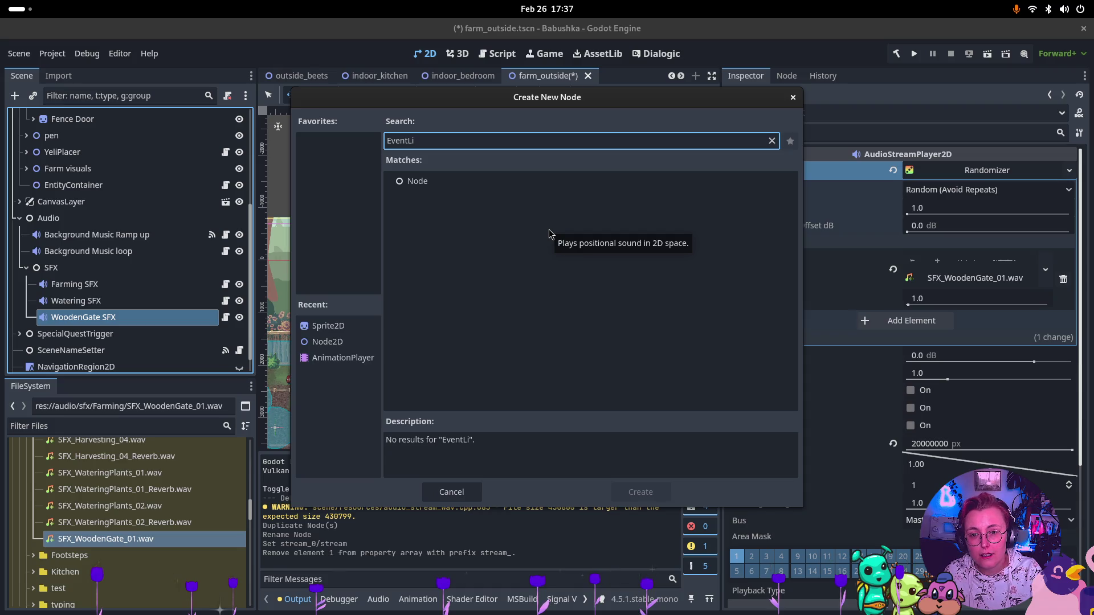
{"action": "key", "text": "BackSpace"}
{"action": "key", "text": "BackSpace"}
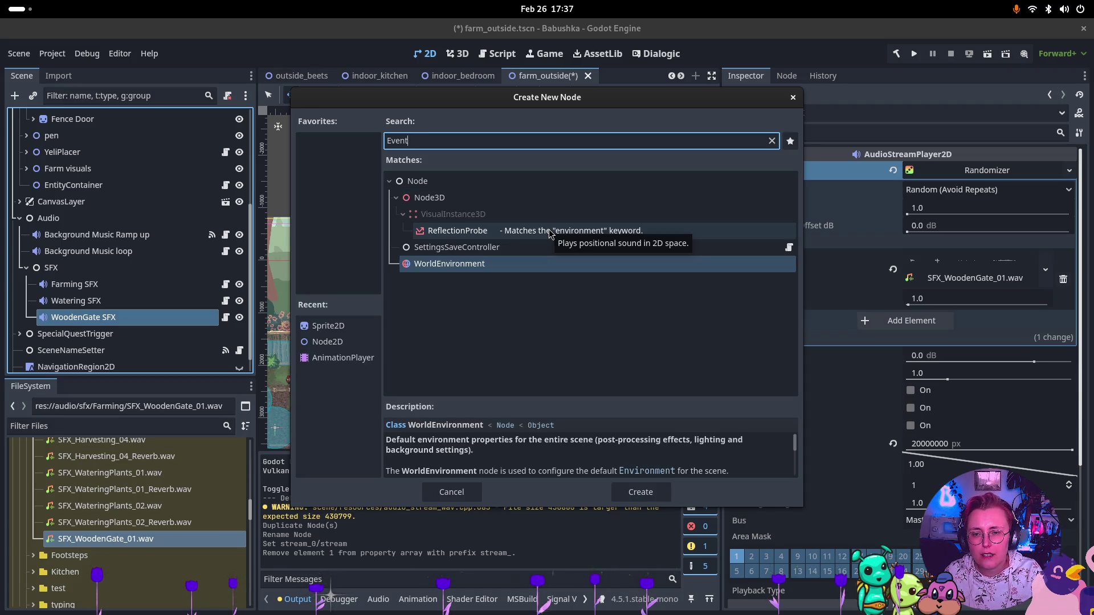
{"action": "key", "text": "BackSpace"}
{"action": "key", "text": "BackSpace"}
{"action": "key", "text": "BackSpace"}
{"action": "type", "text": "No"}
{"action": "key", "text": "Return"}
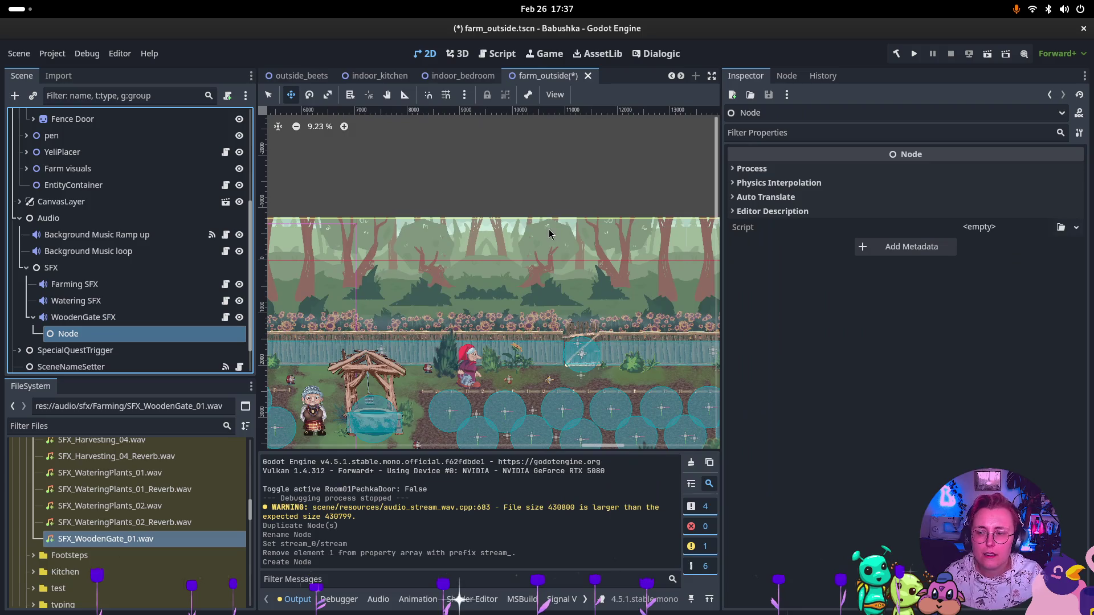
Attach EventListener.cs to the new node and add one empty Event Resources element
{"action": "left_click", "coordinate": [1075, 228]}
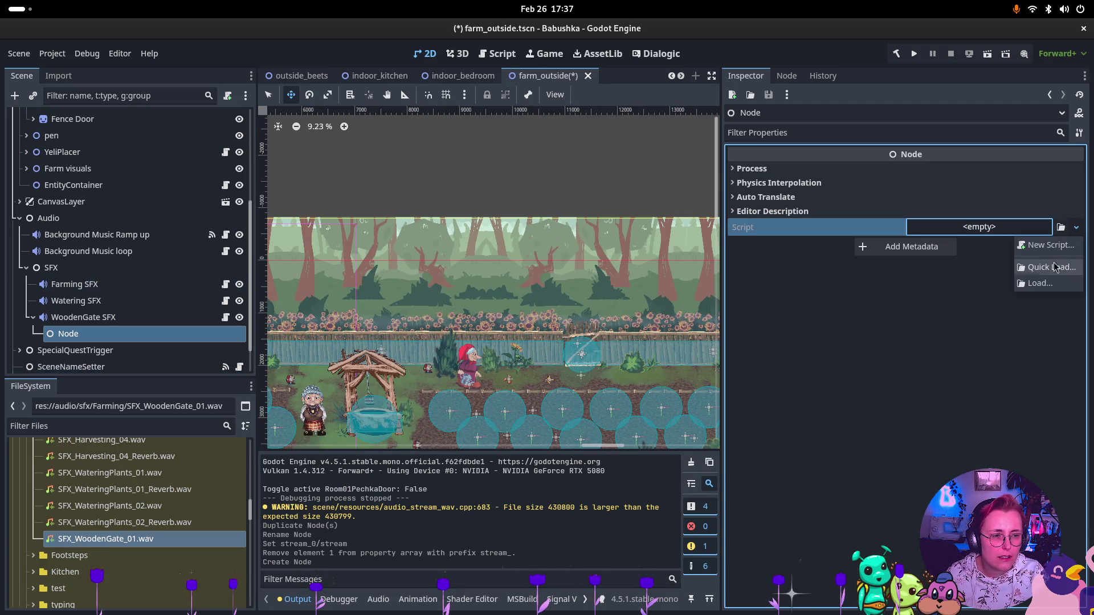
{"action": "left_click", "coordinate": [1055, 267]}
{"action": "type", "text": "Event"}
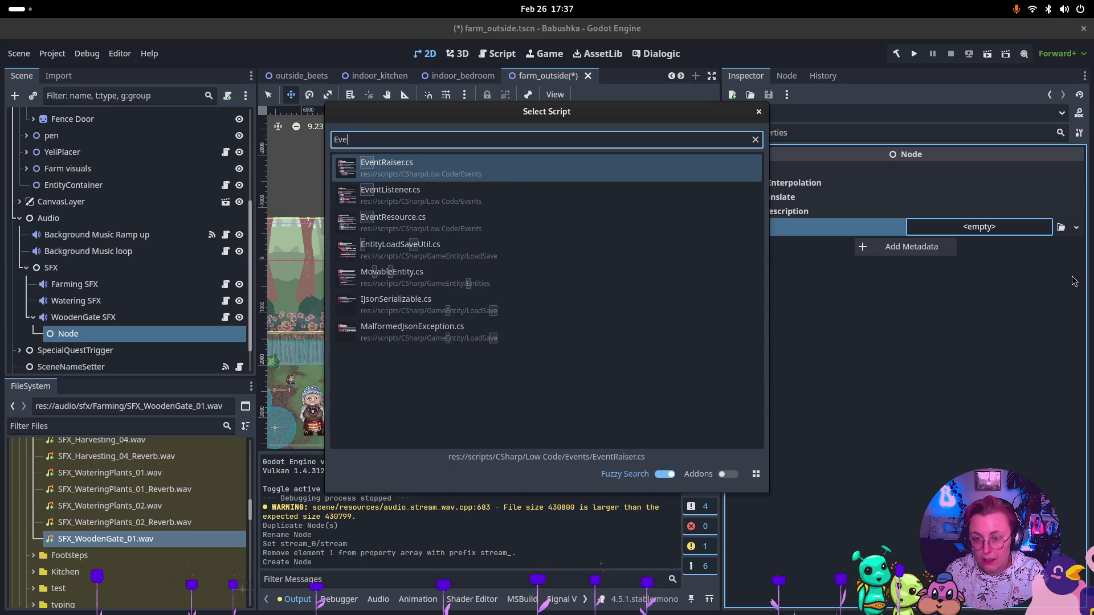
{"action": "key", "text": "Down"}
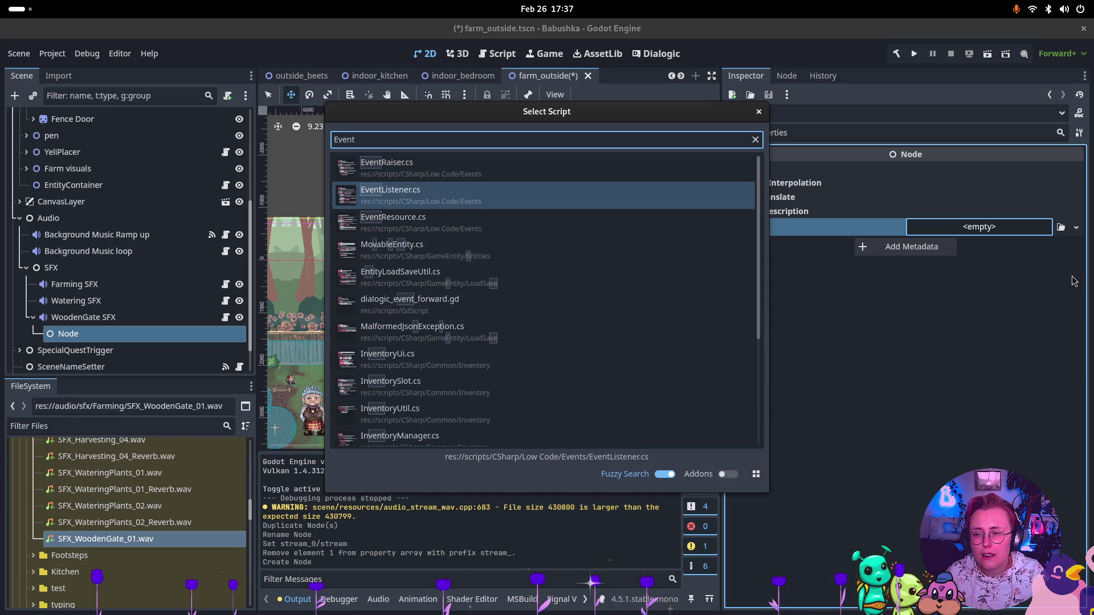
{"action": "key", "text": "Return"}
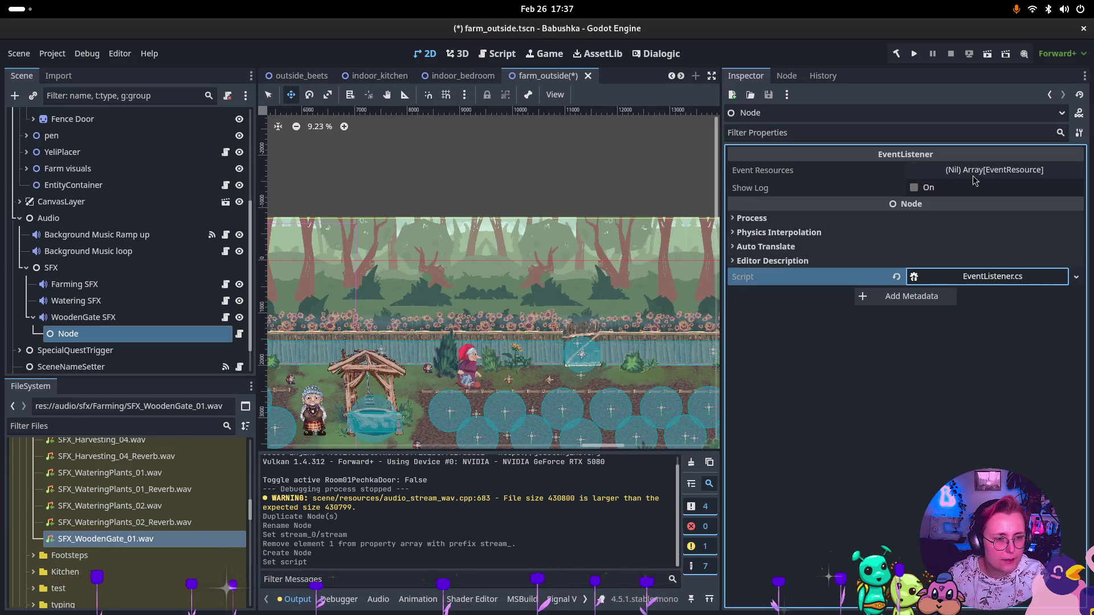
{"action": "left_click", "coordinate": [1009, 171]}
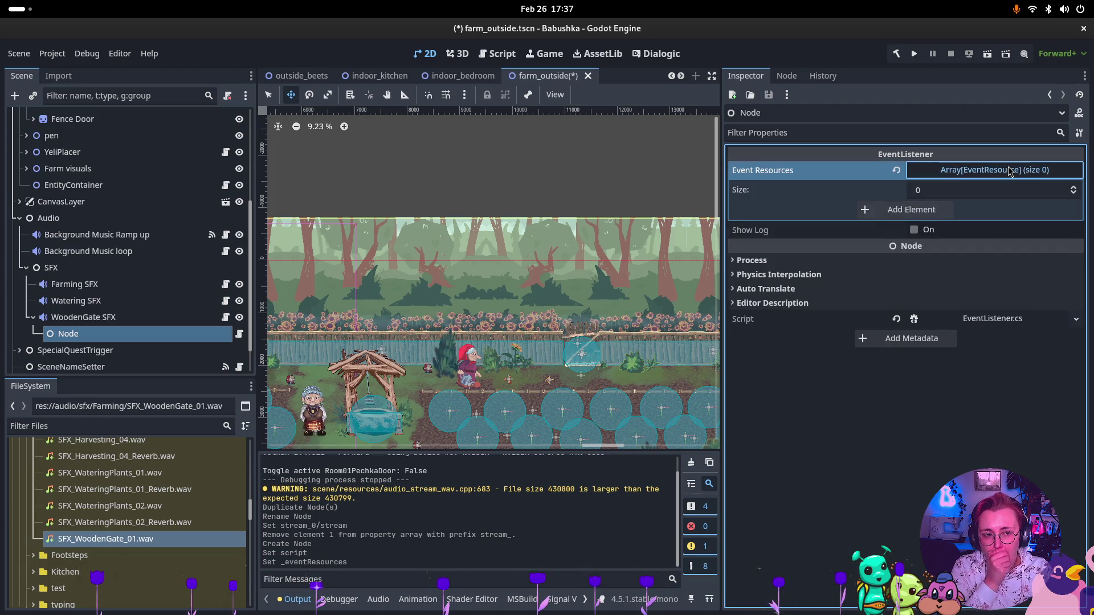
{"action": "left_click", "coordinate": [912, 209]}
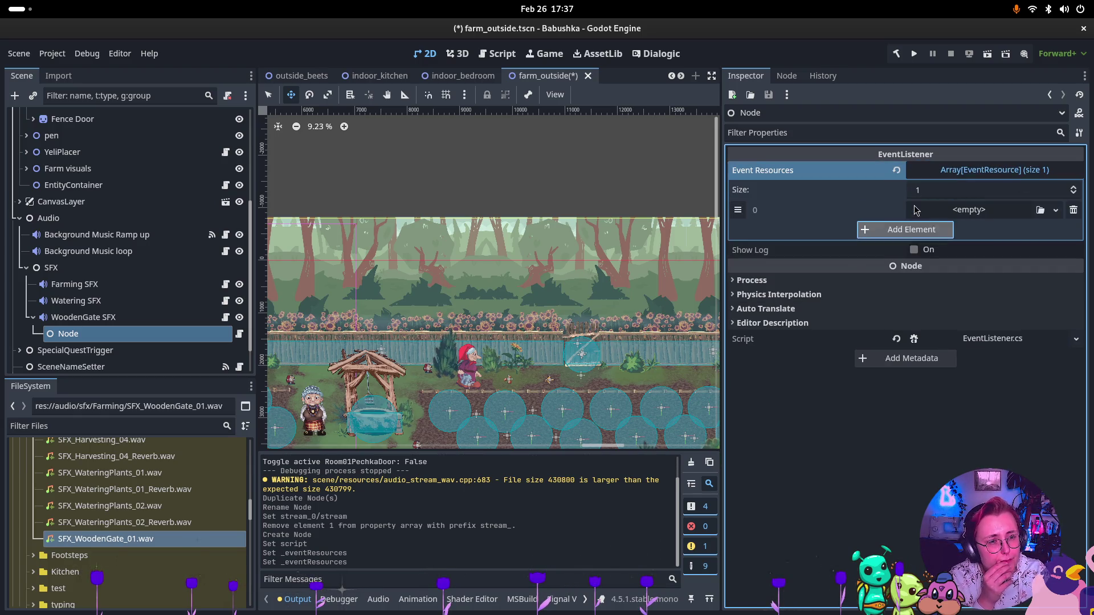
{"action": "left_click", "coordinate": [1040, 210]}
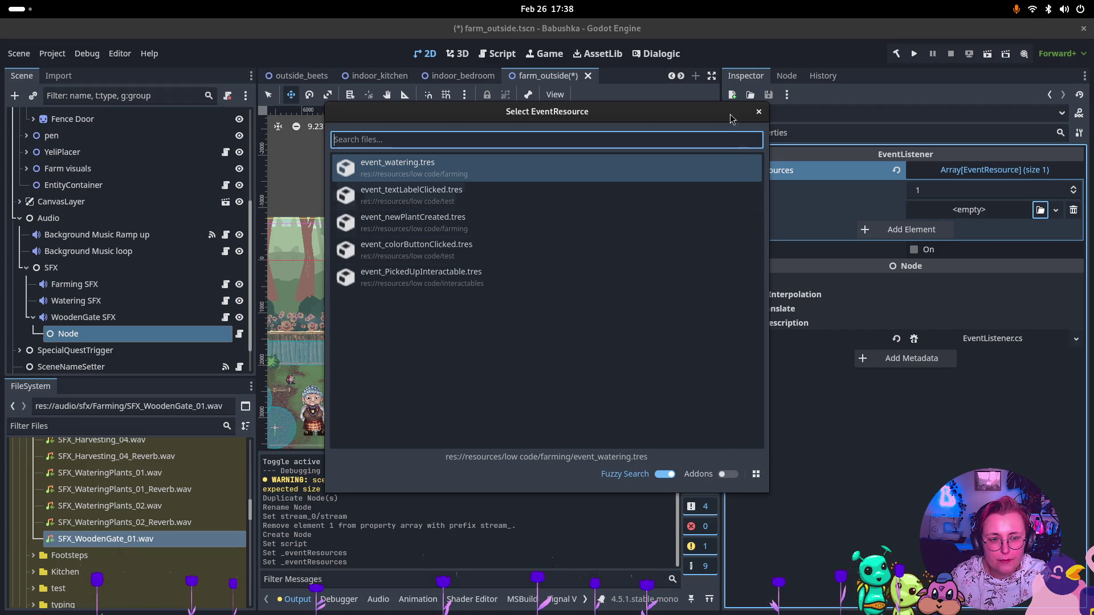
Close the event resource picker and expand resources > low code > interactables in FileSystem
{"action": "left_click", "coordinate": [759, 111]}
{"action": "scroll", "coordinate": [101, 500], "scroll_direction": "down", "scroll_amount": 10}
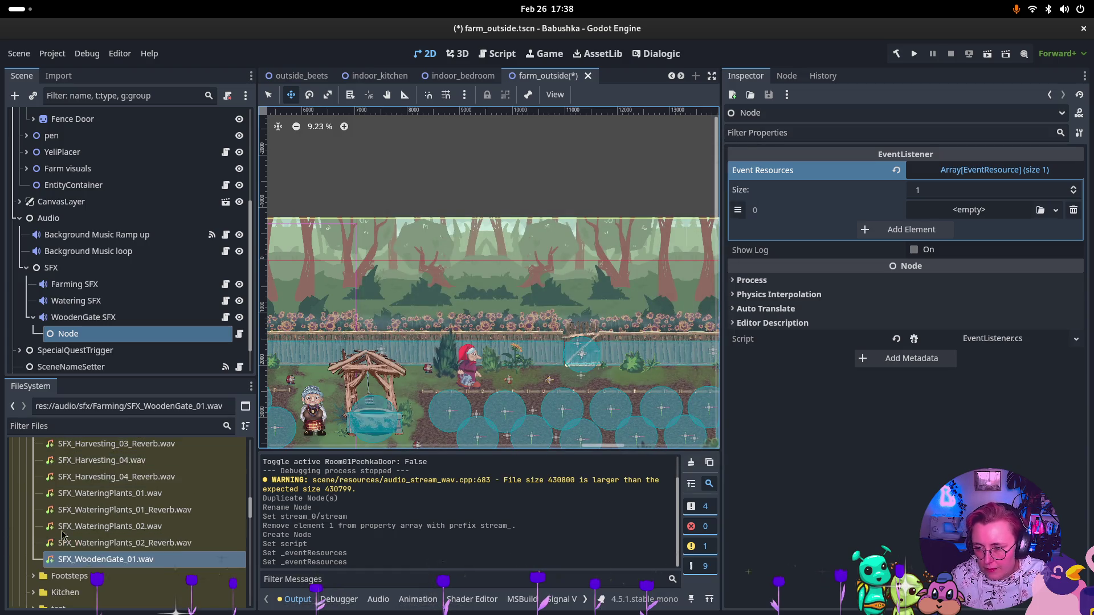
{"action": "scroll", "coordinate": [103, 501], "scroll_direction": "down", "scroll_amount": 15}
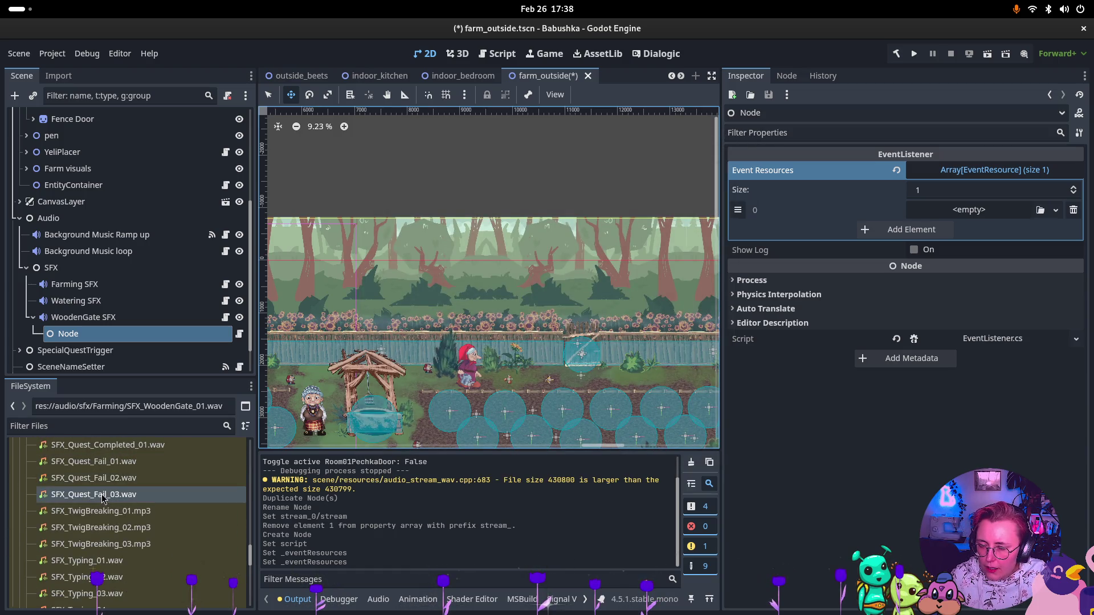
{"action": "scroll", "coordinate": [103, 501], "scroll_direction": "down", "scroll_amount": 1}
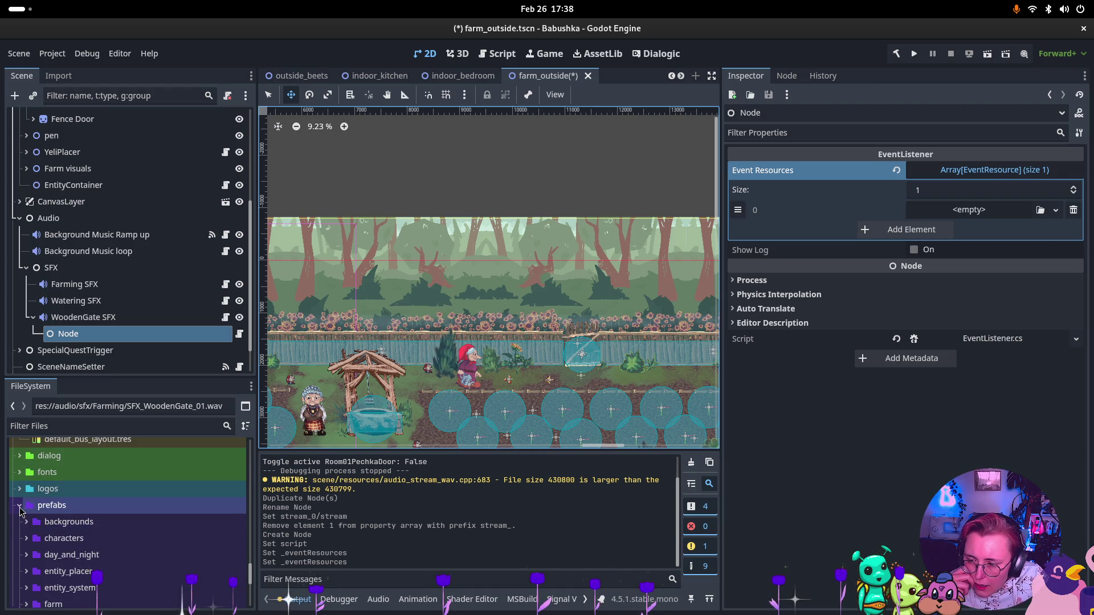
{"action": "left_click", "coordinate": [19, 509]}
{"action": "left_click", "coordinate": [20, 529]}
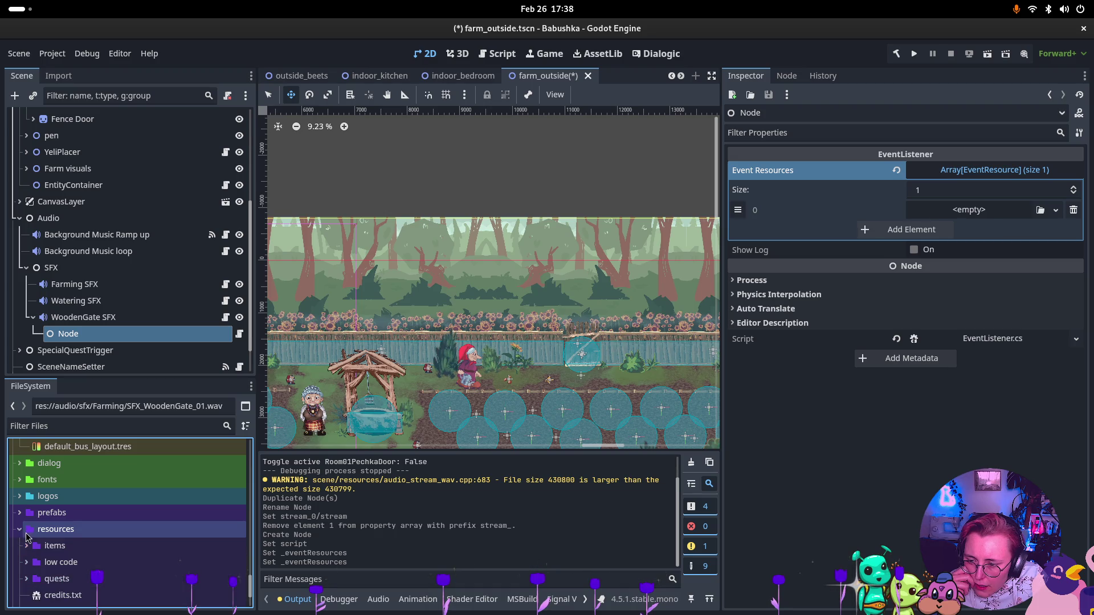
{"action": "left_click", "coordinate": [26, 563]}
{"action": "scroll", "coordinate": [36, 569], "scroll_direction": "down", "scroll_amount": 4}
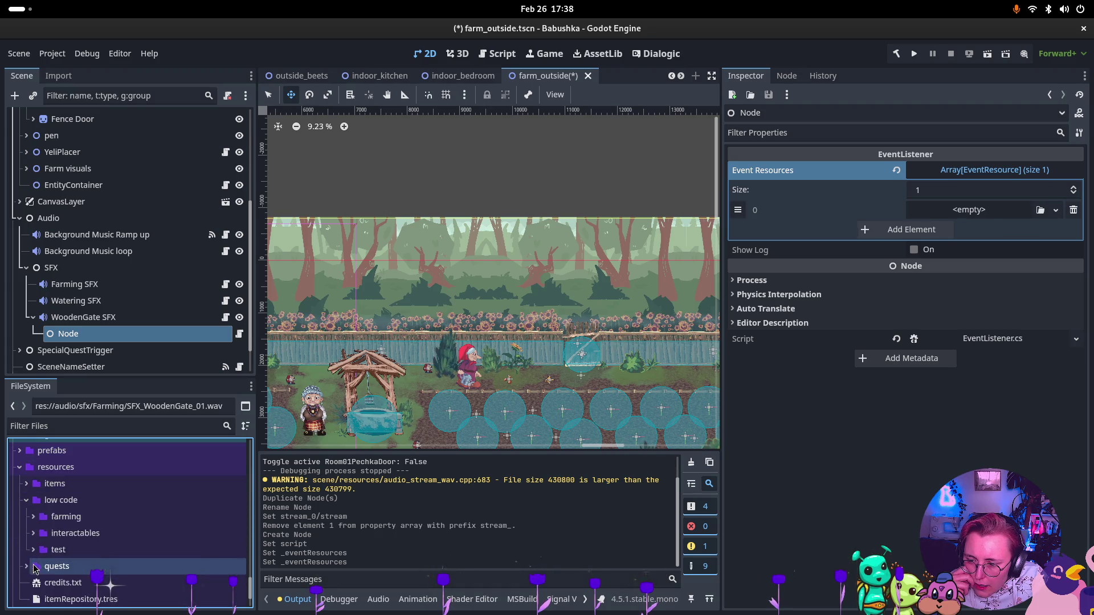
{"action": "left_click", "coordinate": [33, 535]}
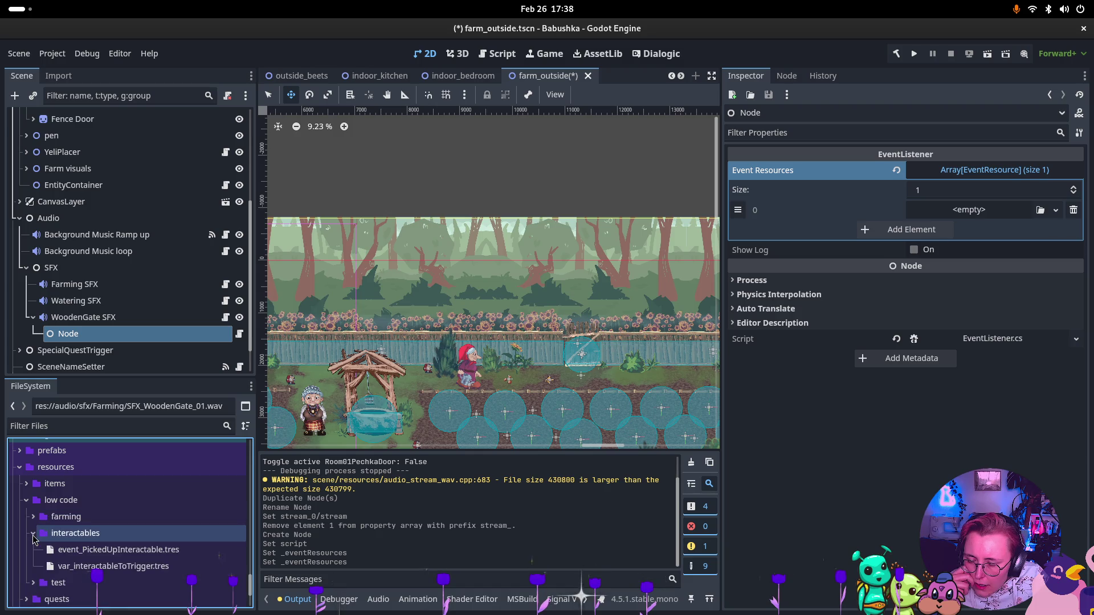
Create a new EventResource in the interactables folder named fence_door_opening.tres
{"action": "right_click", "coordinate": [72, 534]}
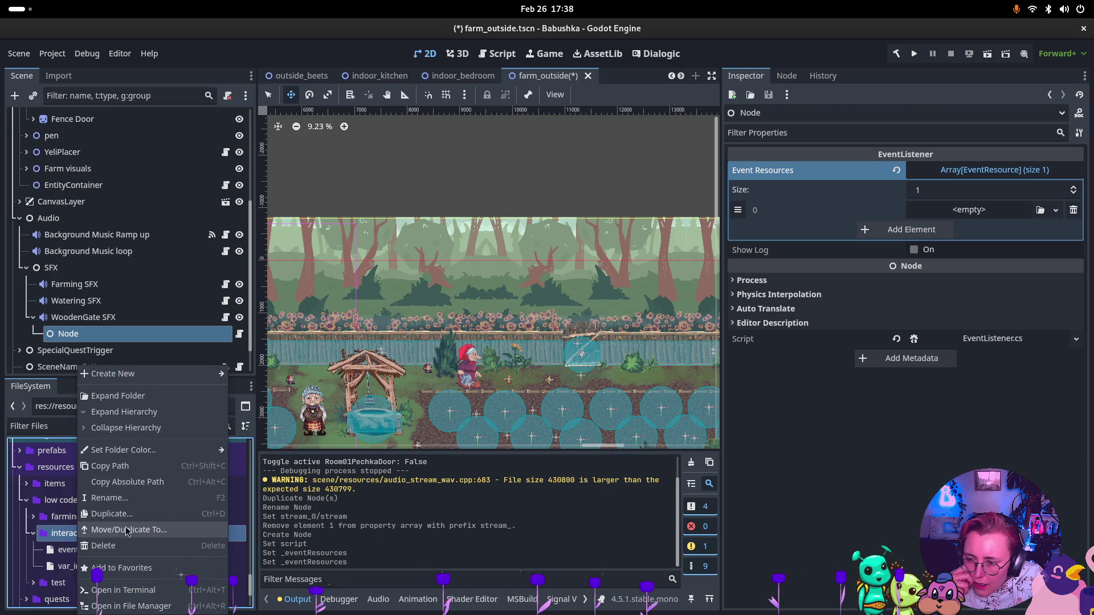
{"action": "mouse_move", "coordinate": [182, 381]}
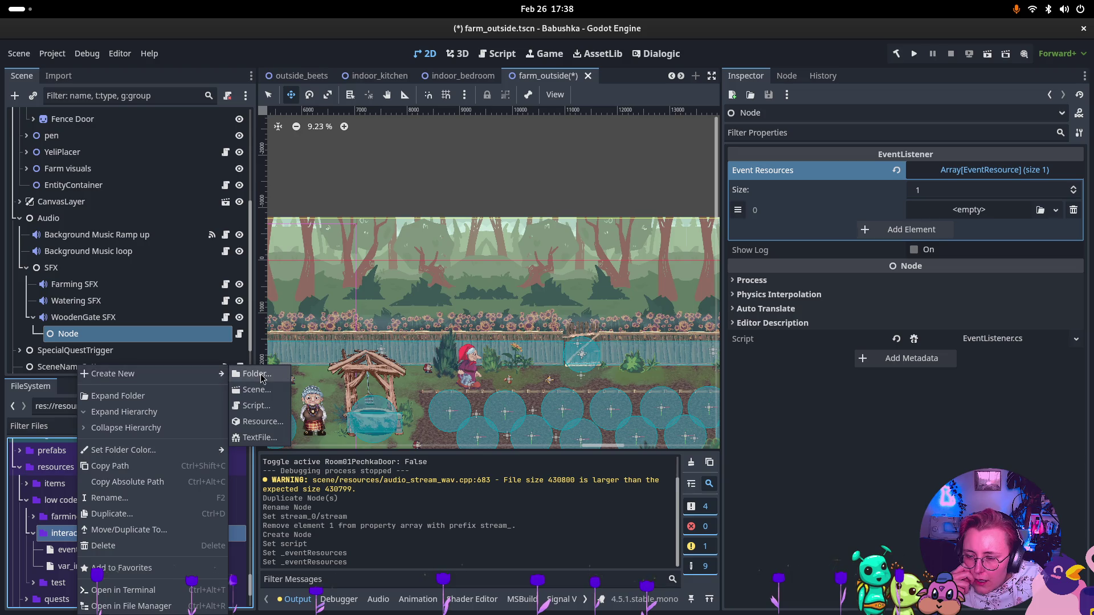
{"action": "left_click", "coordinate": [255, 374]}
{"action": "left_click", "coordinate": [674, 237]}
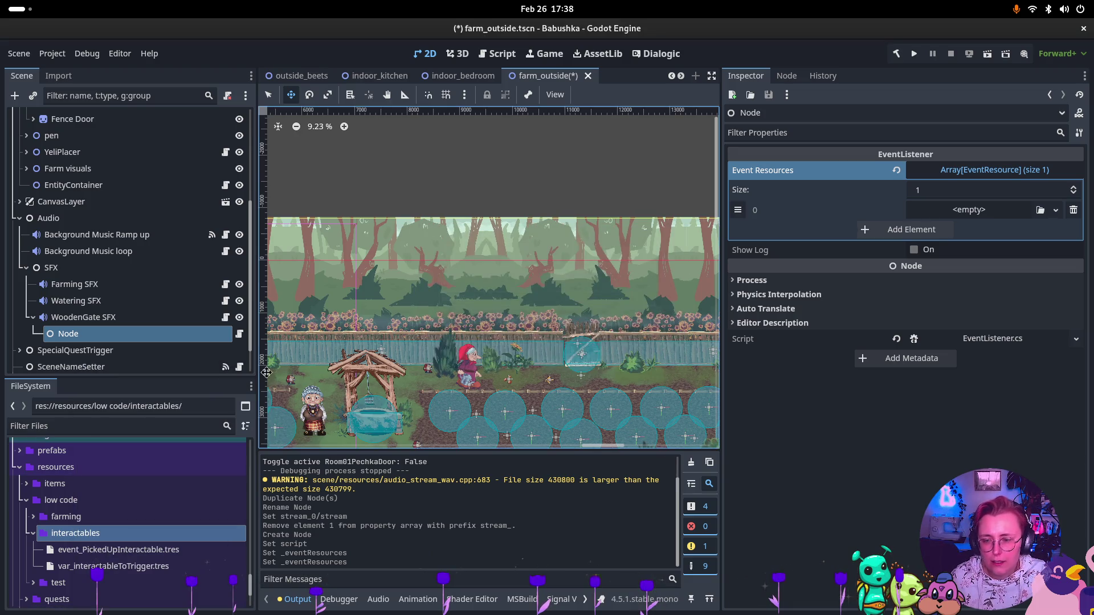
{"action": "right_click", "coordinate": [98, 534]}
{"action": "mouse_move", "coordinate": [189, 375]}
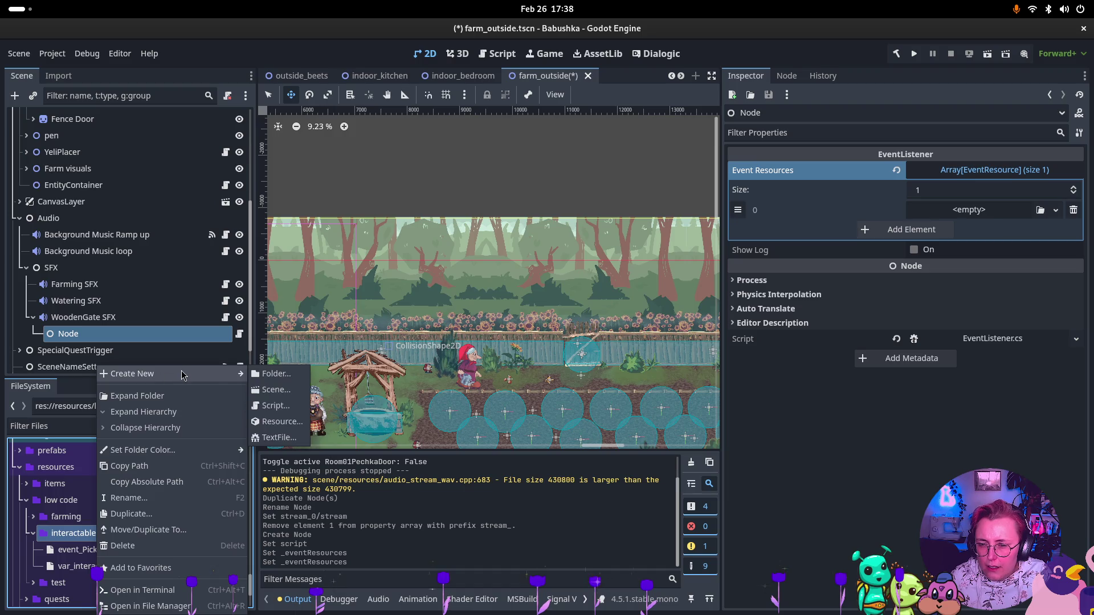
{"action": "left_click", "coordinate": [299, 426]}
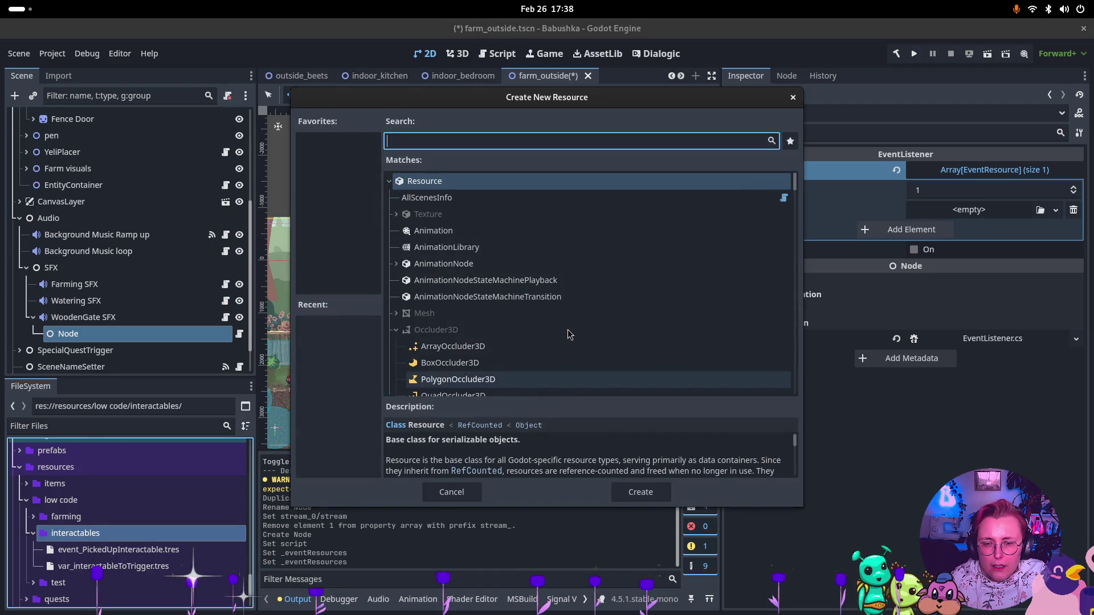
{"action": "type", "text": "EventRes"}
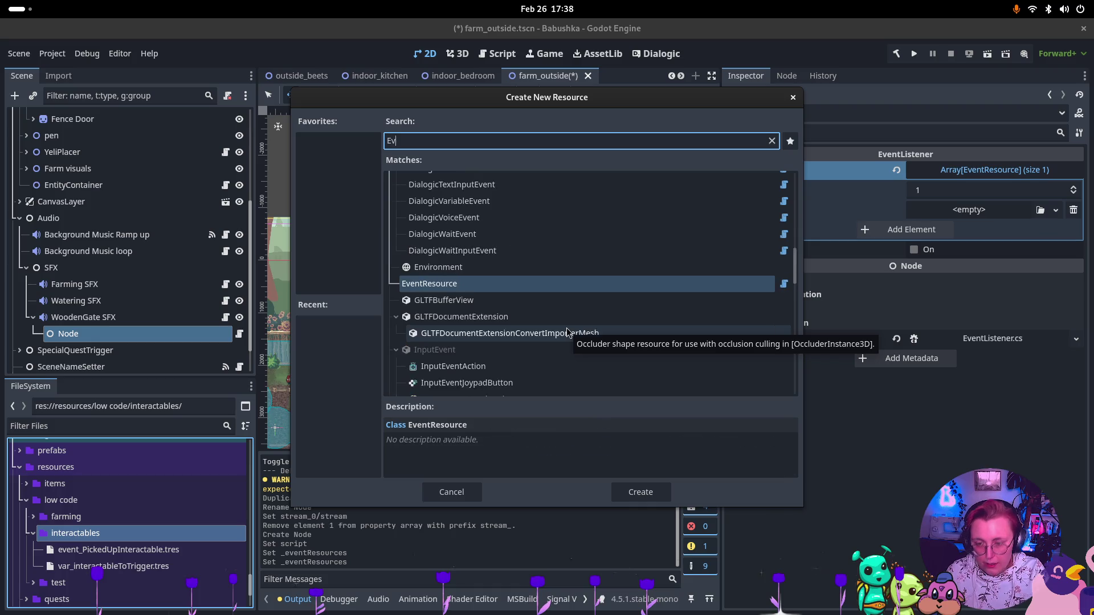
{"action": "key", "text": "Return"}
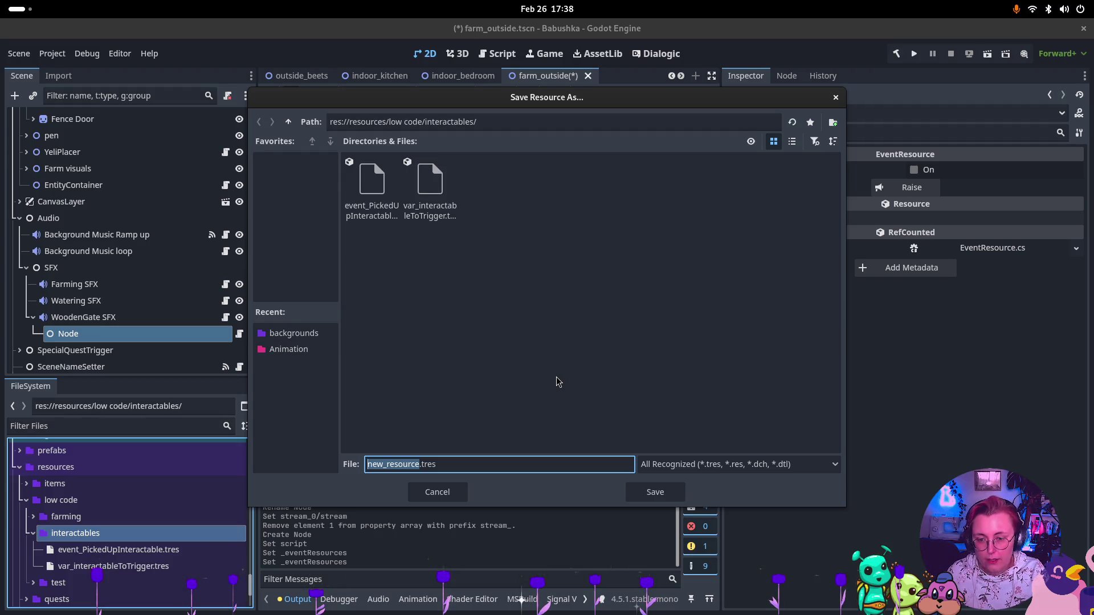
{"action": "type", "text": "de"}
{"action": "key", "text": "BackSpace"}
{"action": "type", "text": "fence_door"}
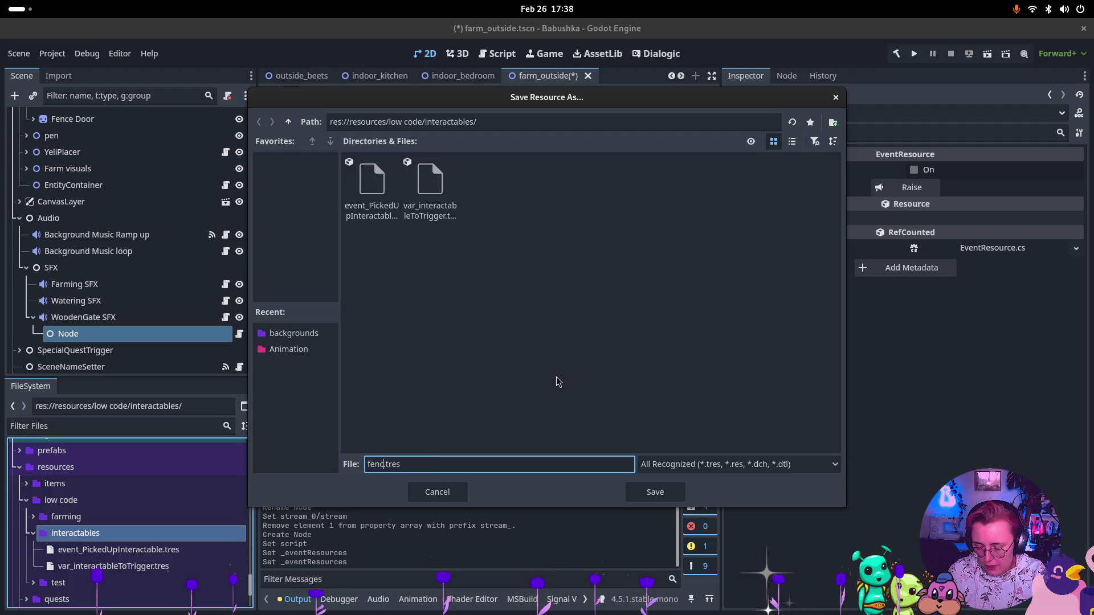
{"action": "type", "text": "_"}
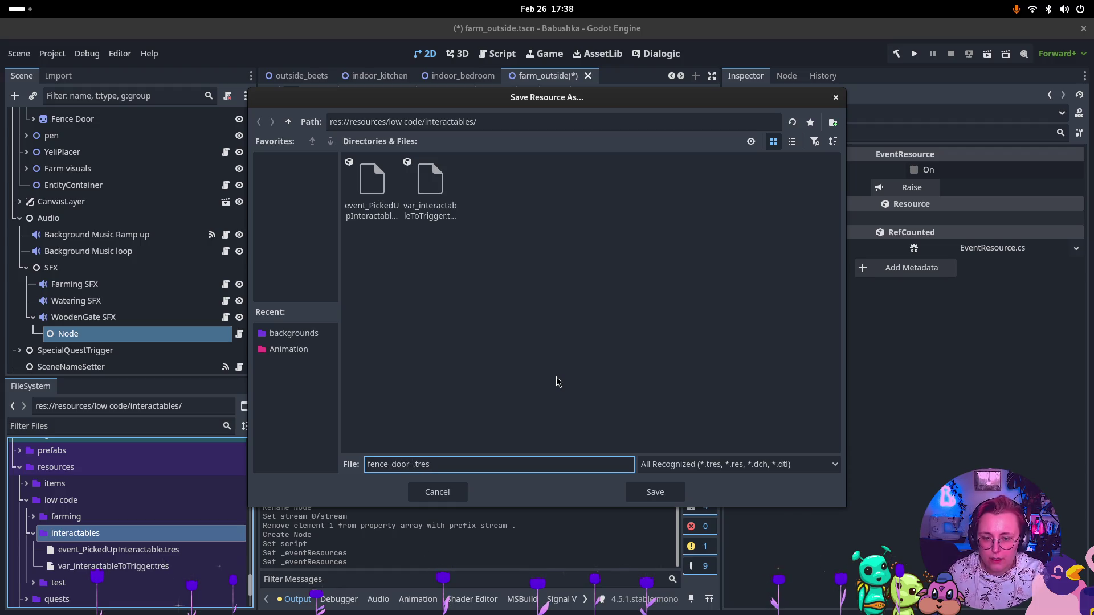
{"action": "type", "text": "opening"}
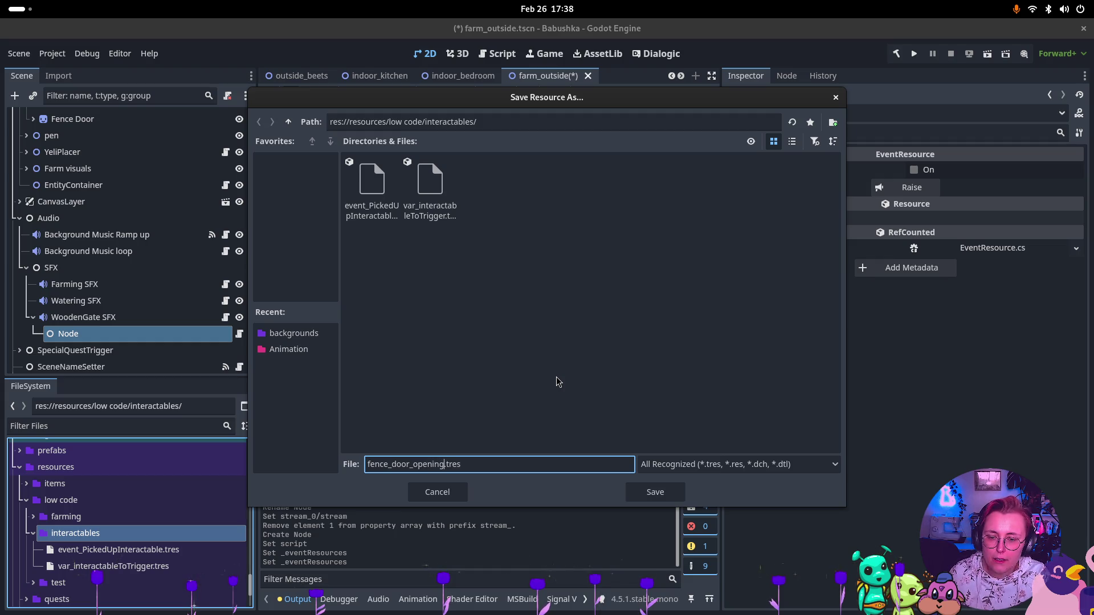
{"action": "key", "text": "Return"}
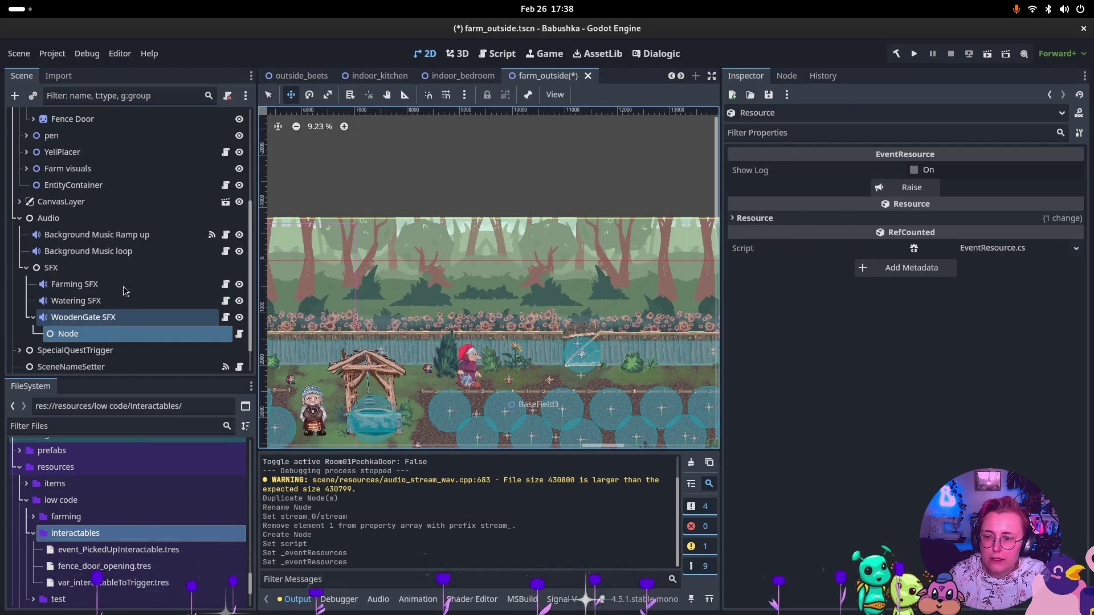
Assign fence_door_opening.tres to the listener node's Event Resources slot
{"action": "left_click", "coordinate": [86, 317]}
{"action": "left_click", "coordinate": [86, 334]}
{"action": "mouse_move", "coordinate": [105, 566]}
{"action": "left_mouse_down"}
{"action": "mouse_move", "coordinate": [401, 478]}
{"action": "mouse_move", "coordinate": [969, 210]}
{"action": "left_mouse_up"}
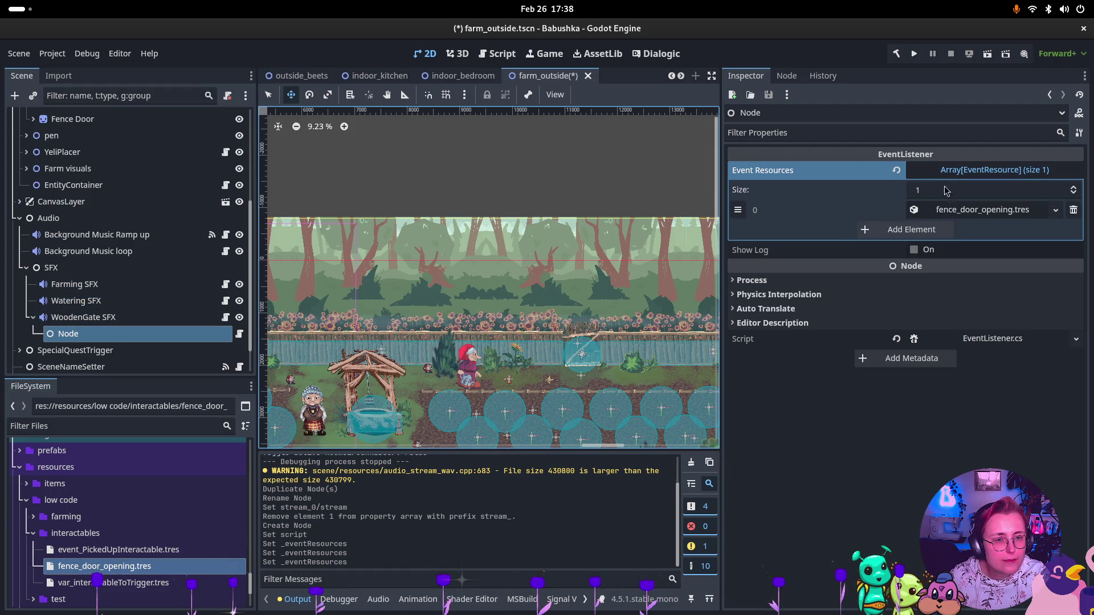
Connect the listener's EventRaised signal to WoodenGate SFX's PlayOneShot method
{"action": "left_click", "coordinate": [786, 75]}
{"action": "left_click", "coordinate": [867, 153]}
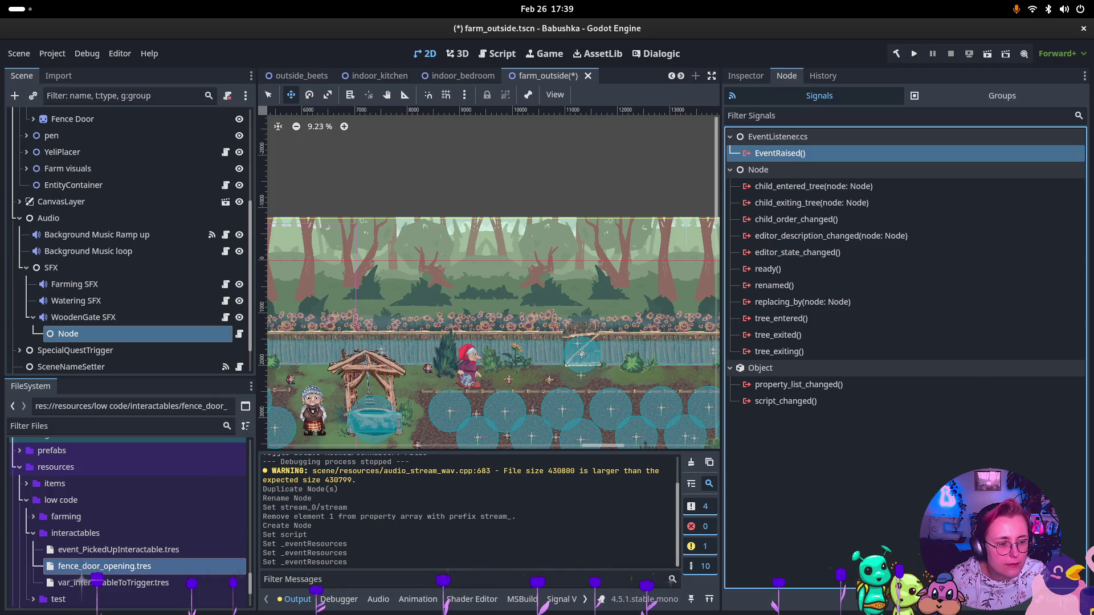
{"action": "double_click", "coordinate": [867, 153]}
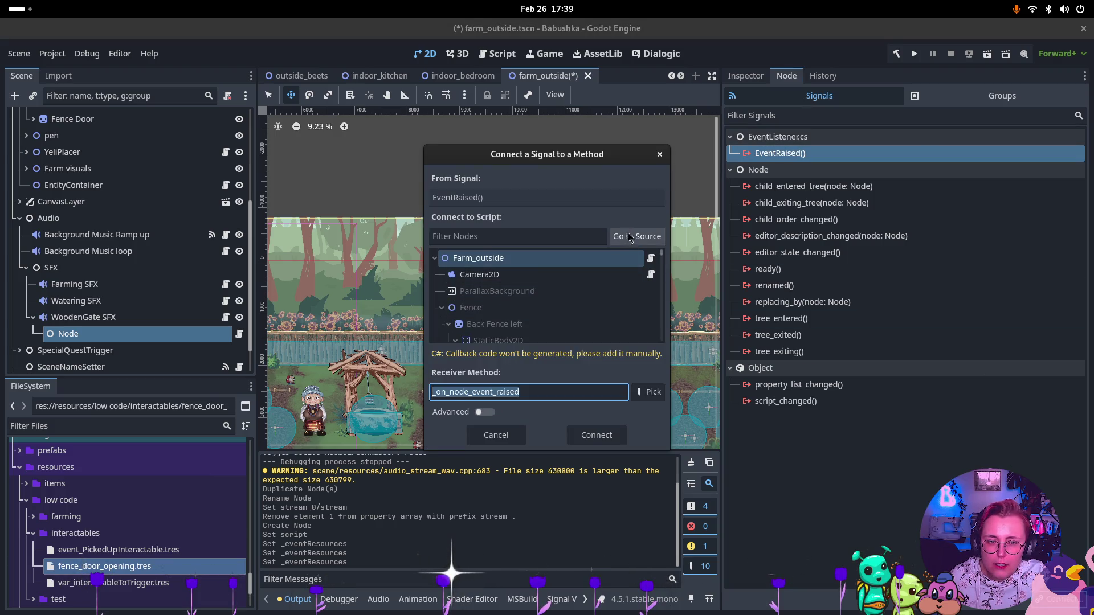
{"action": "scroll", "coordinate": [586, 293], "scroll_direction": "down", "scroll_amount": 5}
{"action": "left_click", "coordinate": [553, 317]}
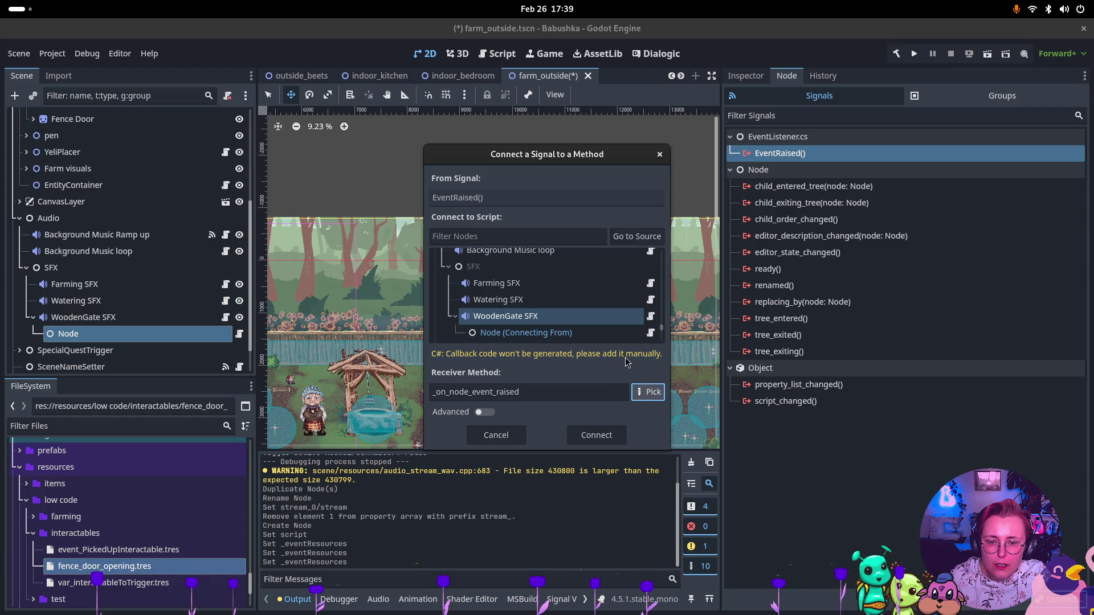
{"action": "left_click", "coordinate": [641, 391]}
{"action": "left_click", "coordinate": [519, 191]}
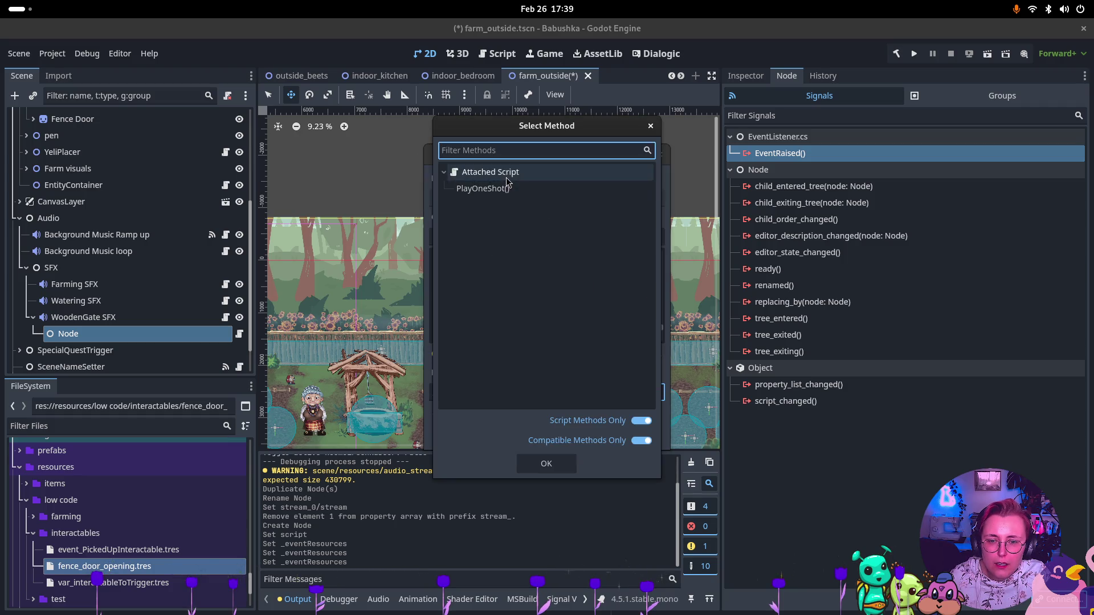
{"action": "left_click", "coordinate": [547, 463]}
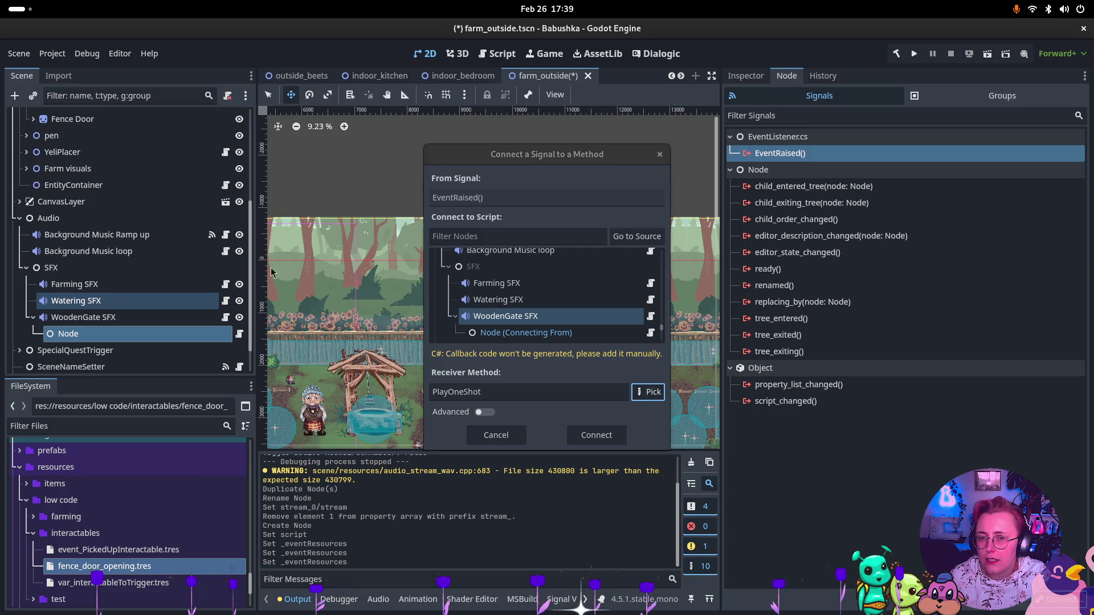
{"action": "left_click", "coordinate": [596, 435]}
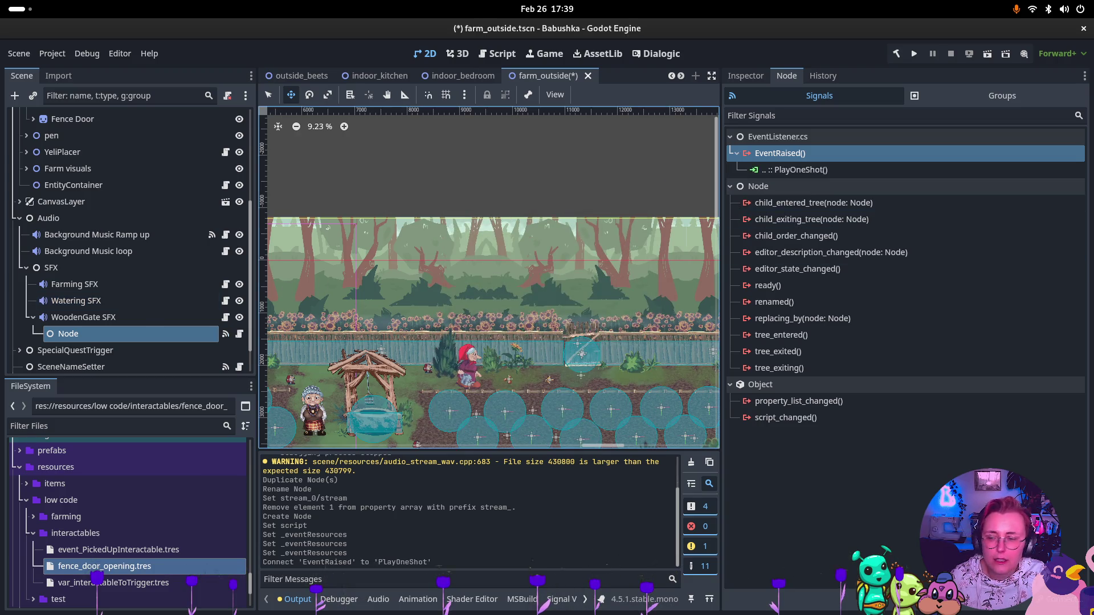
{"action": "left_click", "coordinate": [33, 318]}
Save farm_outside and inspect the Fence Door2 branch in the Scene tree
{"action": "left_click", "coordinate": [139, 299]}
{"action": "key", "text": "ctrl+s"}
{"action": "scroll", "coordinate": [130, 281], "scroll_direction": "up", "scroll_amount": 3}
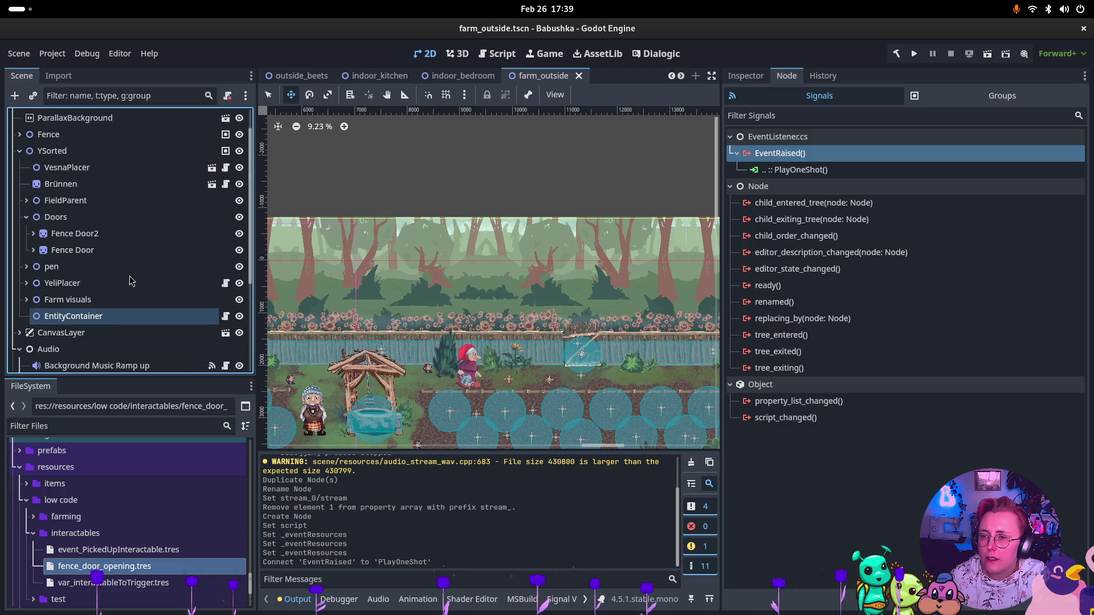
{"action": "left_click", "coordinate": [91, 237]}
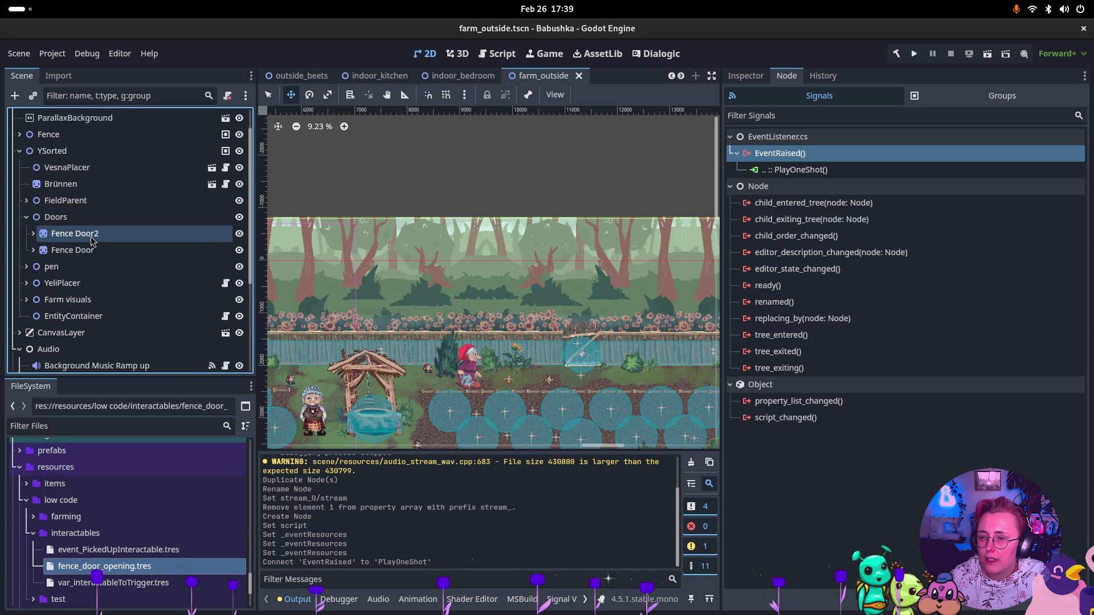
{"action": "key", "text": "Right"}
{"action": "key", "text": "Left"}
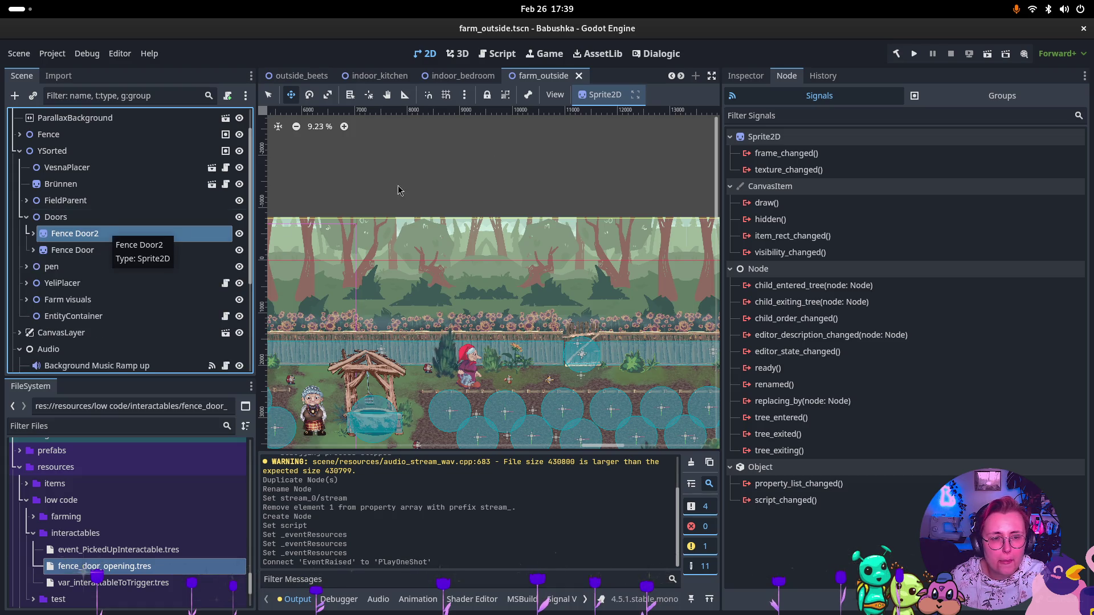
{"action": "left_click", "coordinate": [52, 217]}
{"action": "left_click", "coordinate": [38, 235]}
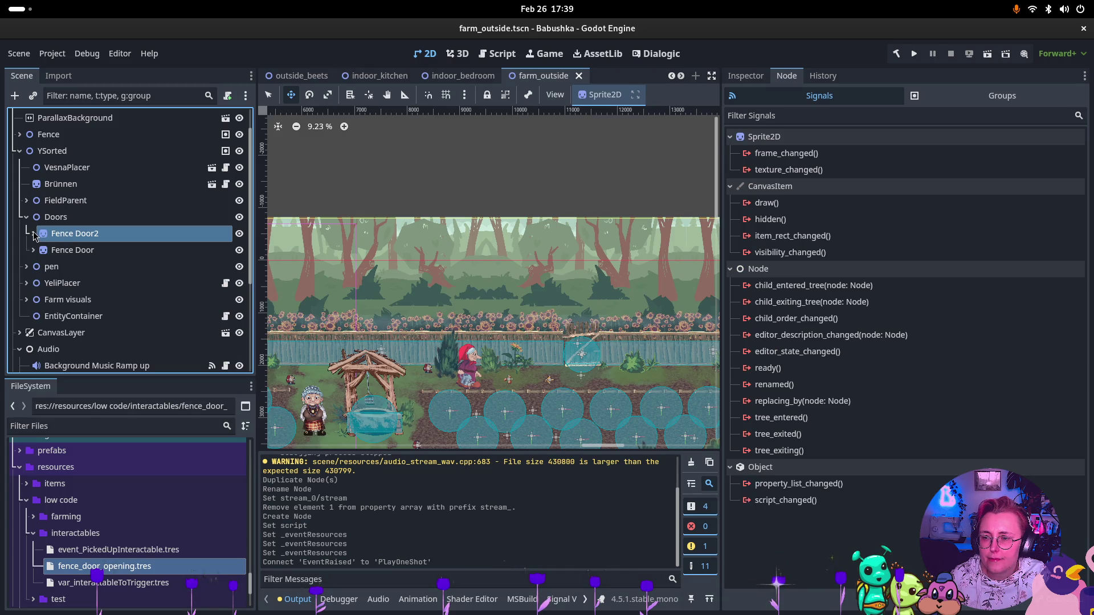
{"action": "left_click", "coordinate": [34, 234]}
{"action": "left_click", "coordinate": [40, 252]}
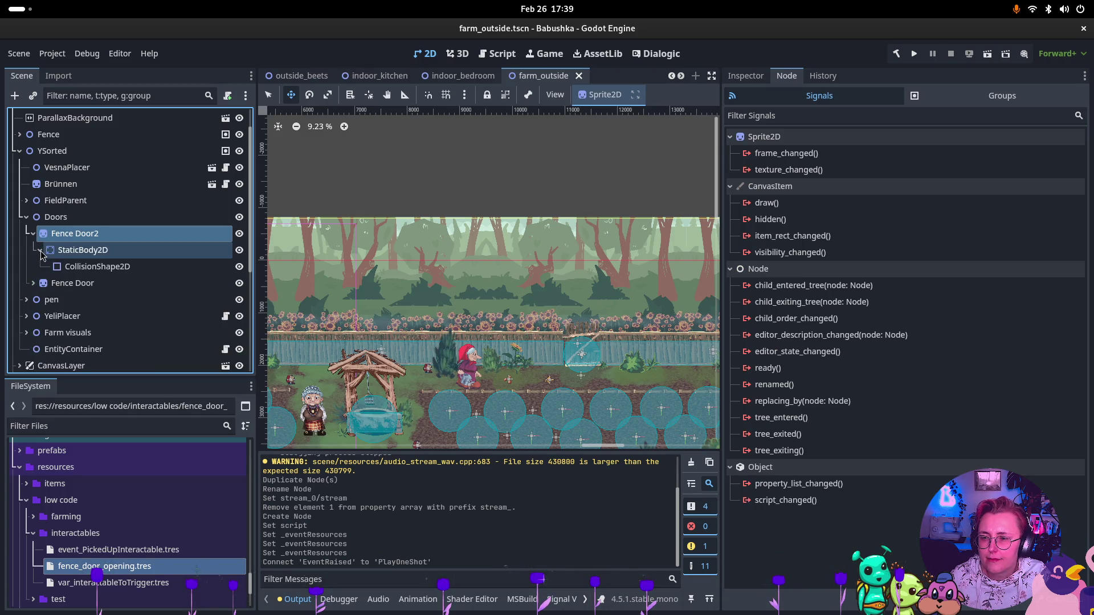
{"action": "left_click", "coordinate": [40, 252]}
{"action": "left_click", "coordinate": [33, 235]}
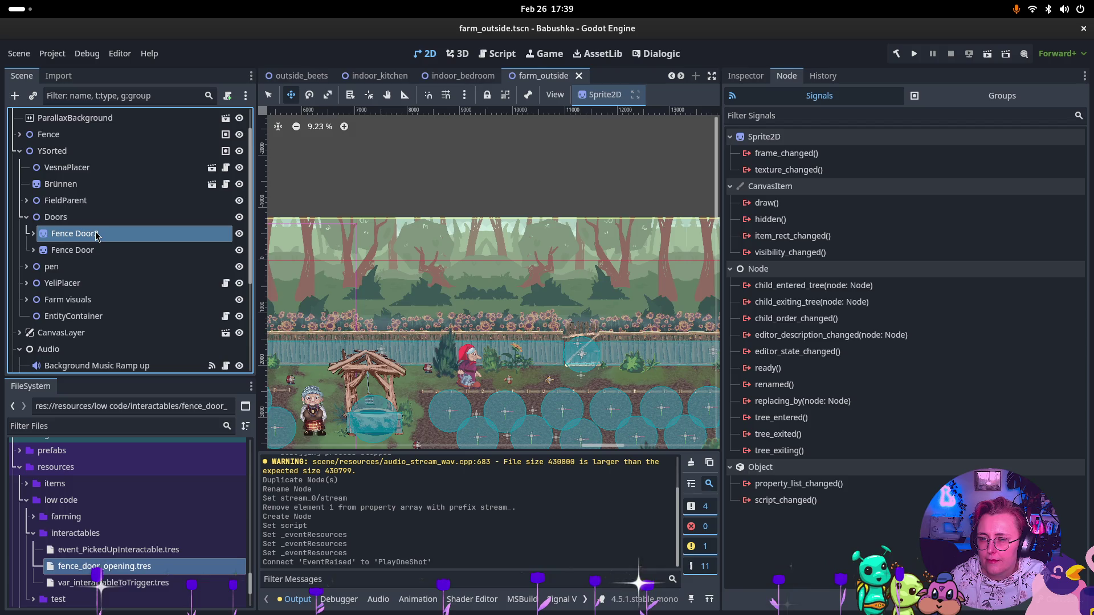
{"action": "double_click", "coordinate": [97, 235]}
Add a Node2D child under Fence Door named Fence_Door_Opened_Event
{"action": "left_click", "coordinate": [78, 251]}
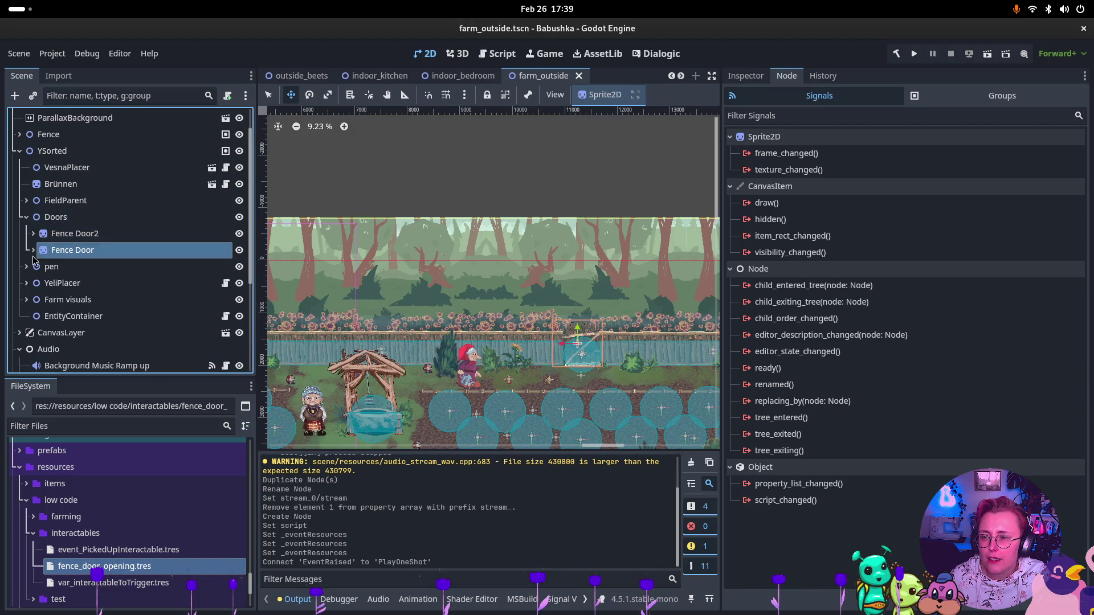
{"action": "left_click", "coordinate": [33, 251]}
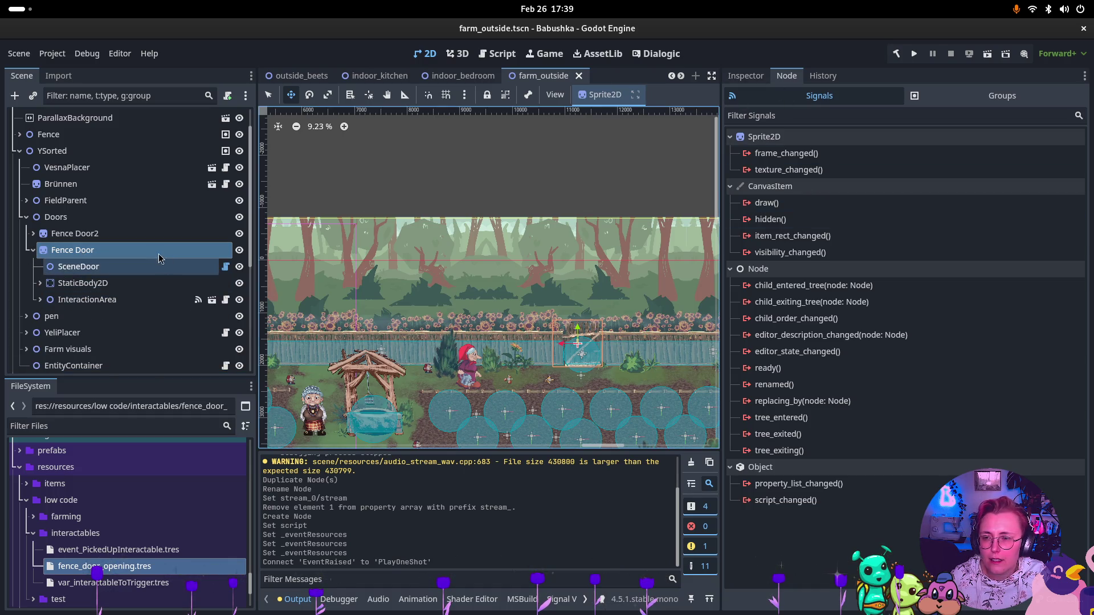
{"action": "right_click", "coordinate": [151, 251]}
{"action": "left_click", "coordinate": [224, 238]}
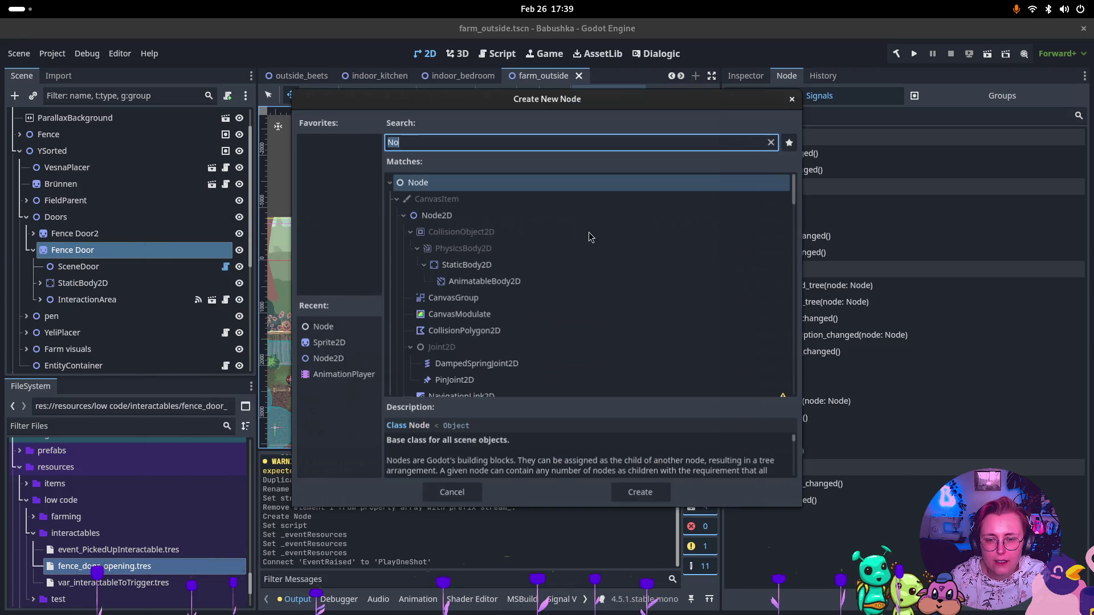
{"action": "left_click", "coordinate": [446, 214]}
{"action": "left_click", "coordinate": [640, 491]}
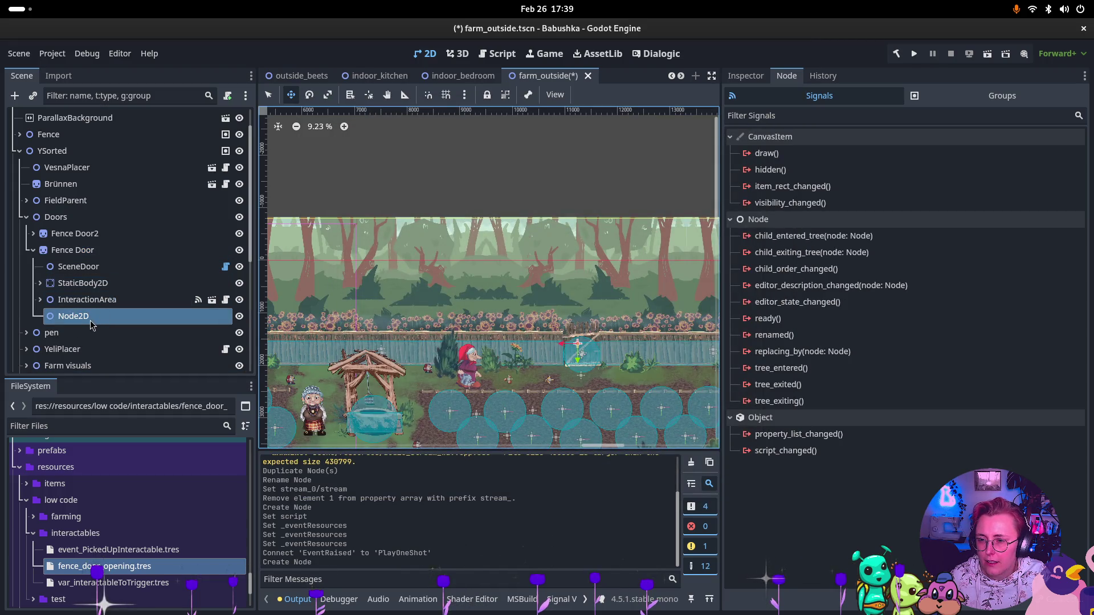
{"action": "double_click", "coordinate": [185, 315]}
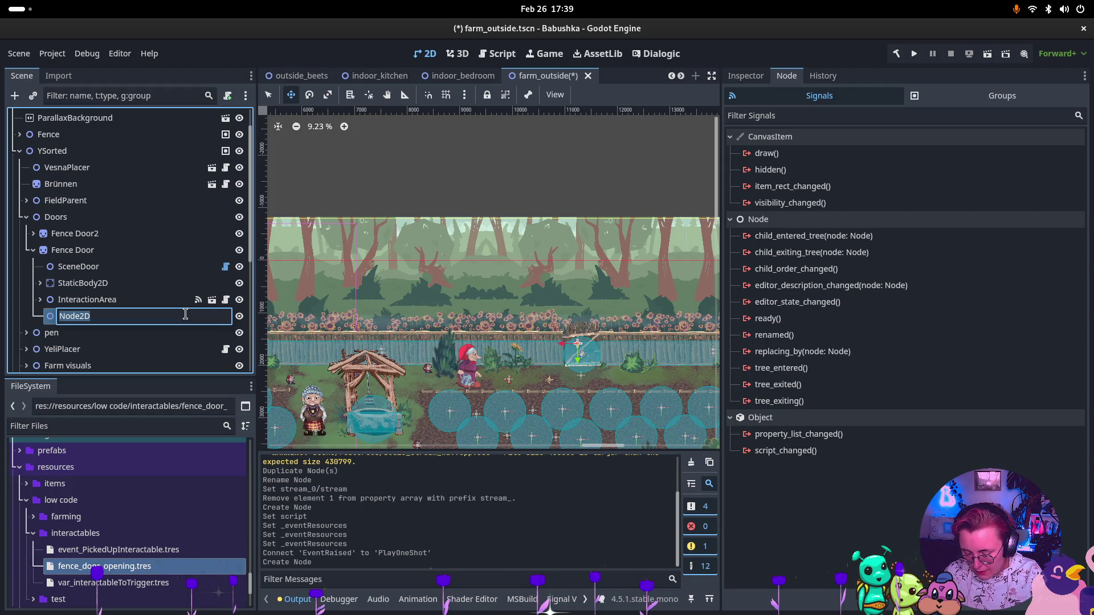
{"action": "type", "text": "Fence_Door_Opened_Event"}
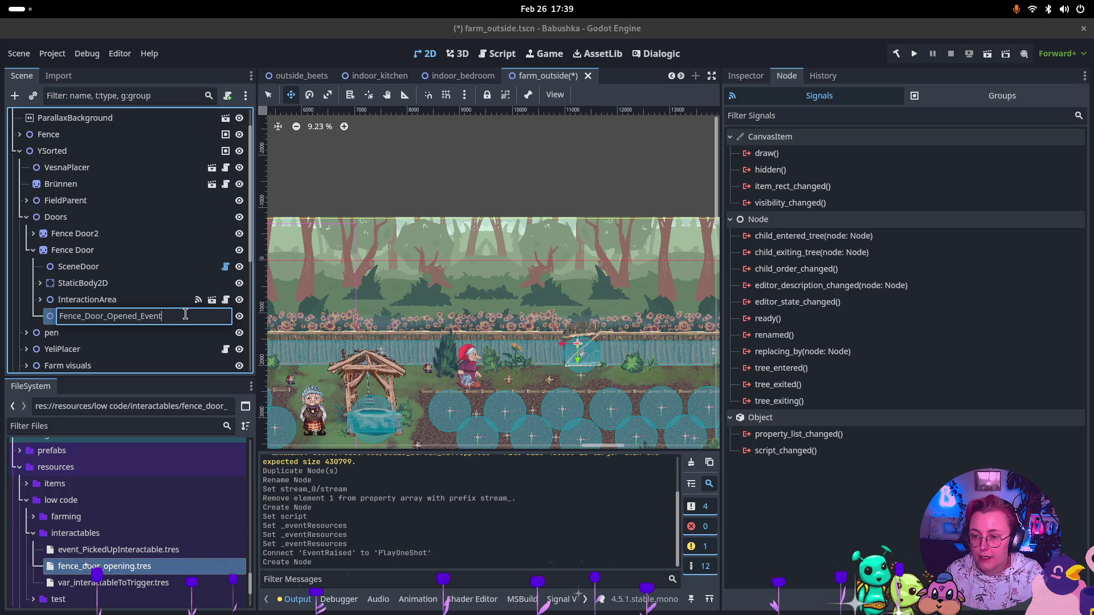
{"action": "key", "text": "Return"}
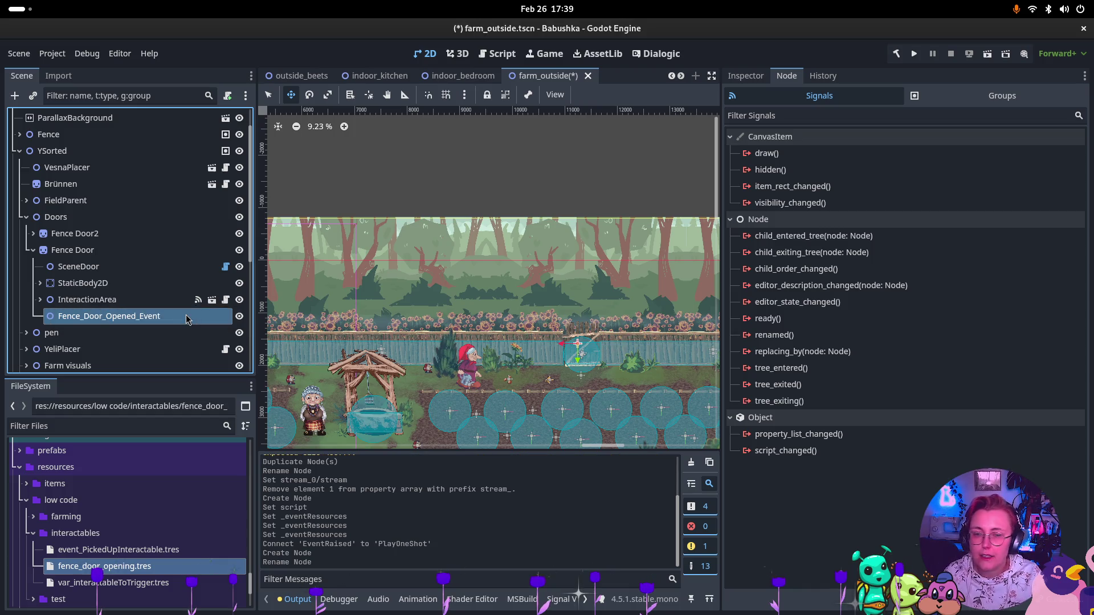
Attach EventRaiser.cs, set Event Resources element 0 to fence_door_opening.tres, and save the scene
{"action": "left_click", "coordinate": [748, 78]}
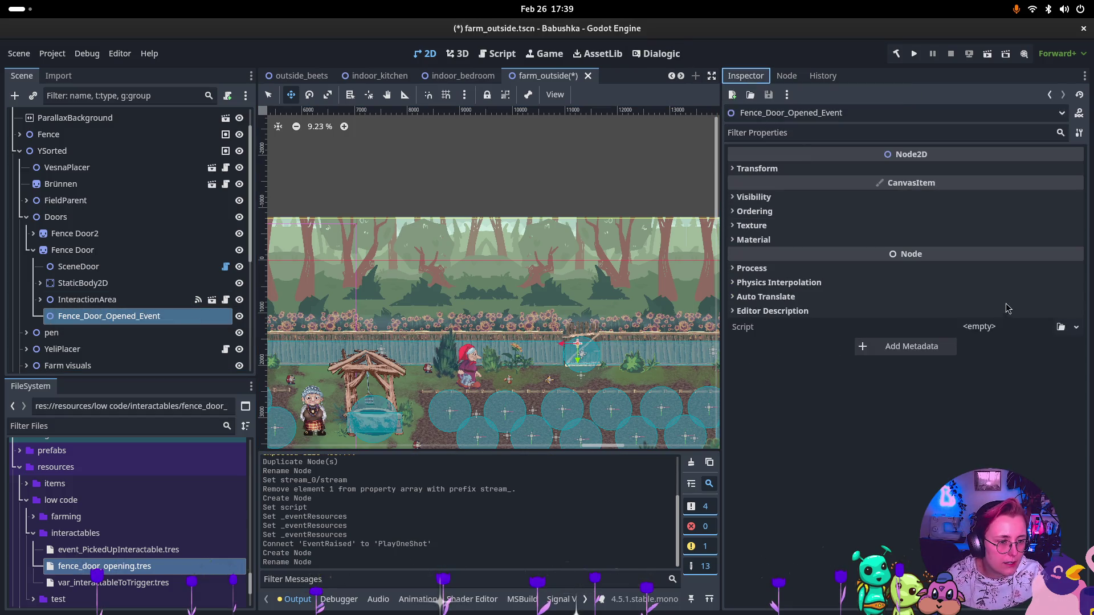
{"action": "left_click", "coordinate": [1060, 327]}
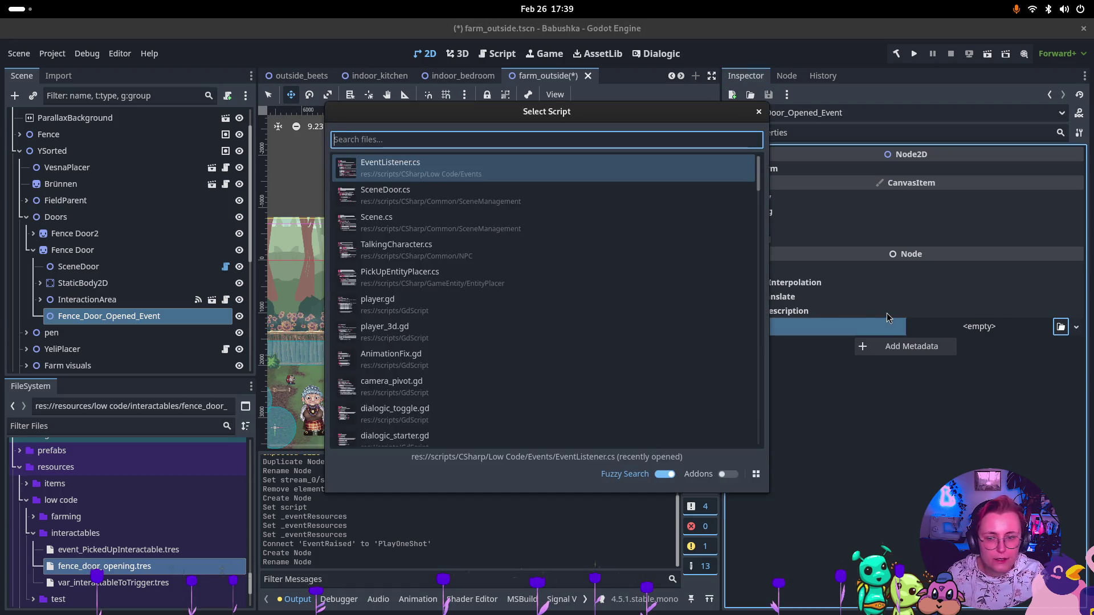
{"action": "type", "text": "EventRaiser"}
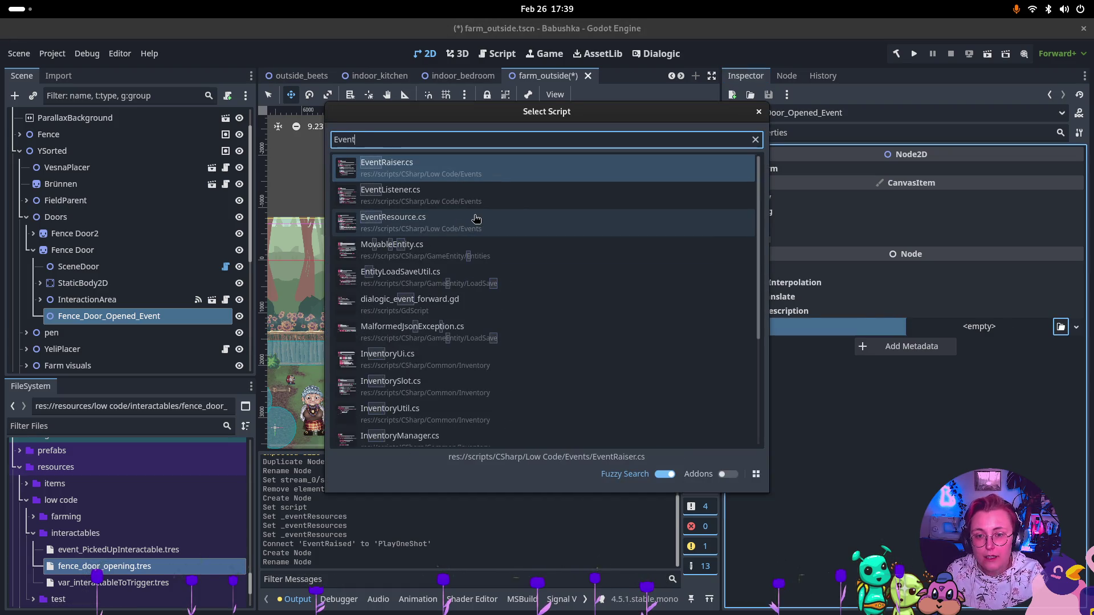
{"action": "key", "text": "Return"}
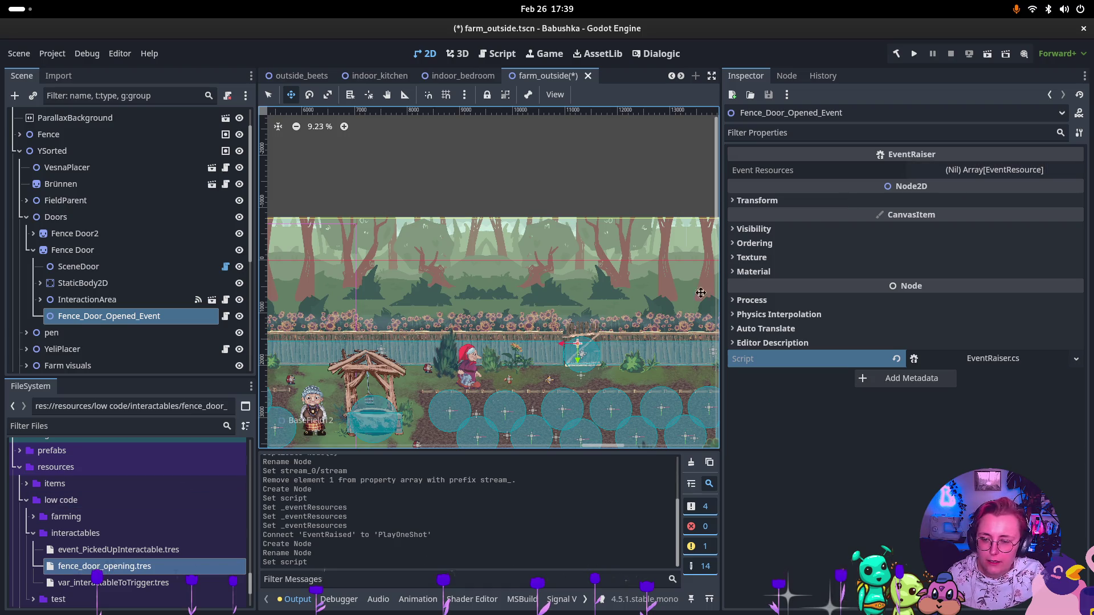
{"action": "left_click", "coordinate": [965, 177]}
{"action": "left_click", "coordinate": [934, 210]}
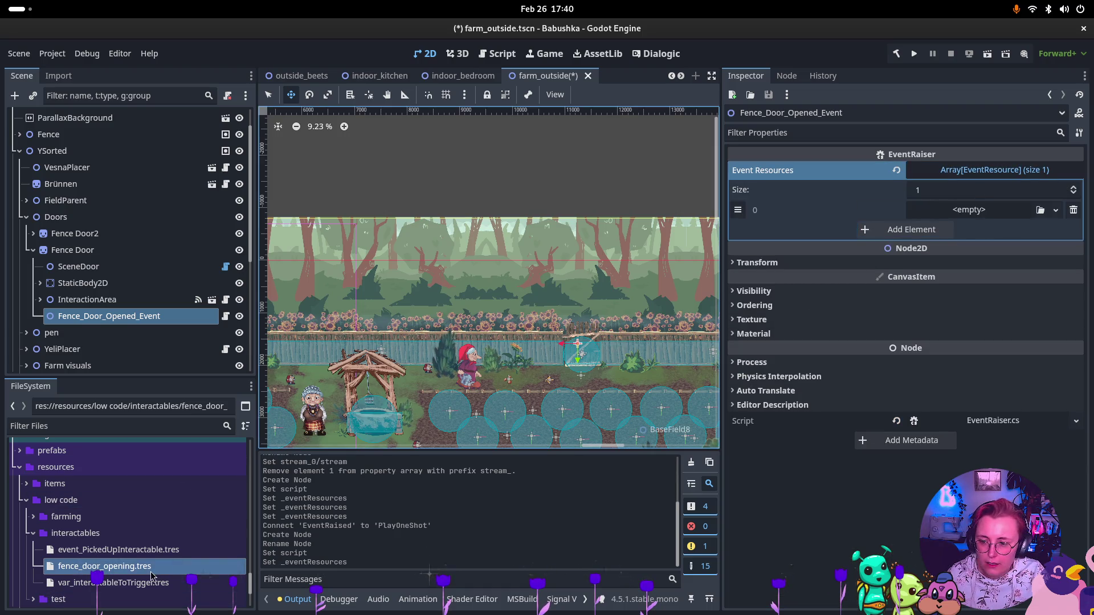
{"action": "left_click_drag", "start_coordinate": [105, 566], "coordinate": [967, 214]}
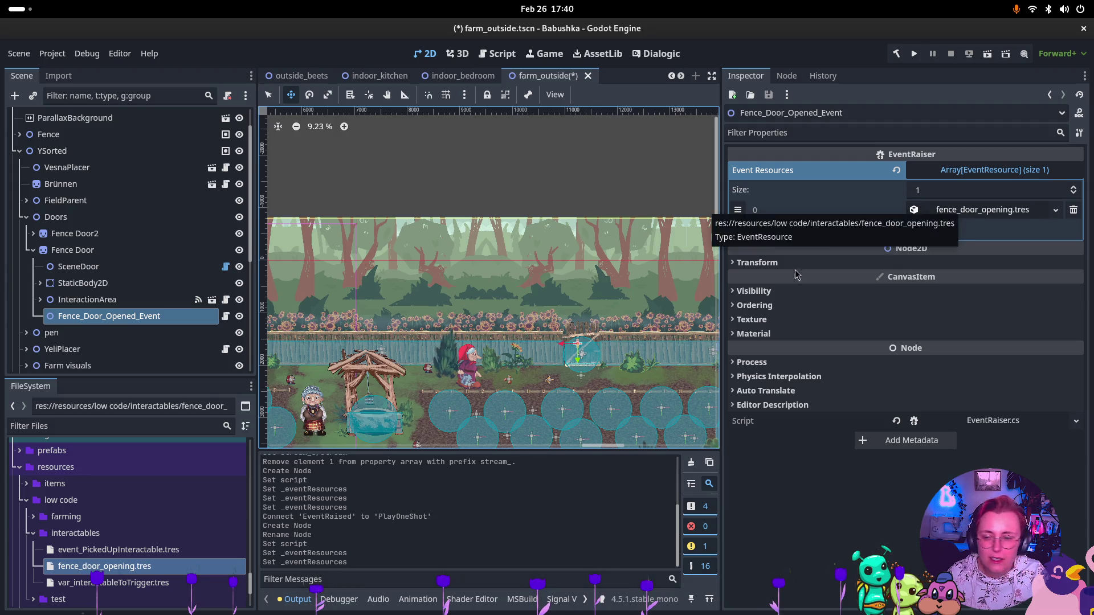
{"action": "key", "text": "ctrl+s"}
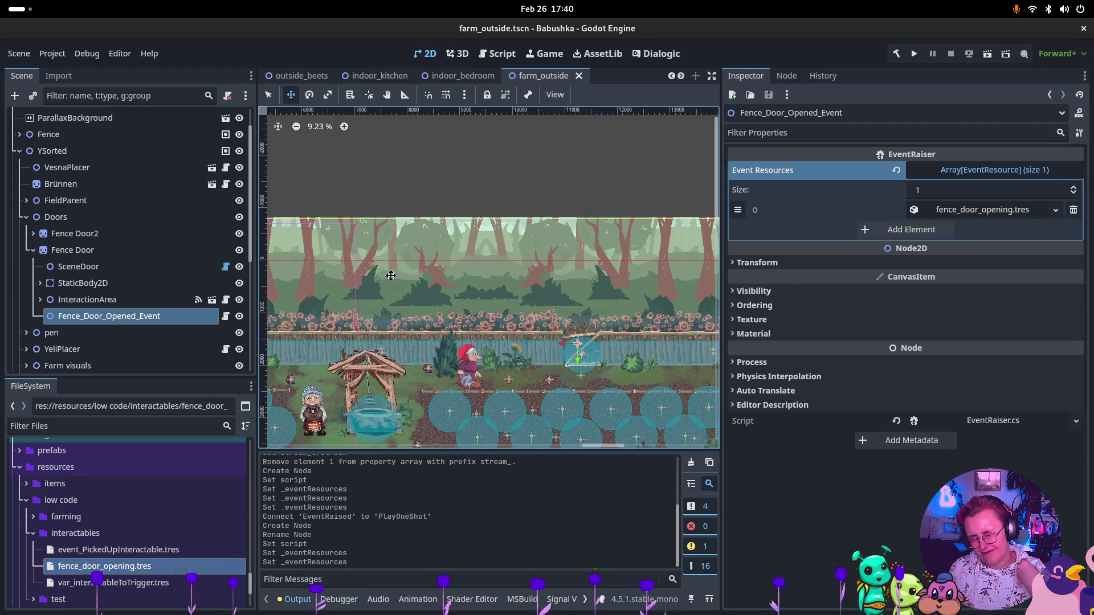
{"action": "left_click", "coordinate": [86, 300]}
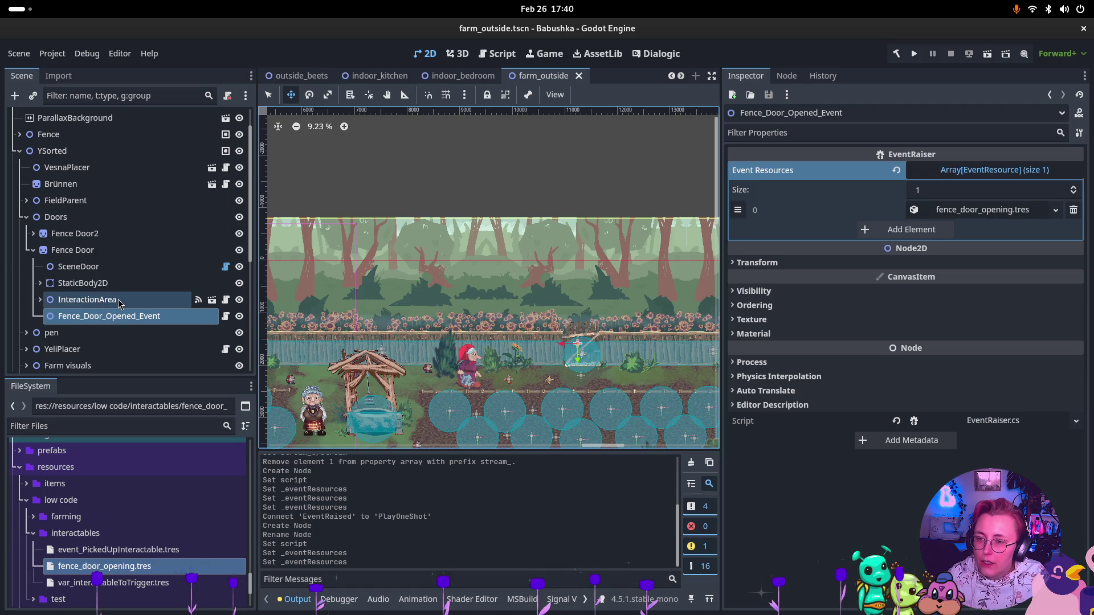
Connect InteractionArea's Interacted signal to Fence_Door_Opened_Event's RaiseEvents method, then run the scene
{"action": "left_click", "coordinate": [786, 76]}
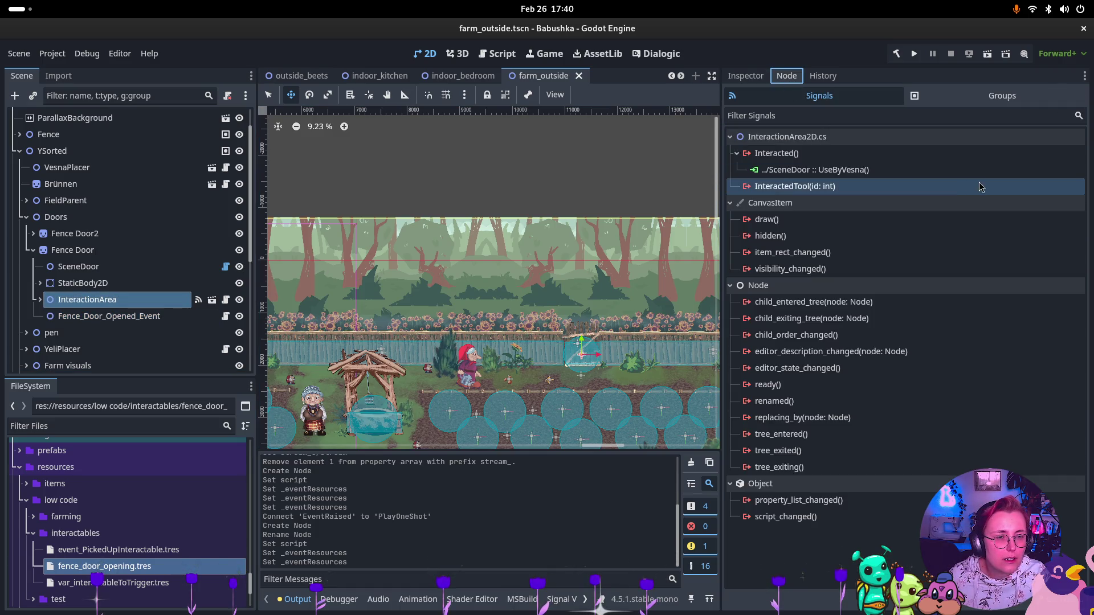
{"action": "left_click", "coordinate": [889, 153]}
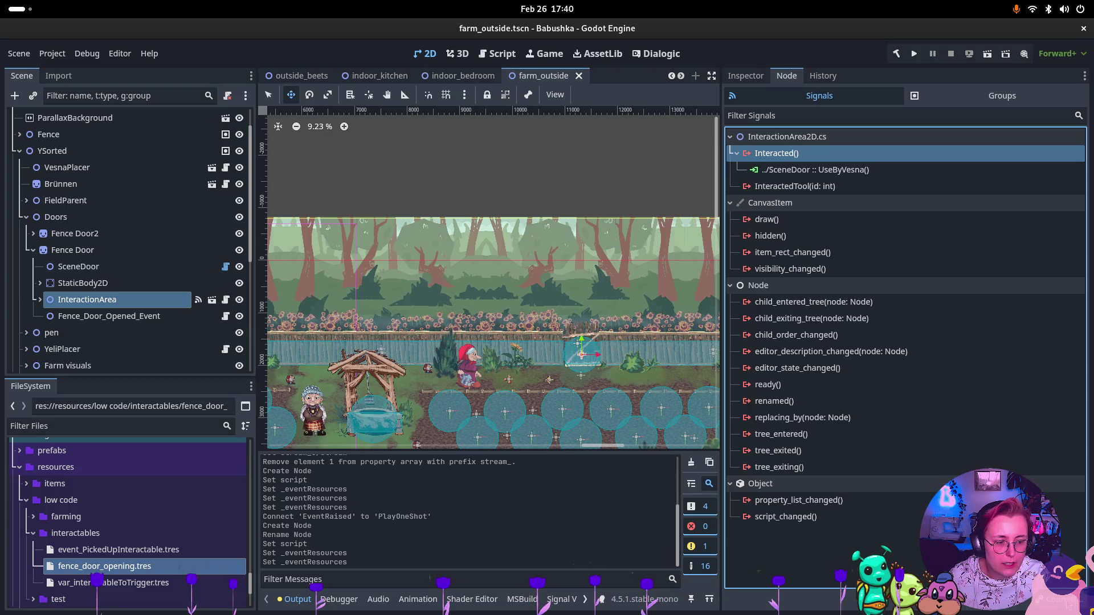
{"action": "key", "text": "Return"}
{"action": "scroll", "coordinate": [520, 311], "scroll_direction": "down", "scroll_amount": 5}
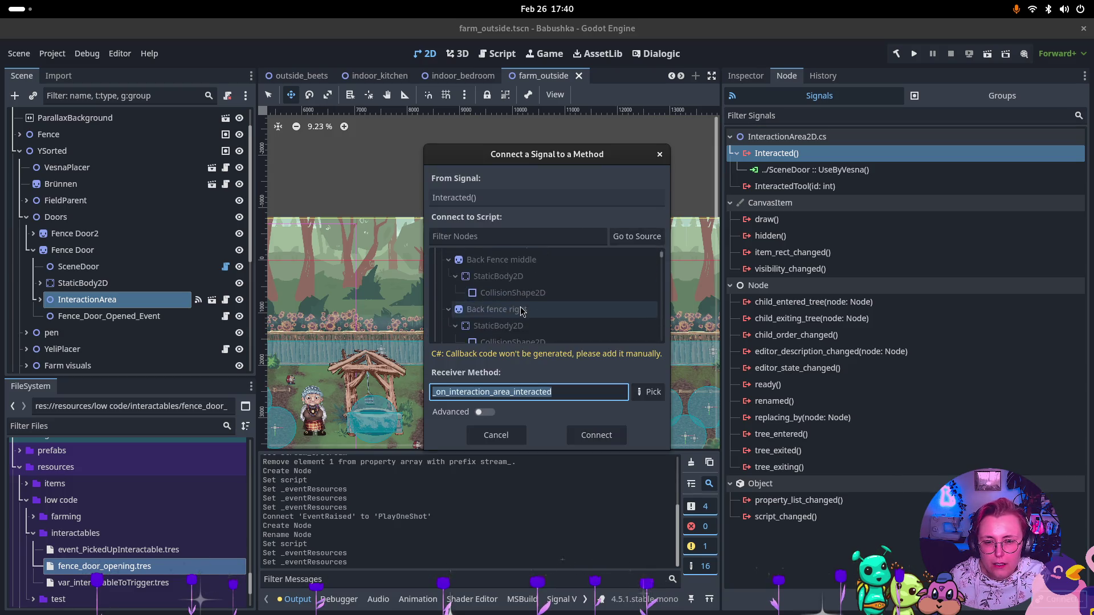
{"action": "left_click", "coordinate": [637, 236]}
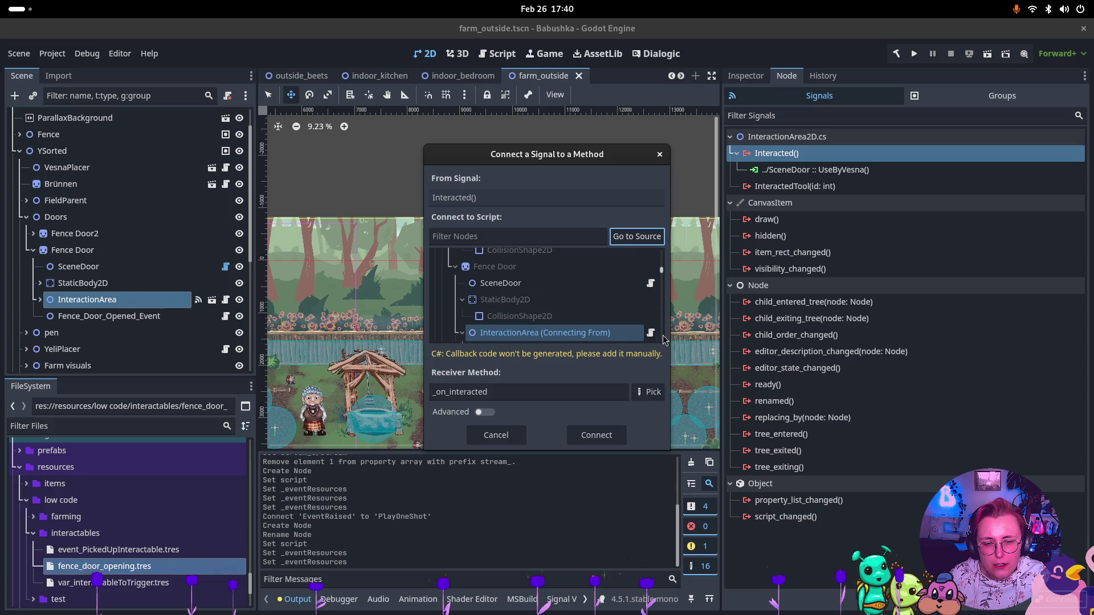
{"action": "scroll", "coordinate": [563, 321], "scroll_direction": "down", "scroll_amount": 3}
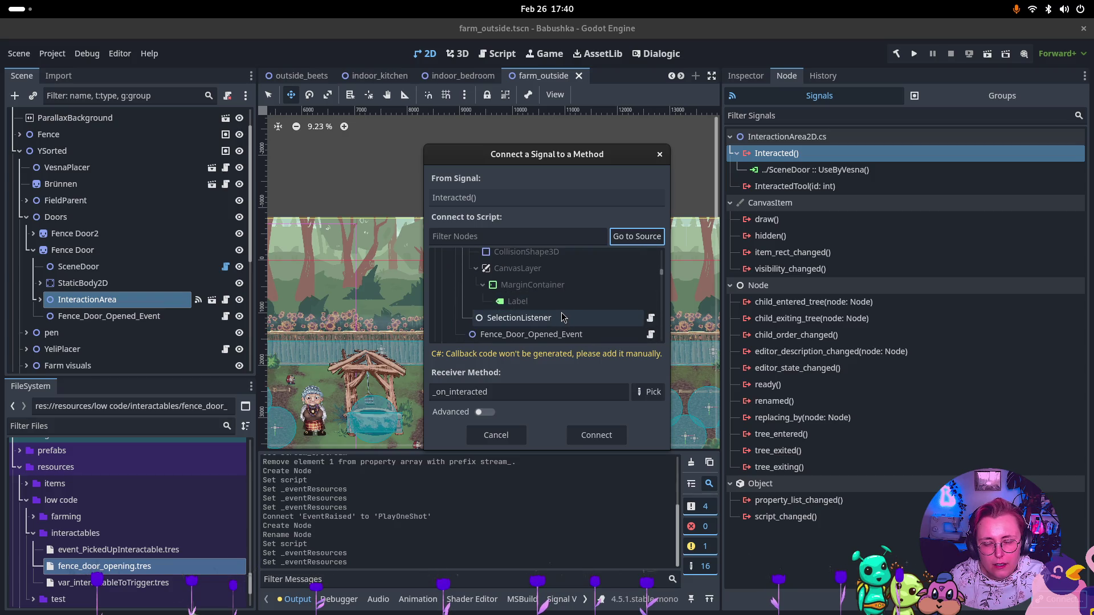
{"action": "scroll", "coordinate": [563, 318], "scroll_direction": "down", "scroll_amount": 2}
{"action": "left_click", "coordinate": [564, 289]}
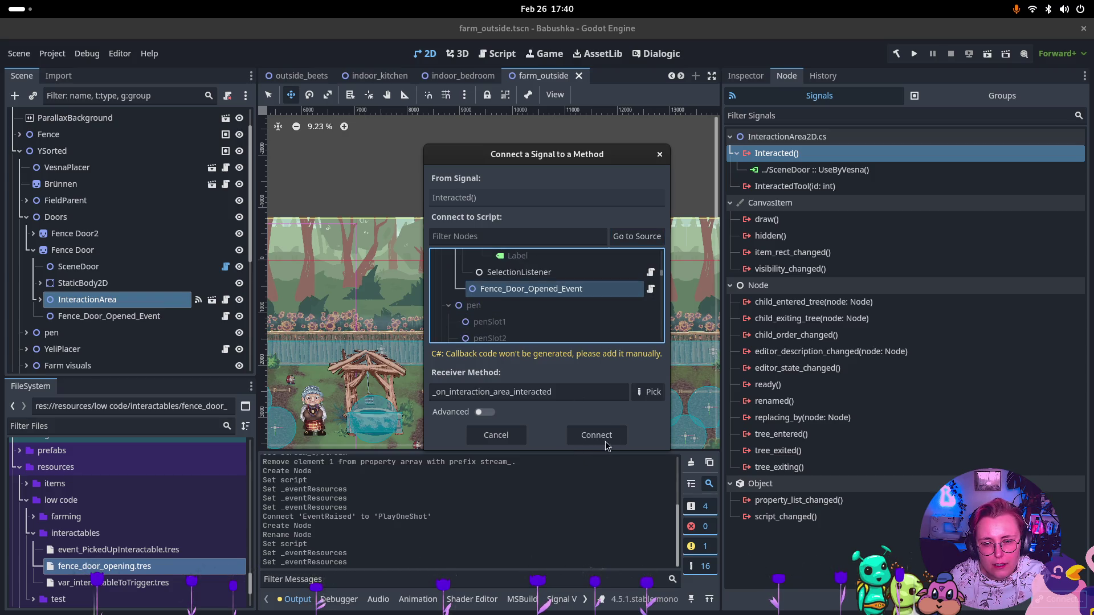
{"action": "left_click", "coordinate": [646, 393]}
{"action": "left_click", "coordinate": [501, 188]}
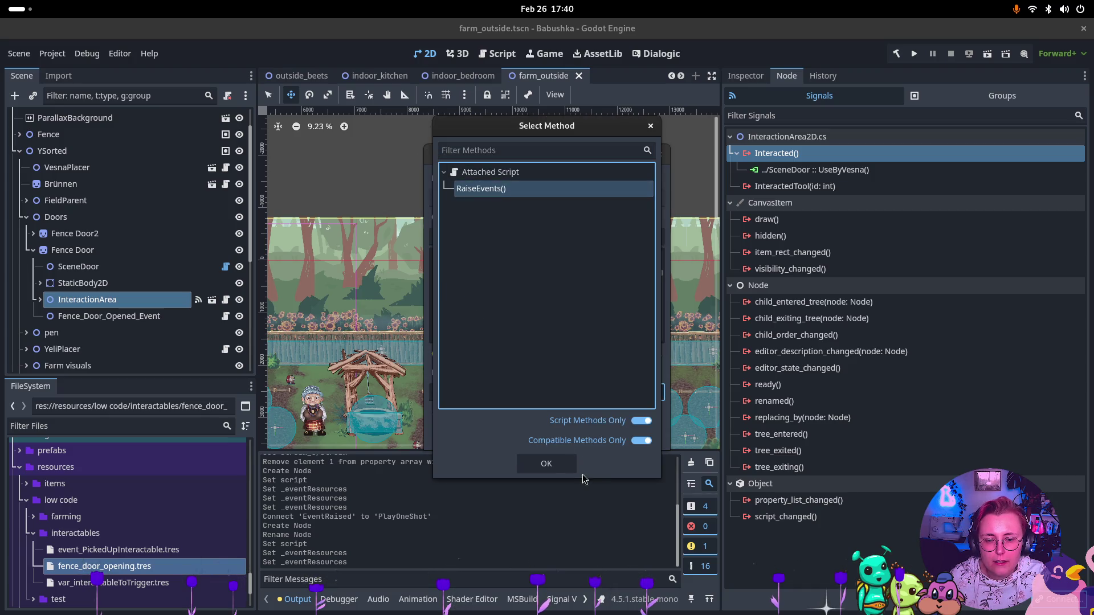
{"action": "left_click", "coordinate": [564, 464]}
{"action": "left_click", "coordinate": [598, 435]}
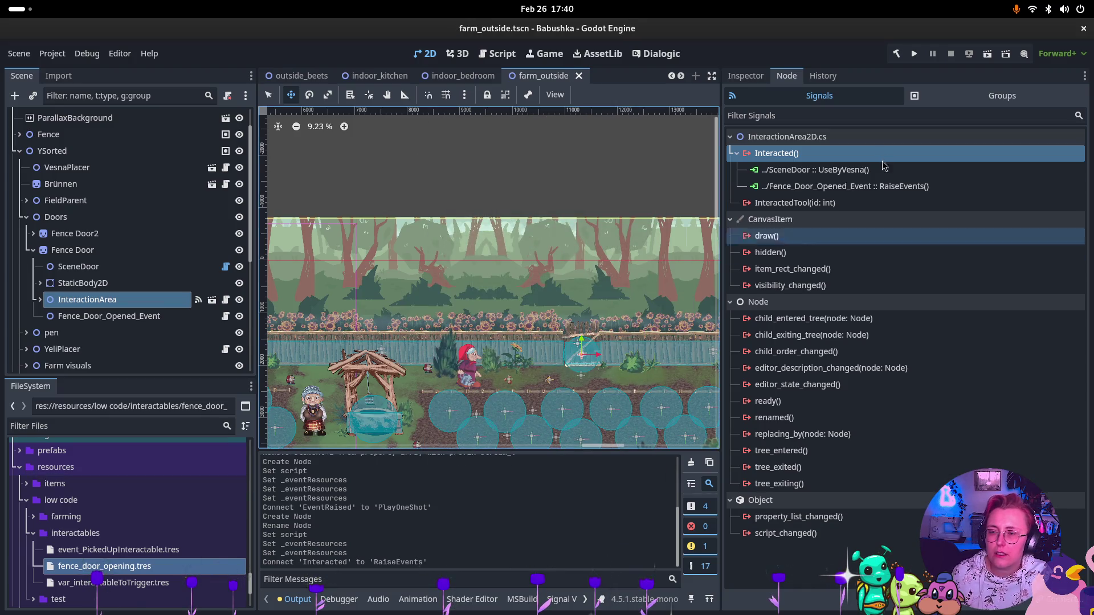
{"action": "left_click", "coordinate": [983, 56]}
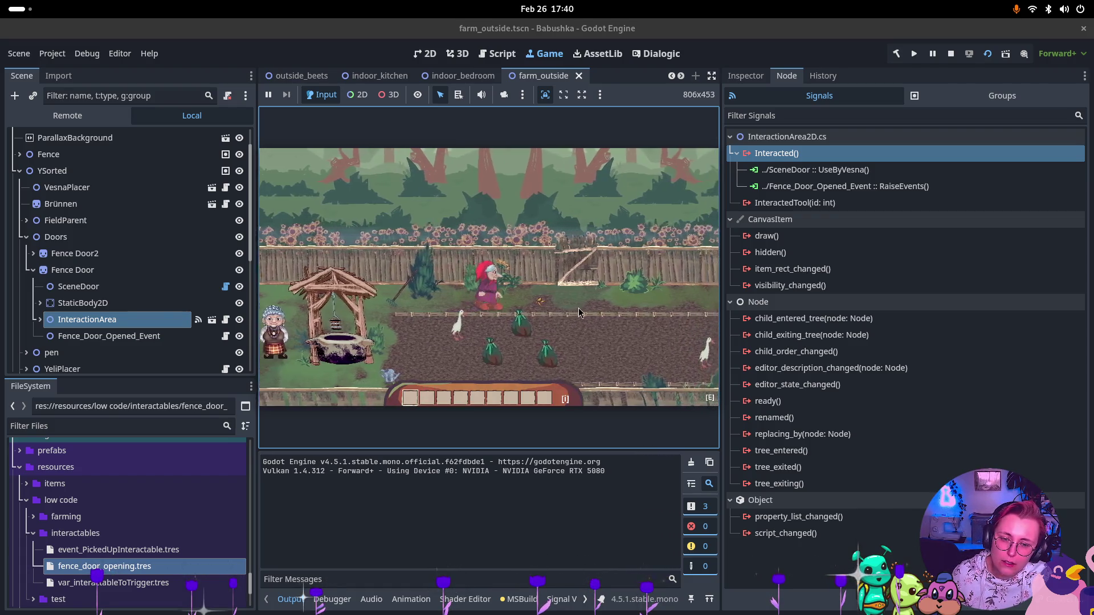
Walk the character to the fence door, stop the game, and switch to outside_beets
{"action": "left_click", "coordinate": [579, 313]}
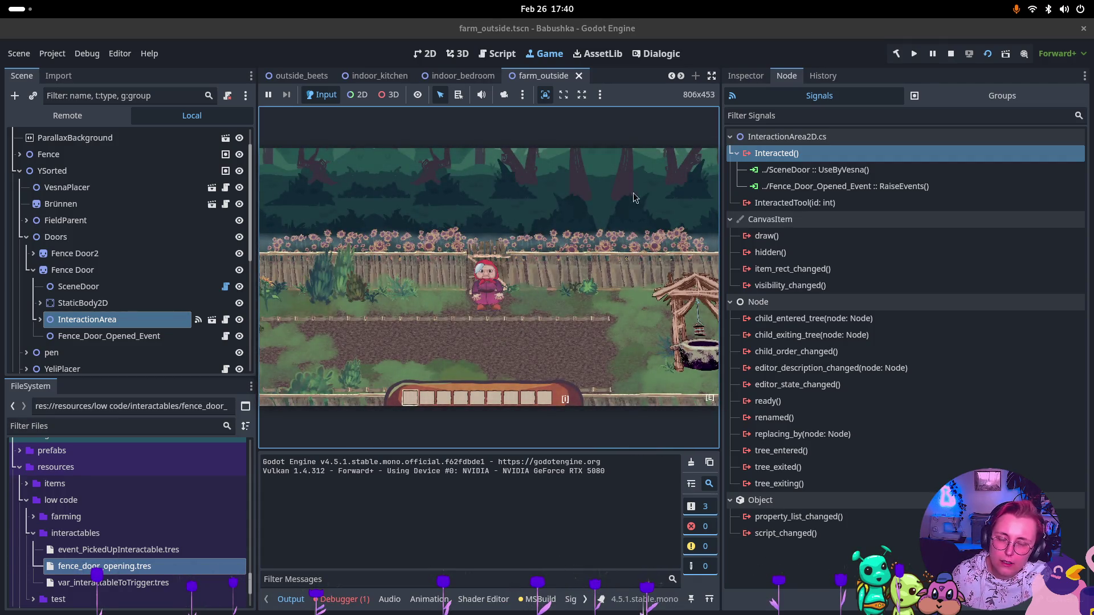
{"action": "left_click", "coordinate": [949, 60]}
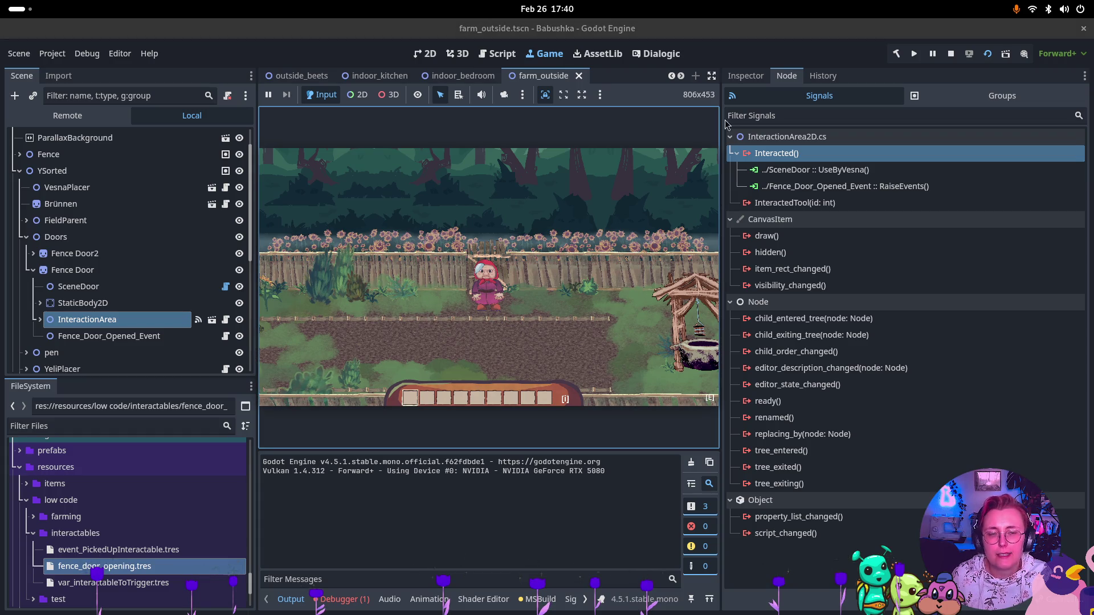
{"action": "left_click", "coordinate": [951, 53]}
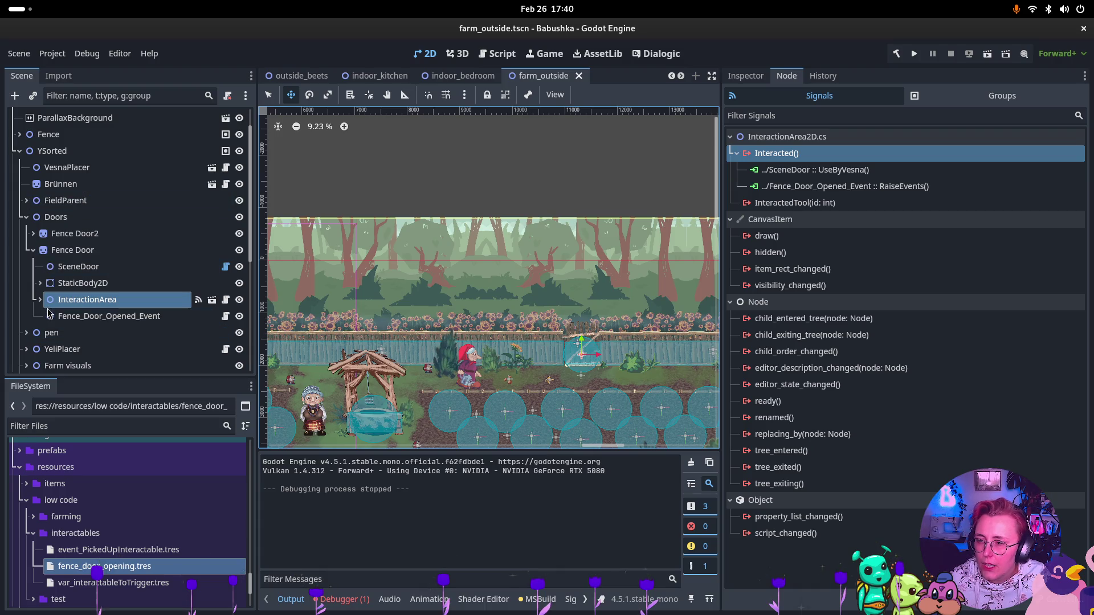
{"action": "scroll", "coordinate": [143, 273], "scroll_direction": "down", "scroll_amount": 5}
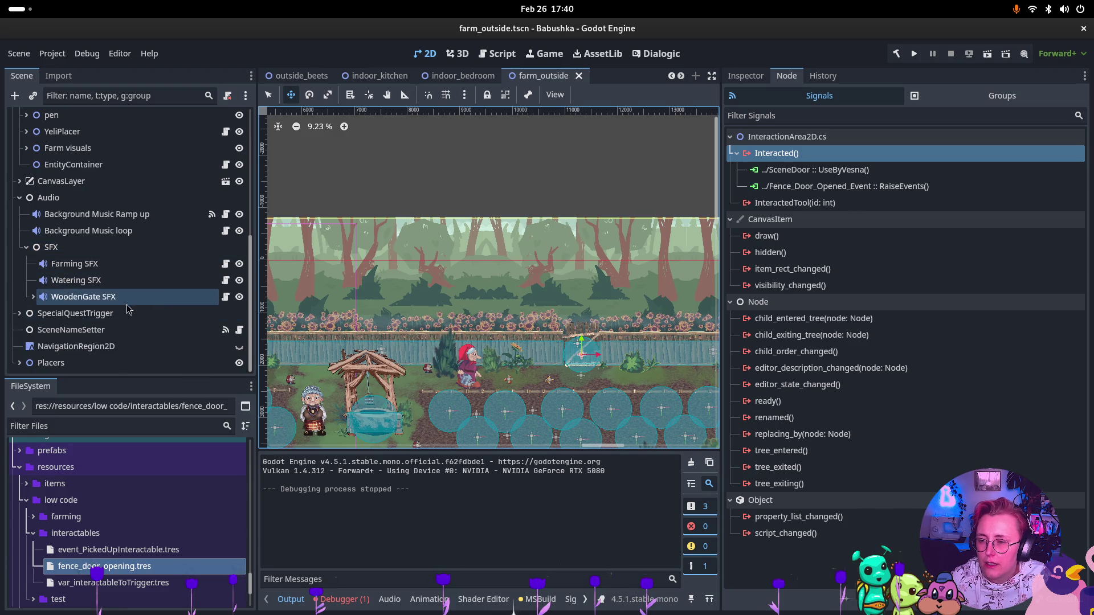
{"action": "left_click", "coordinate": [126, 302]}
{"action": "left_click", "coordinate": [301, 76]}
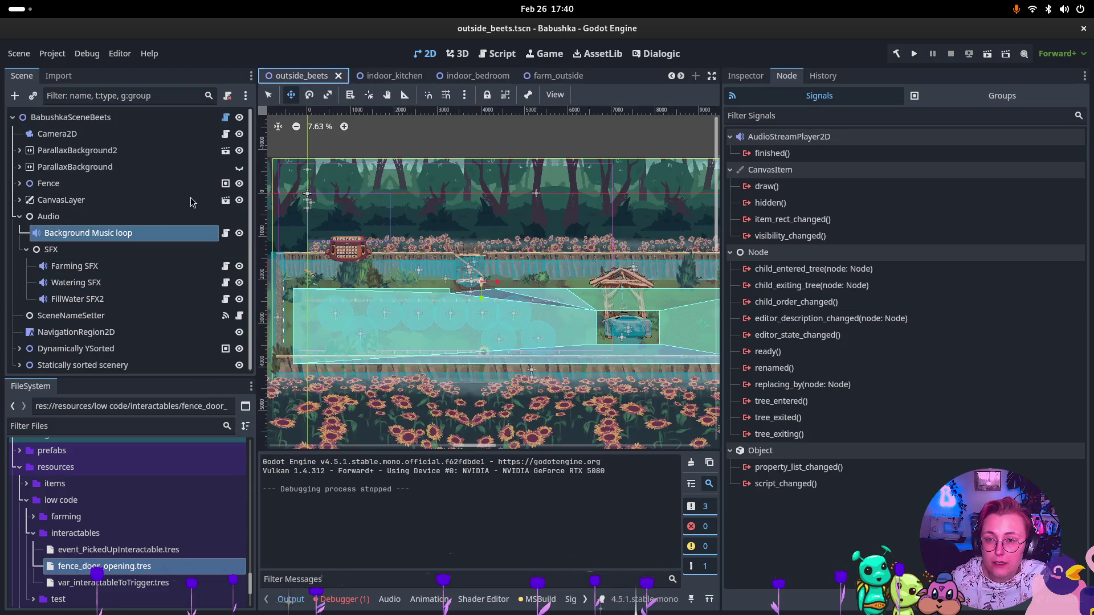
Paste WoodenGate SFX under the SFX node and rename its listener child Eventlistener
{"action": "left_click", "coordinate": [72, 250]}
{"action": "key", "text": "ctrl+v"}
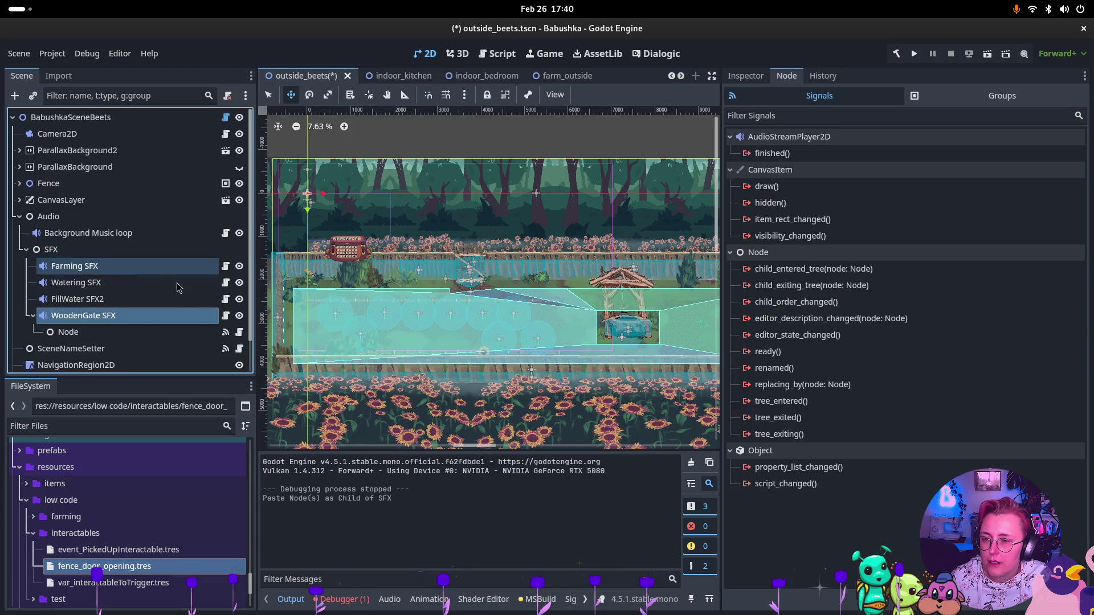
{"action": "left_click", "coordinate": [84, 334]}
{"action": "left_click", "coordinate": [83, 332]}
{"action": "type", "text": "EventL"}
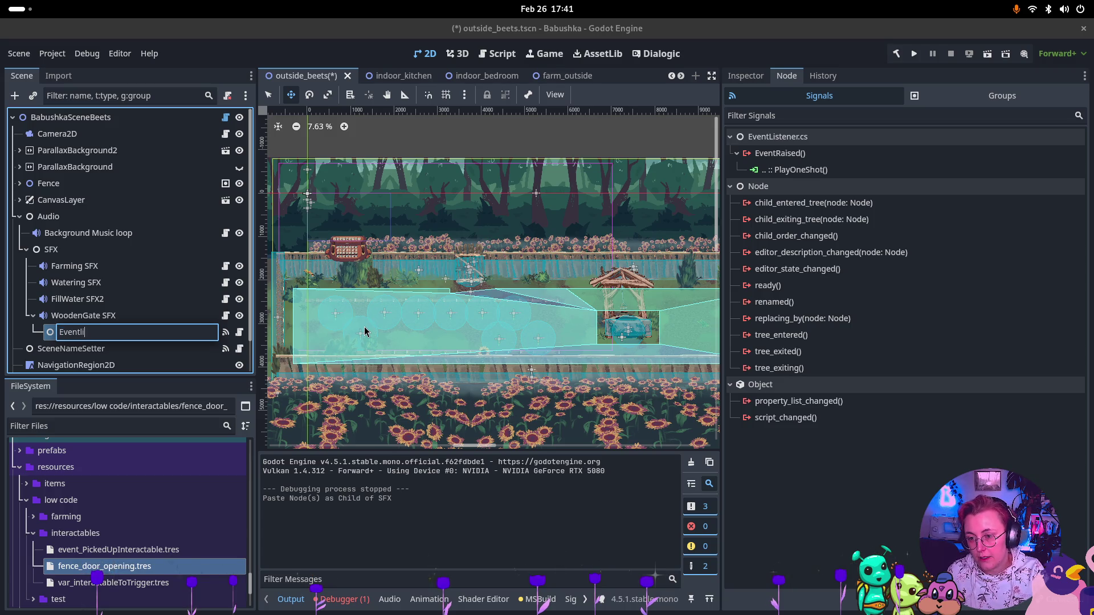
{"action": "type", "text": "stener"}
{"action": "key", "text": "Return"}
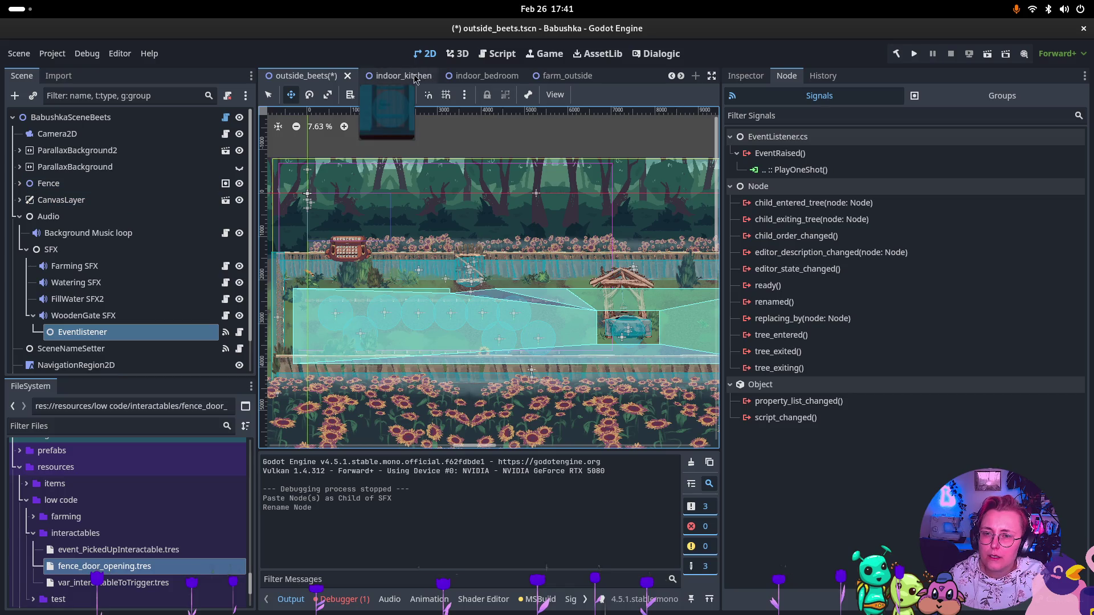
Select Fence_Door_Opened_Event in farm_outside for copying, then return to outside_beets
{"action": "left_click", "coordinate": [564, 76]}
{"action": "scroll", "coordinate": [121, 217], "scroll_direction": "up", "scroll_amount": 3}
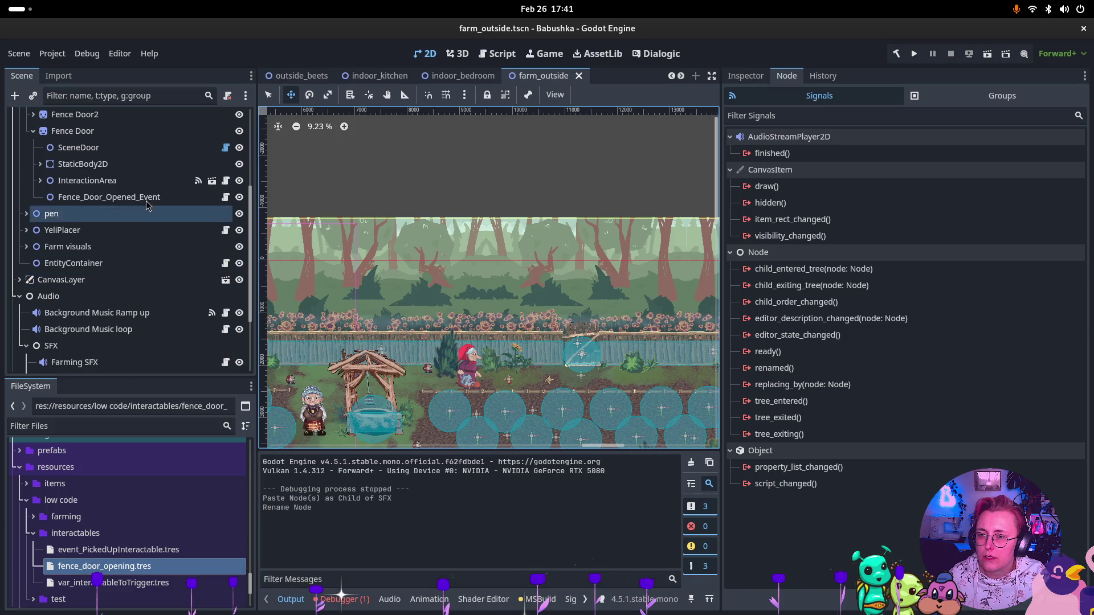
{"action": "left_click", "coordinate": [148, 198]}
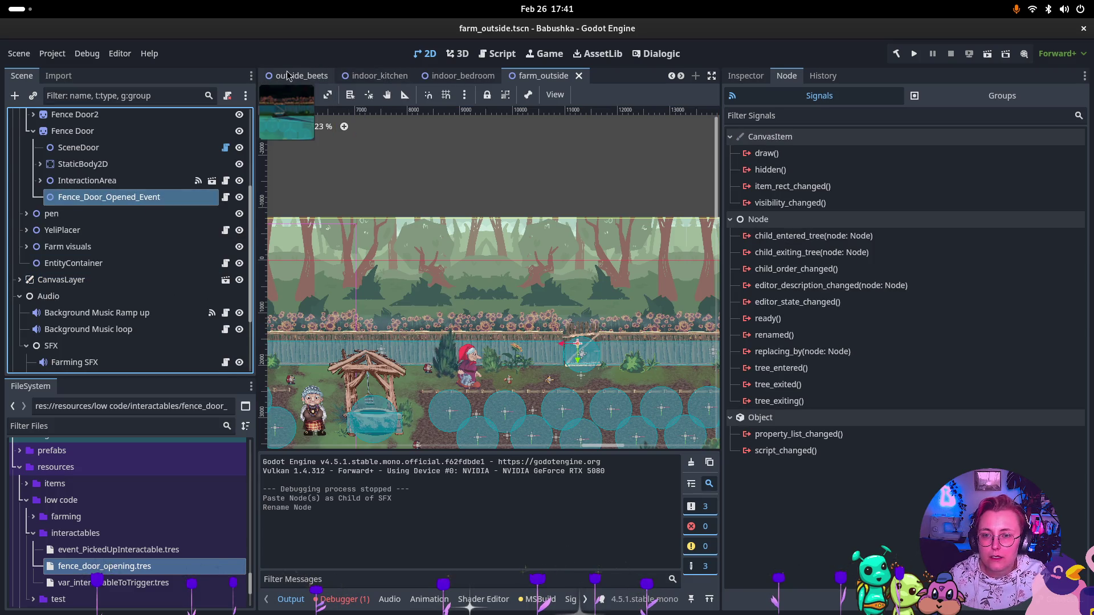
{"action": "left_click", "coordinate": [286, 76]}
Browse and collapse the Fence and Audio branches in the outside_beets Scene tree
{"action": "left_click", "coordinate": [45, 183]}
{"action": "left_click", "coordinate": [19, 183]}
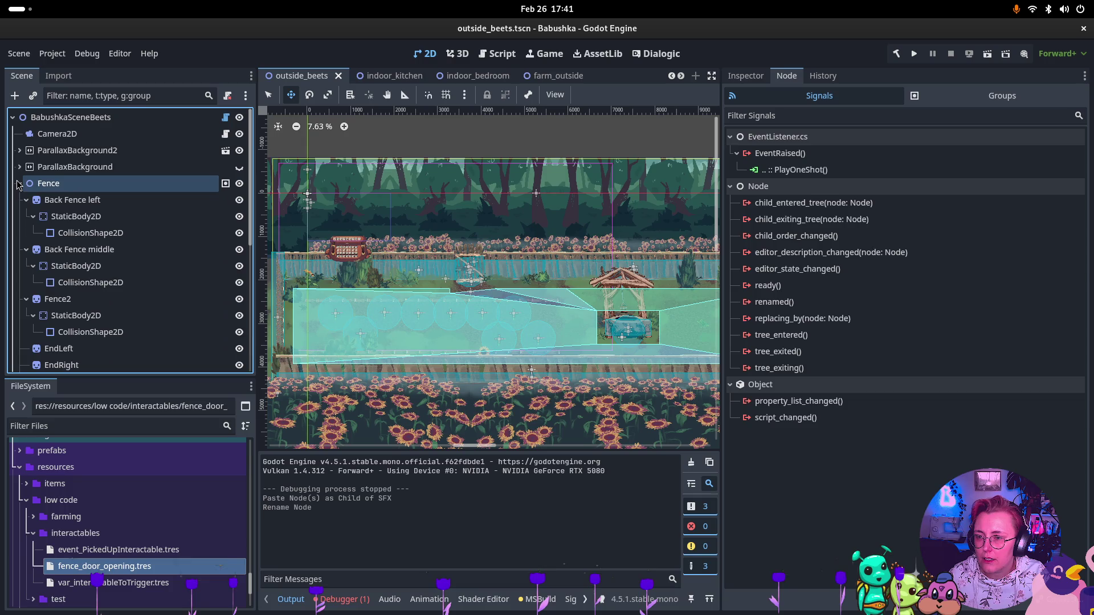
{"action": "left_click", "coordinate": [27, 200]}
{"action": "left_click", "coordinate": [26, 216]}
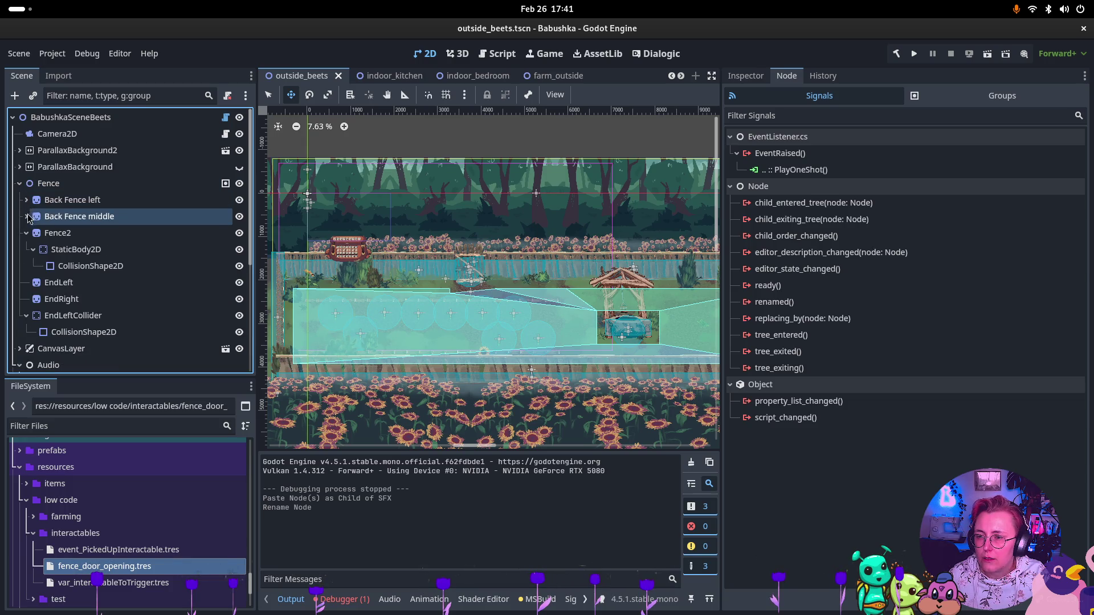
{"action": "left_click", "coordinate": [26, 233]}
{"action": "left_click", "coordinate": [27, 272]}
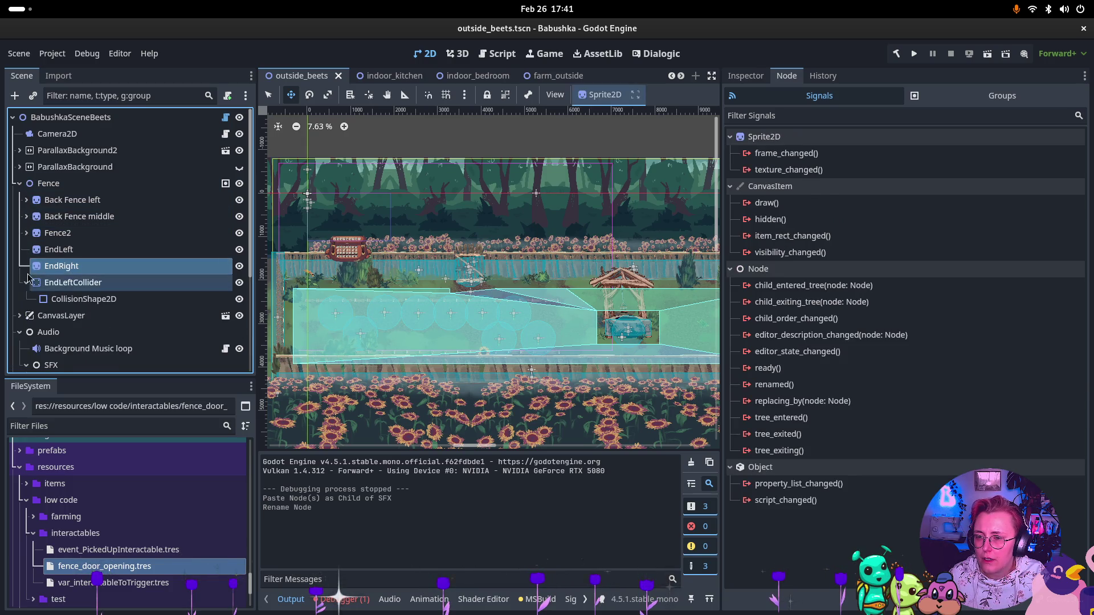
{"action": "left_click", "coordinate": [19, 183]}
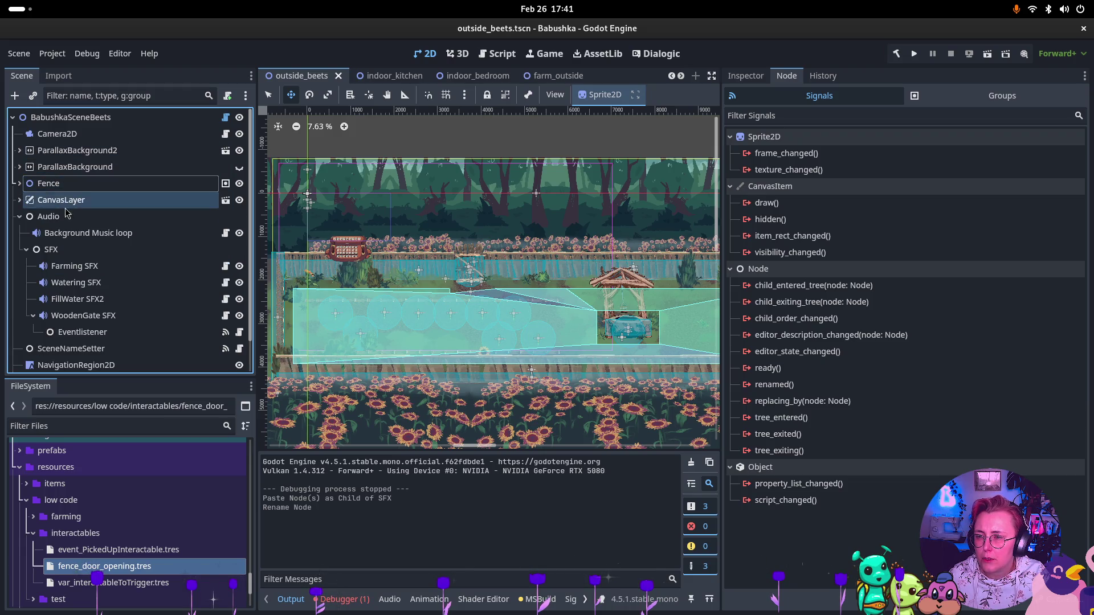
{"action": "scroll", "coordinate": [28, 211], "scroll_direction": "down", "scroll_amount": 1}
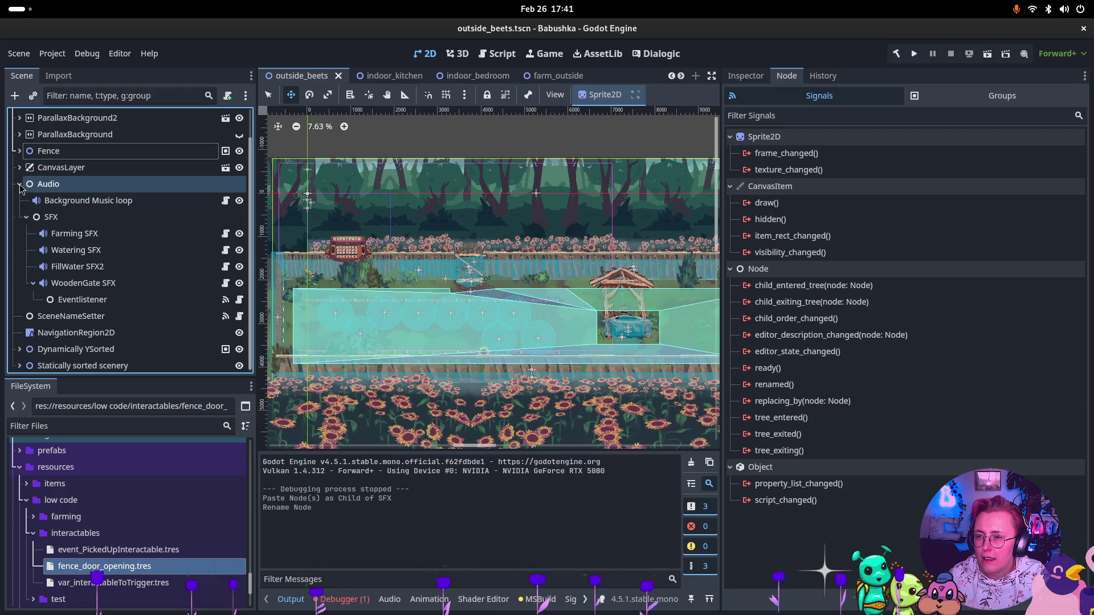
{"action": "left_click", "coordinate": [20, 184]}
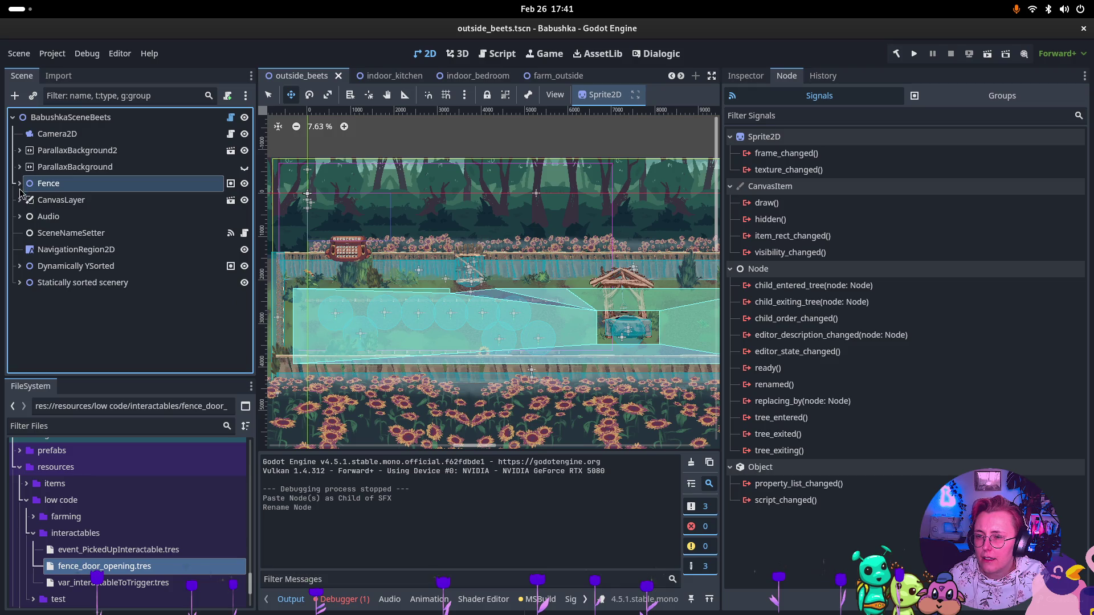
Filter the Scene tree for 'Door' to locate the Door node, then clear the filter
{"action": "left_click", "coordinate": [116, 95]}
{"action": "type", "text": "Door"}
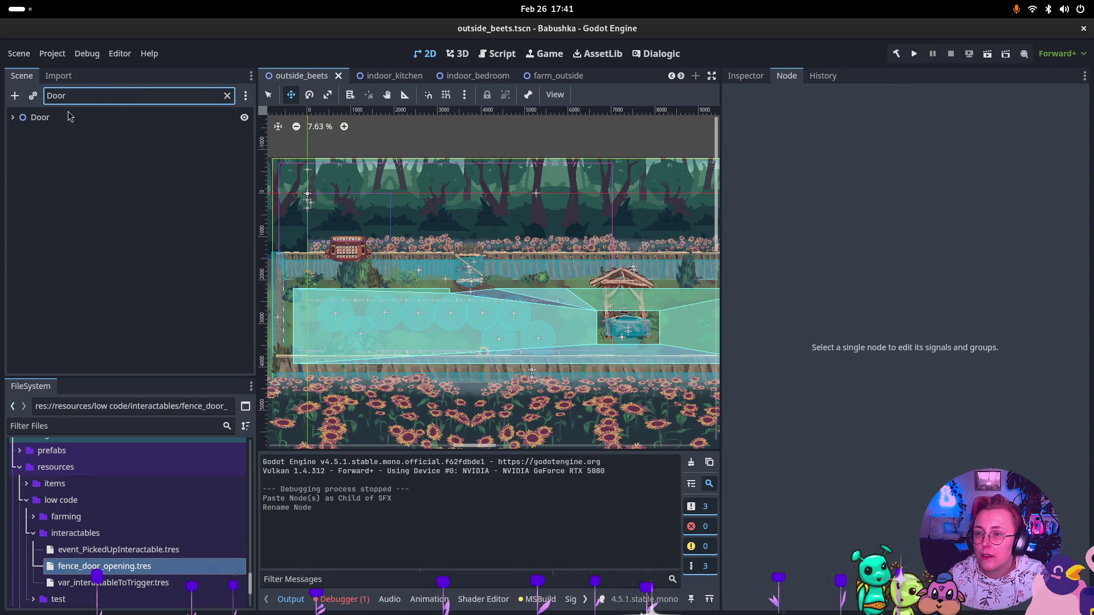
{"action": "left_click", "coordinate": [132, 117]}
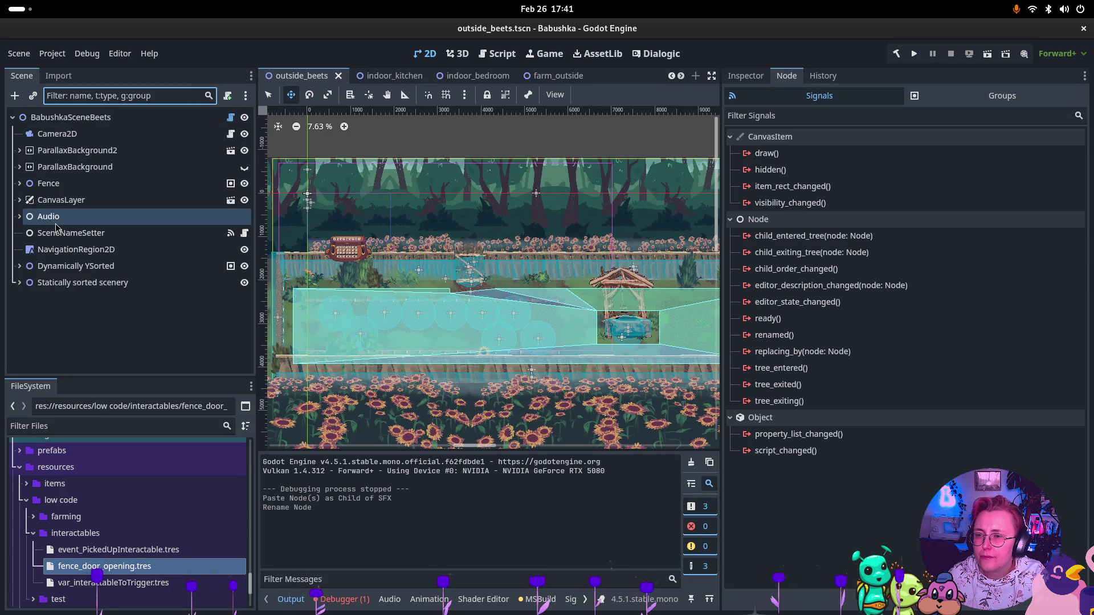
{"action": "type", "text": "Door"}
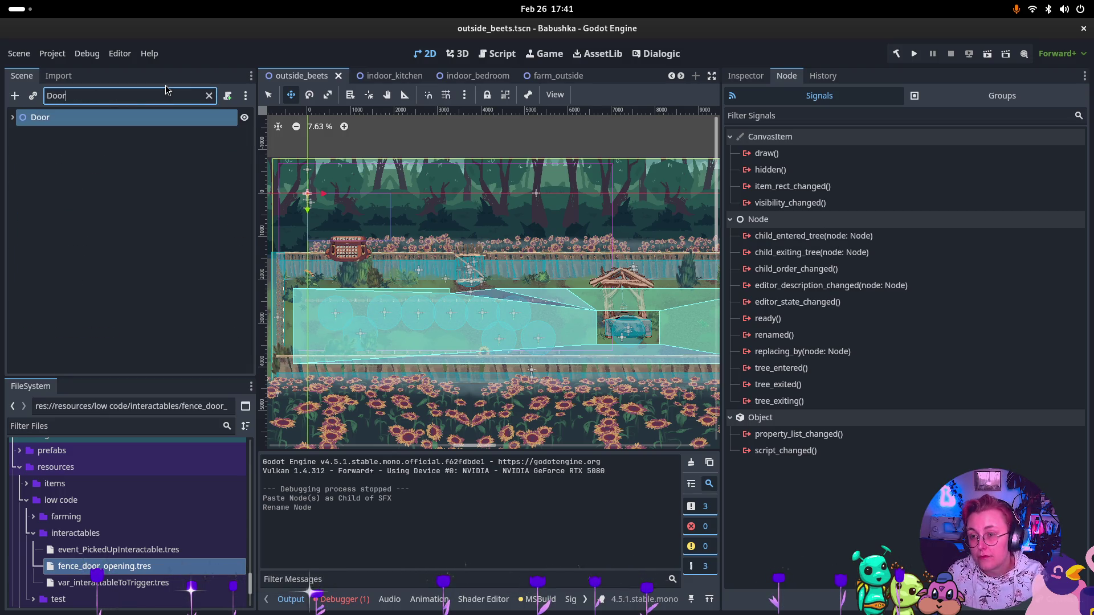
{"action": "left_click", "coordinate": [13, 118]}
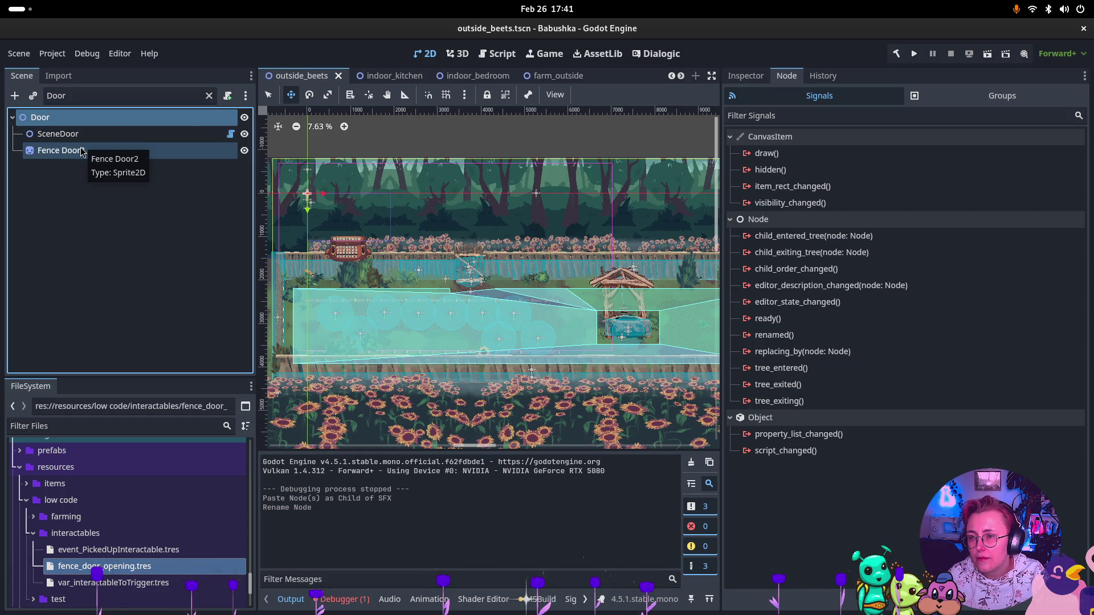
{"action": "left_click", "coordinate": [209, 96]}
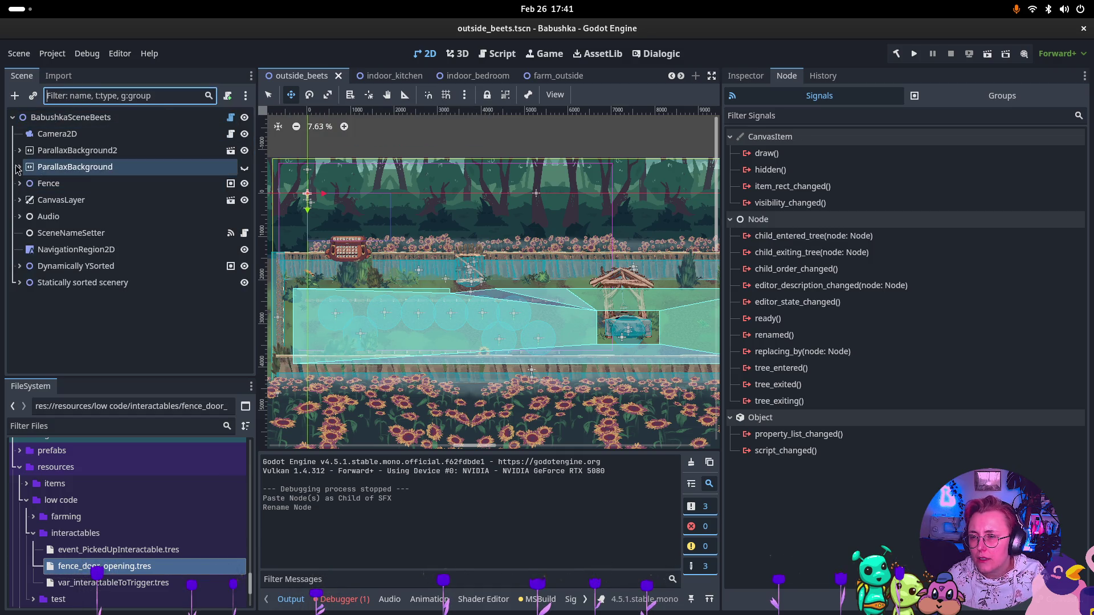
{"action": "left_click", "coordinate": [19, 184]}
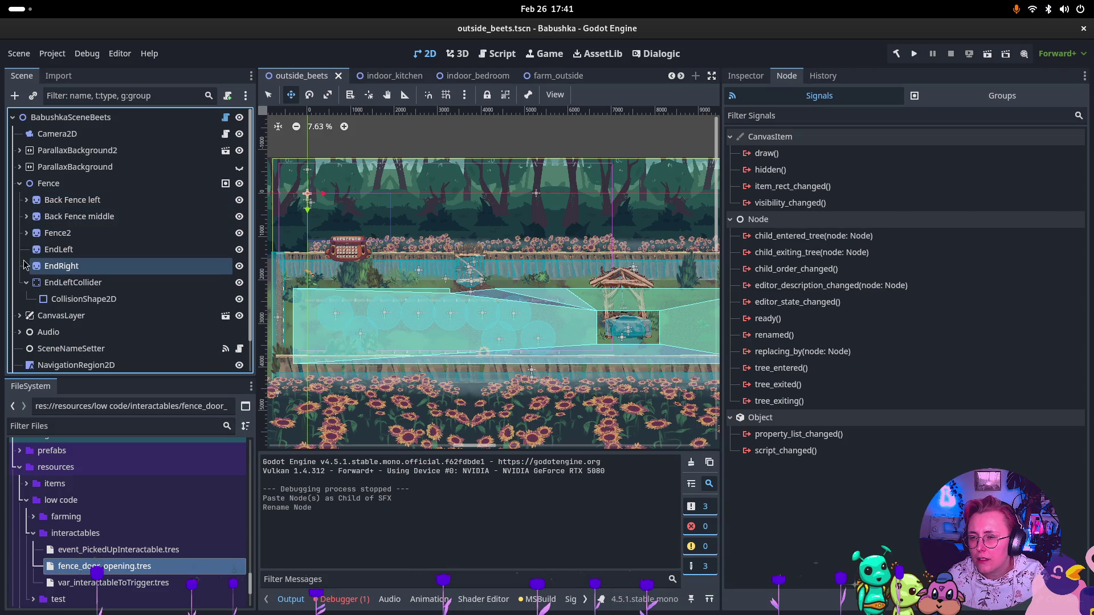
{"action": "left_click", "coordinate": [24, 283]}
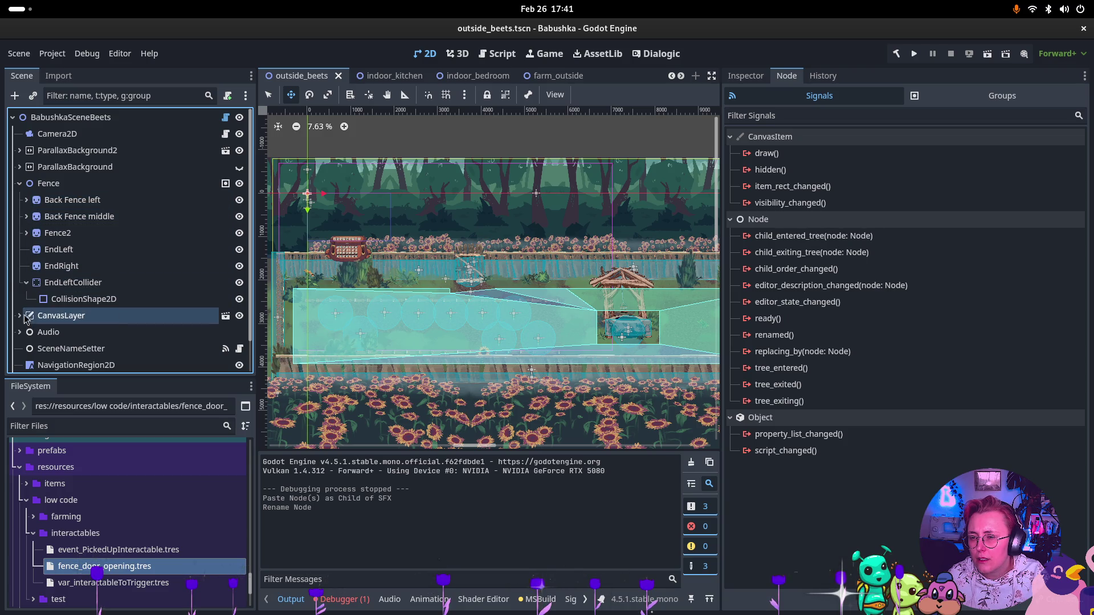
{"action": "left_click", "coordinate": [21, 185]}
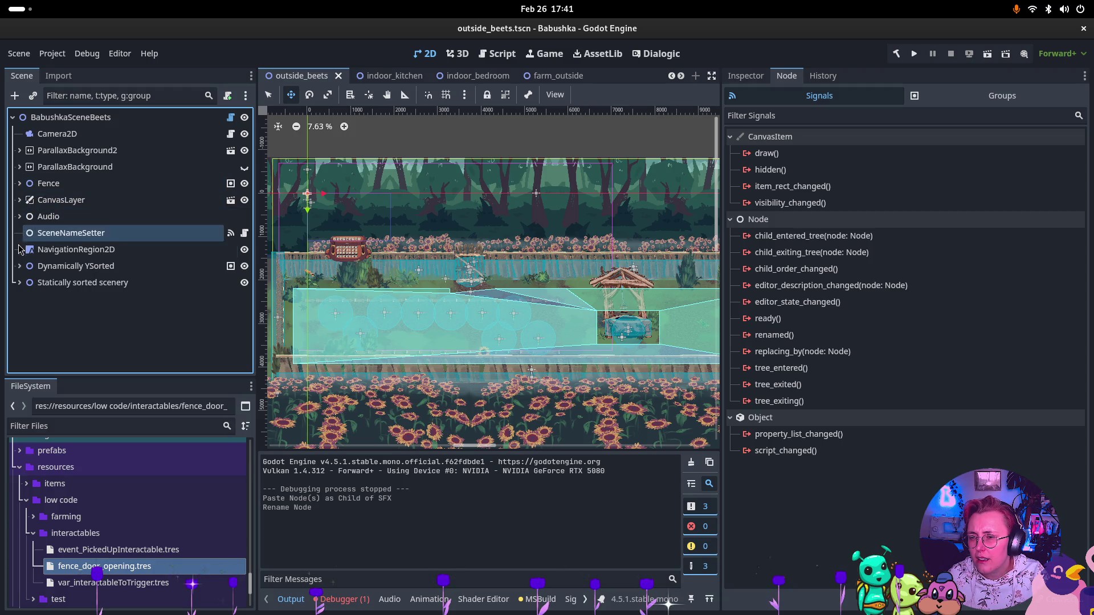
Paste Fence_Door_Opened_Event as a child of Door under Statically sorted scenery
{"action": "left_click", "coordinate": [18, 283]}
{"action": "left_click", "coordinate": [26, 349]}
{"action": "scroll", "coordinate": [47, 272], "scroll_direction": "down", "scroll_amount": 4}
{"action": "left_click", "coordinate": [102, 234]}
{"action": "left_click", "coordinate": [104, 220]}
{"action": "key", "text": "ctrl+v"}
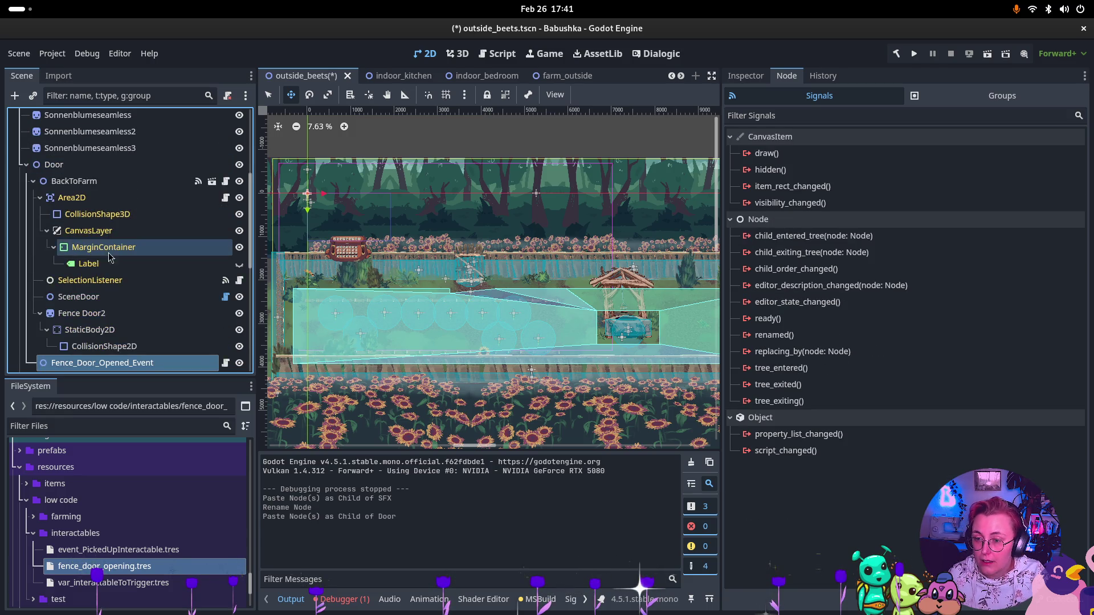
Inspect Door's child nodes, including Fence Door2, StaticBody2D and SceneDoor
{"action": "scroll", "coordinate": [102, 228], "scroll_direction": "down", "scroll_amount": 3}
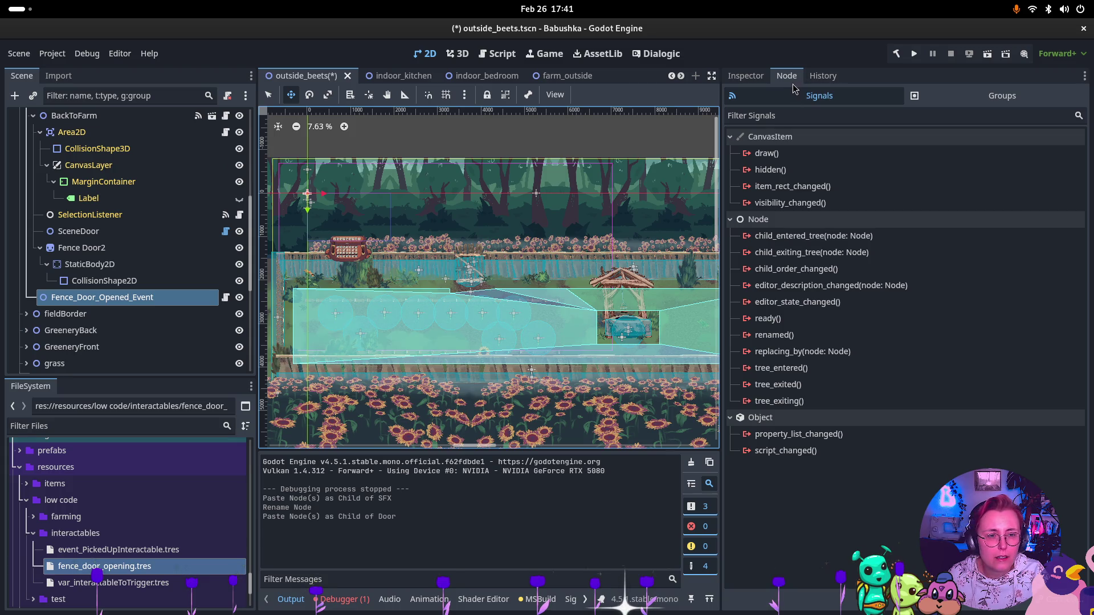
{"action": "scroll", "coordinate": [72, 187], "scroll_direction": "up", "scroll_amount": 2}
{"action": "left_click", "coordinate": [57, 165]}
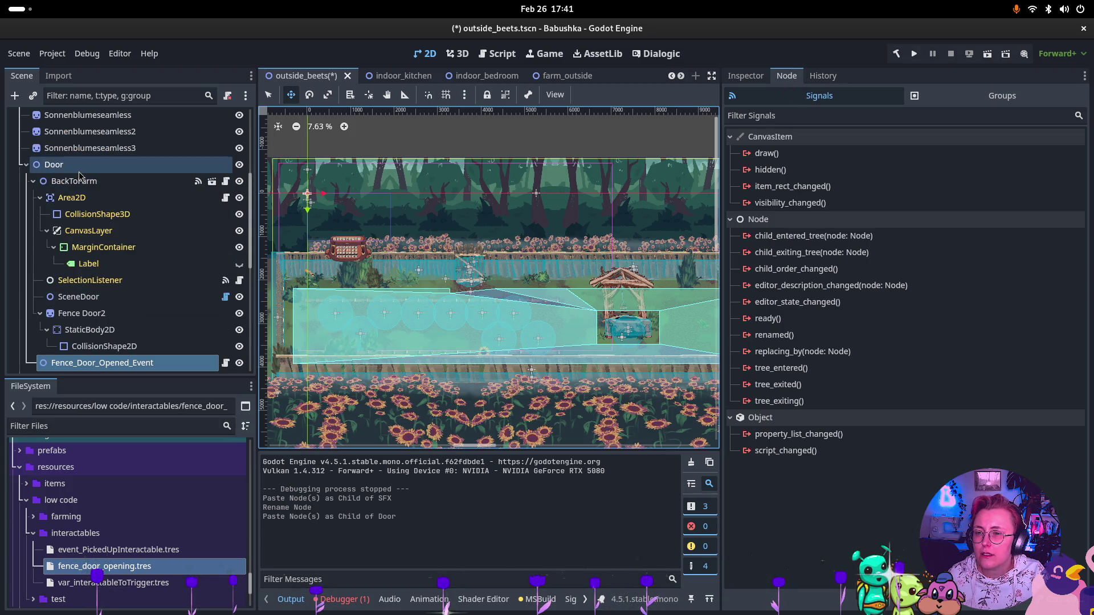
{"action": "left_click", "coordinate": [111, 315]}
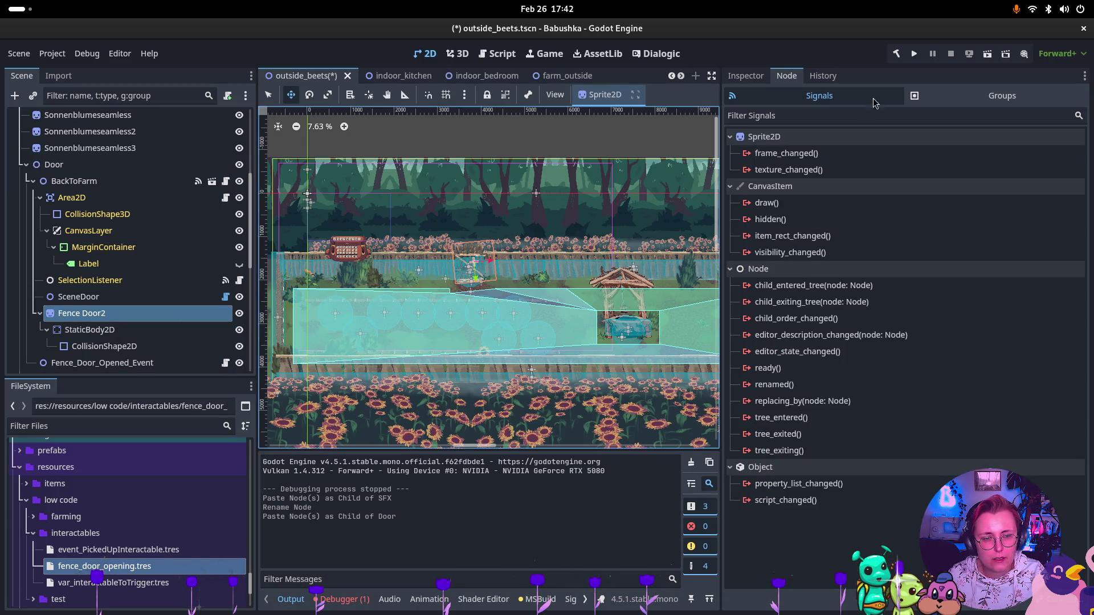
{"action": "left_click", "coordinate": [74, 331], "text": "ctrl"}
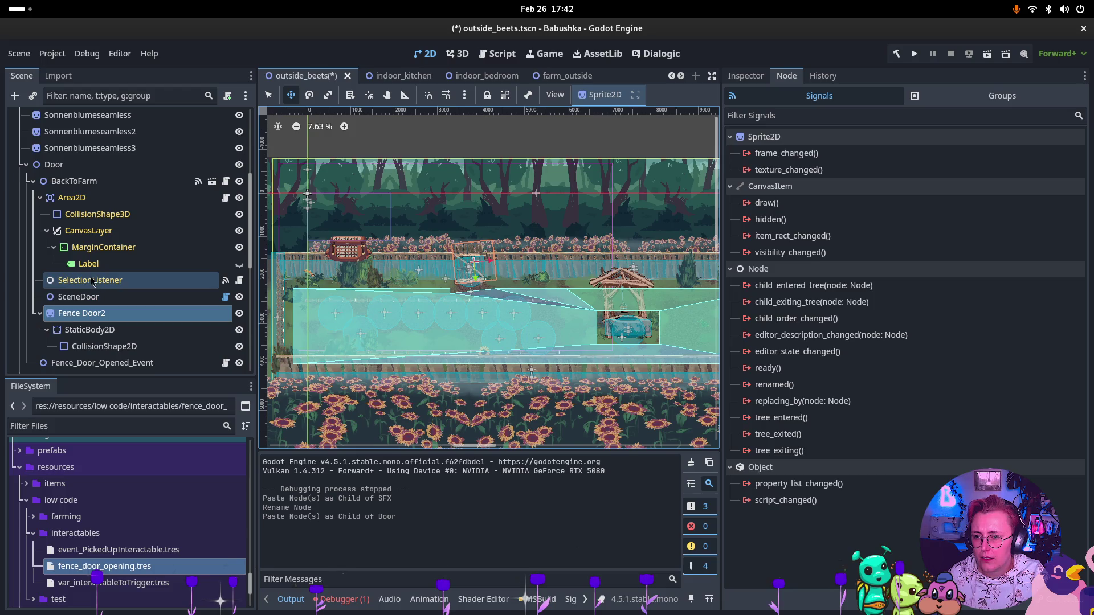
{"action": "left_click", "coordinate": [101, 297]}
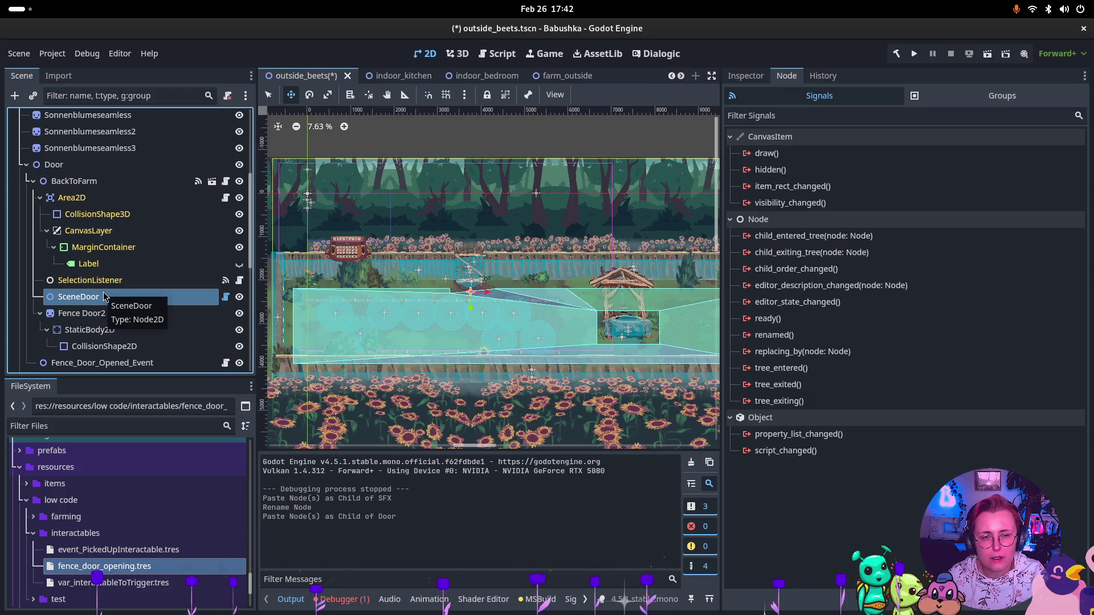
{"action": "left_click", "coordinate": [95, 213], "text": "ctrl"}
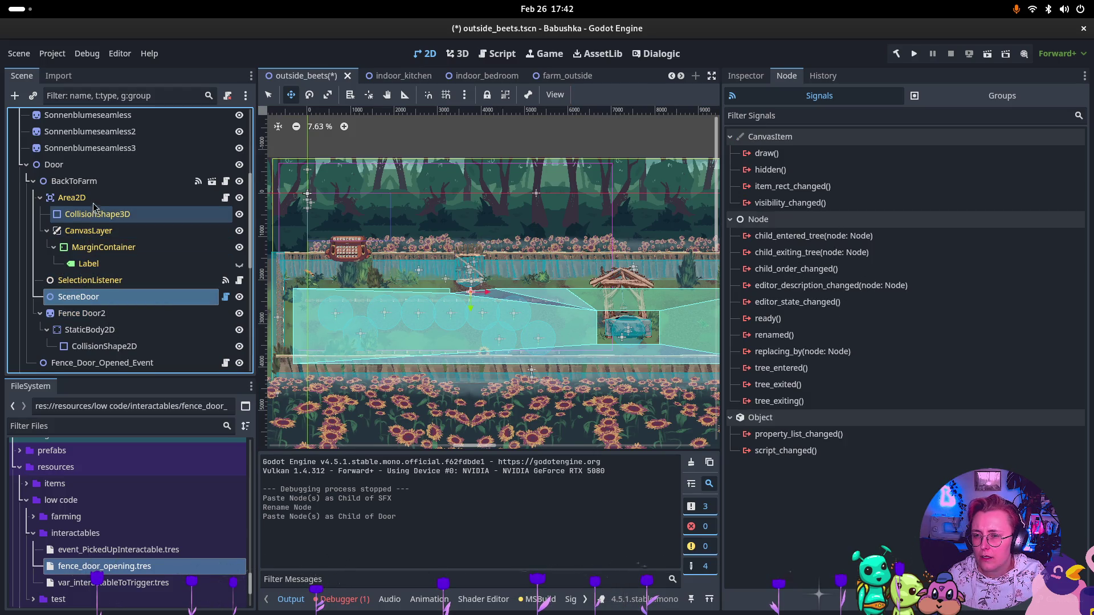
{"action": "left_click", "coordinate": [40, 198]}
Connect BackToFarm's Interacted() signal to Fence_Door_Opened_Event's RaiseEvents() and save outside_beets
{"action": "left_click", "coordinate": [72, 182]}
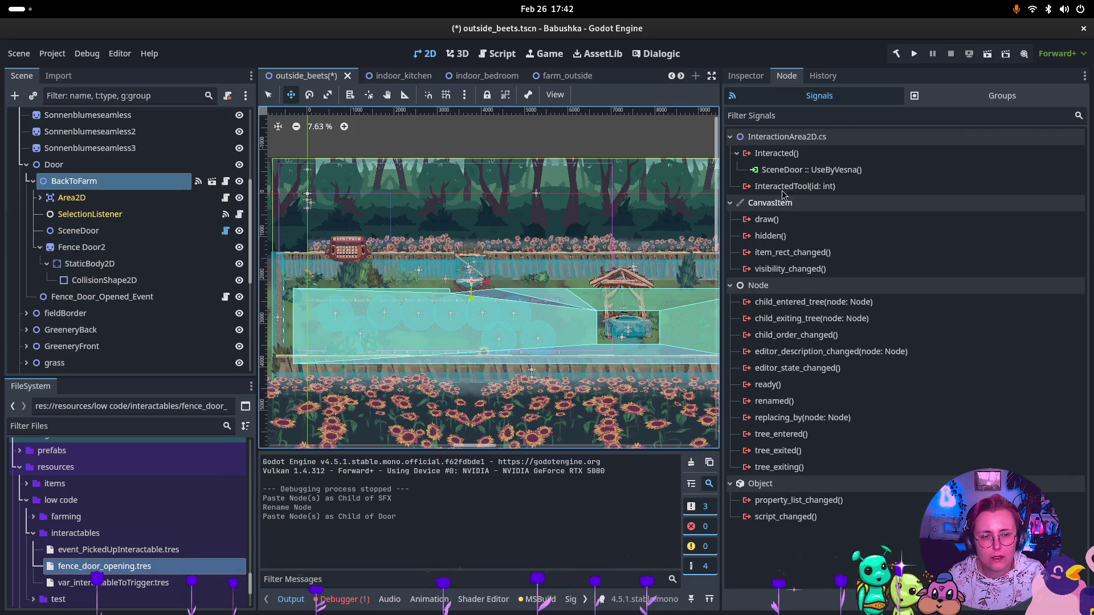
{"action": "left_click", "coordinate": [776, 153]}
{"action": "double_click", "coordinate": [776, 153]}
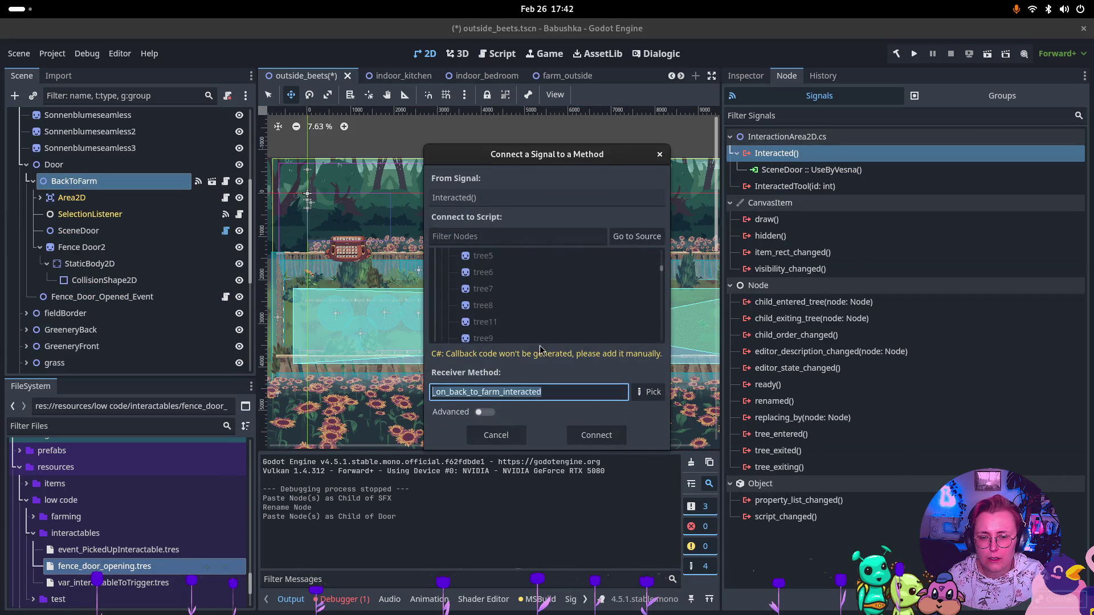
{"action": "scroll", "coordinate": [599, 311], "scroll_direction": "down", "scroll_amount": 5}
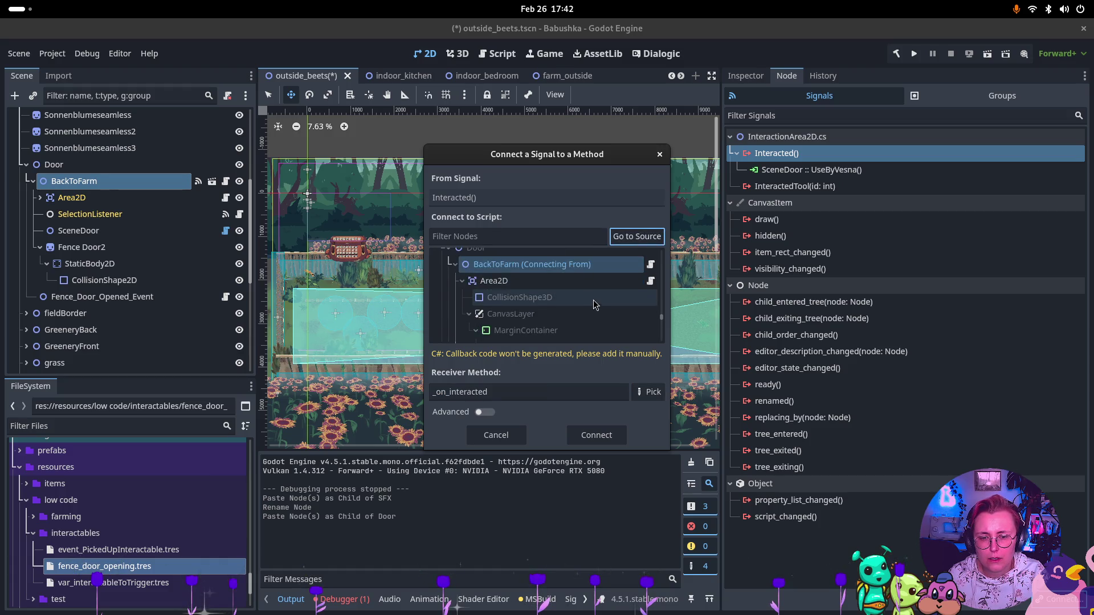
{"action": "left_click", "coordinate": [592, 301]}
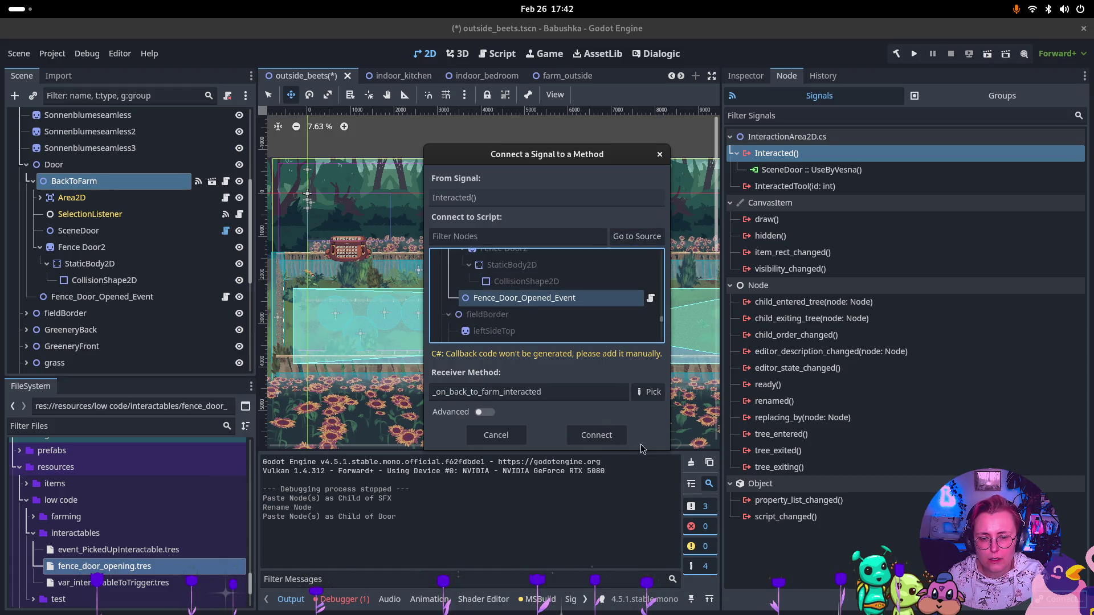
{"action": "left_click", "coordinate": [649, 392]}
{"action": "left_click", "coordinate": [511, 191]}
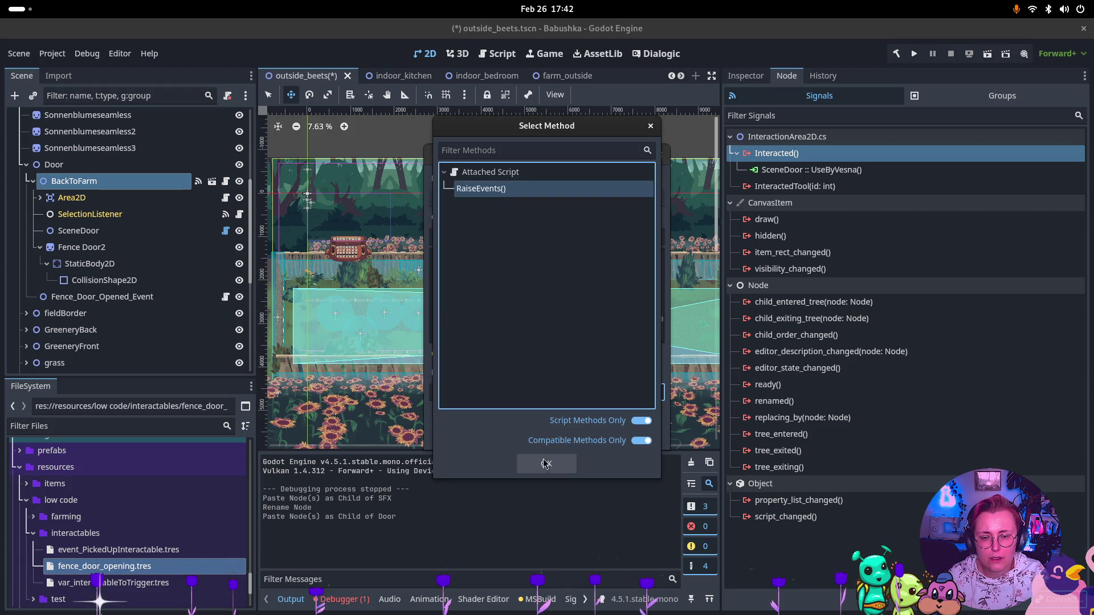
{"action": "left_click", "coordinate": [546, 463]}
{"action": "left_click", "coordinate": [597, 436]}
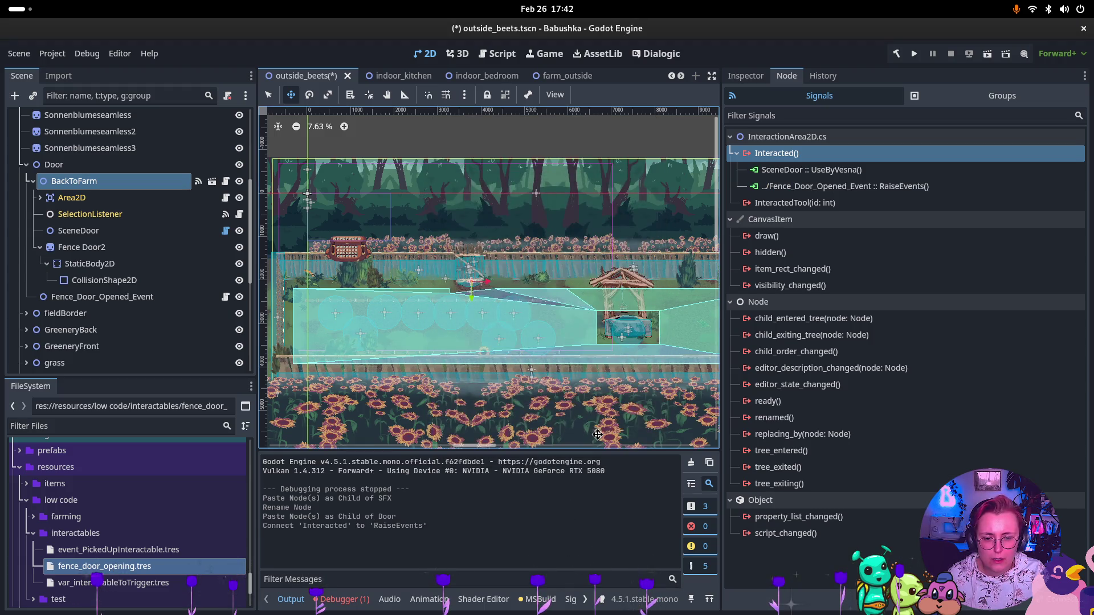
{"action": "key", "text": "ctrl+s"}
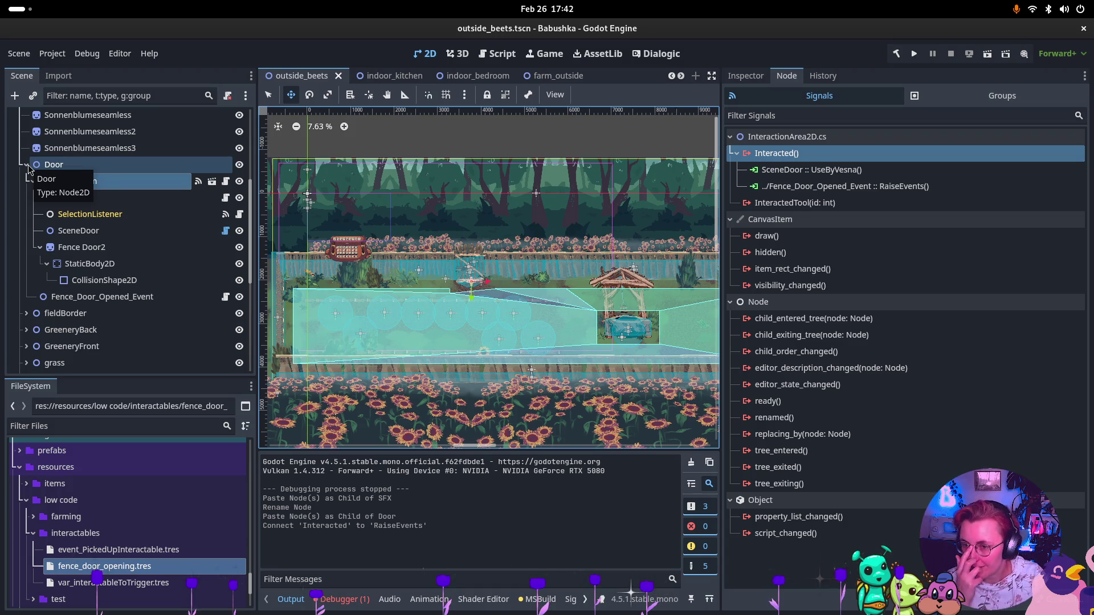
Collapse the BackToFarm branch and bring the Files window to the front
{"action": "left_click", "coordinate": [34, 180]}
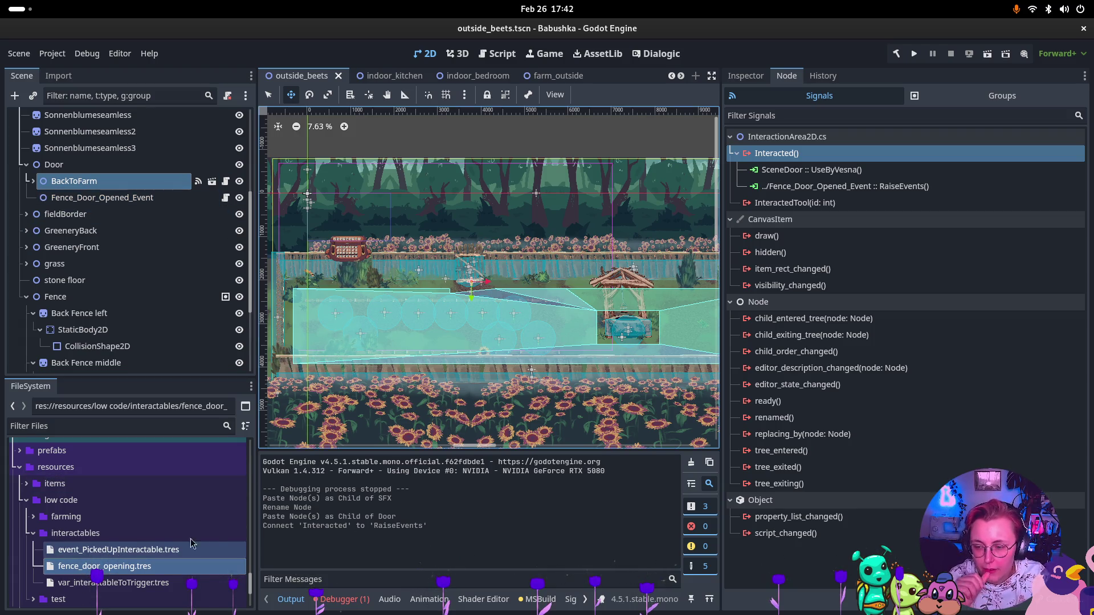
{"action": "key", "text": "super"}
{"action": "left_click", "coordinate": [407, 217]}
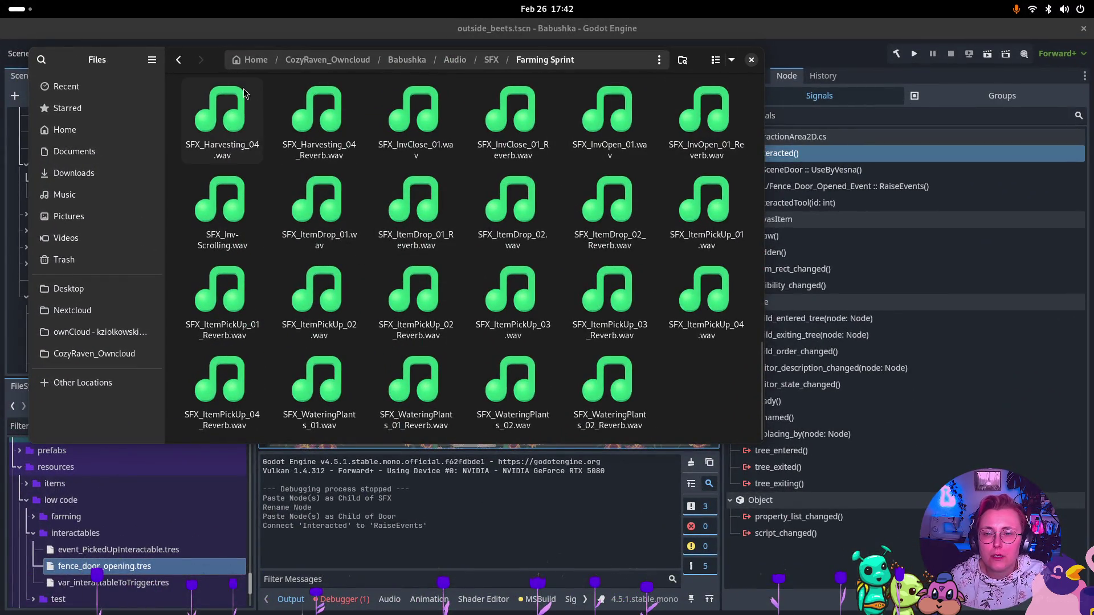
In Files, open Home › Godot and bring up the window overview
{"action": "left_click", "coordinate": [251, 59]}
{"action": "double_click", "coordinate": [707, 120]}
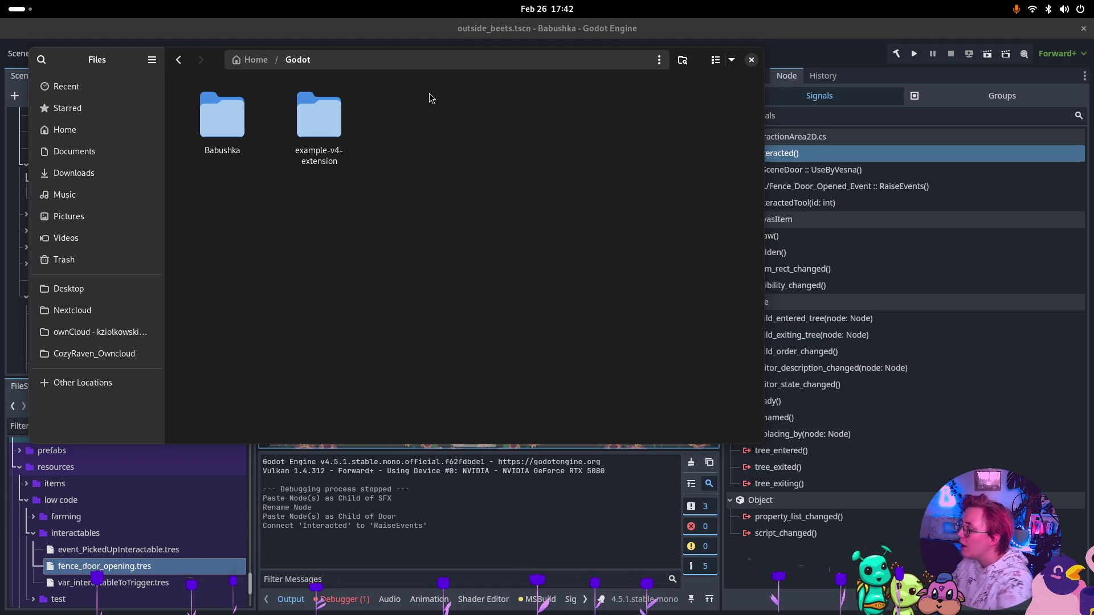
{"action": "key", "text": "super"}
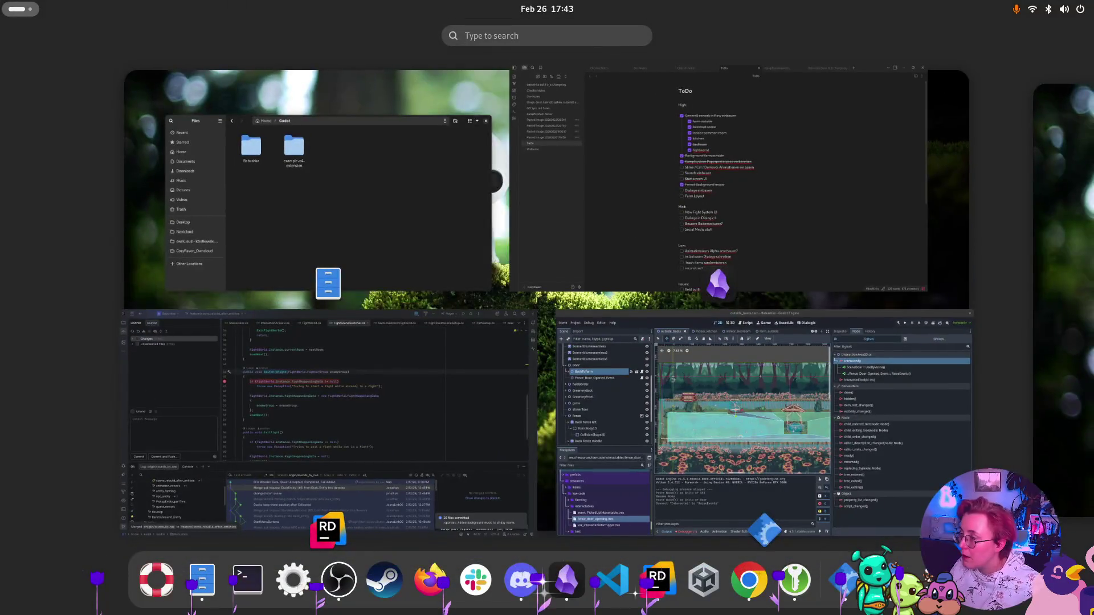
Close the window overview to return to Files showing the Godot folder
{"action": "key", "text": "super"}
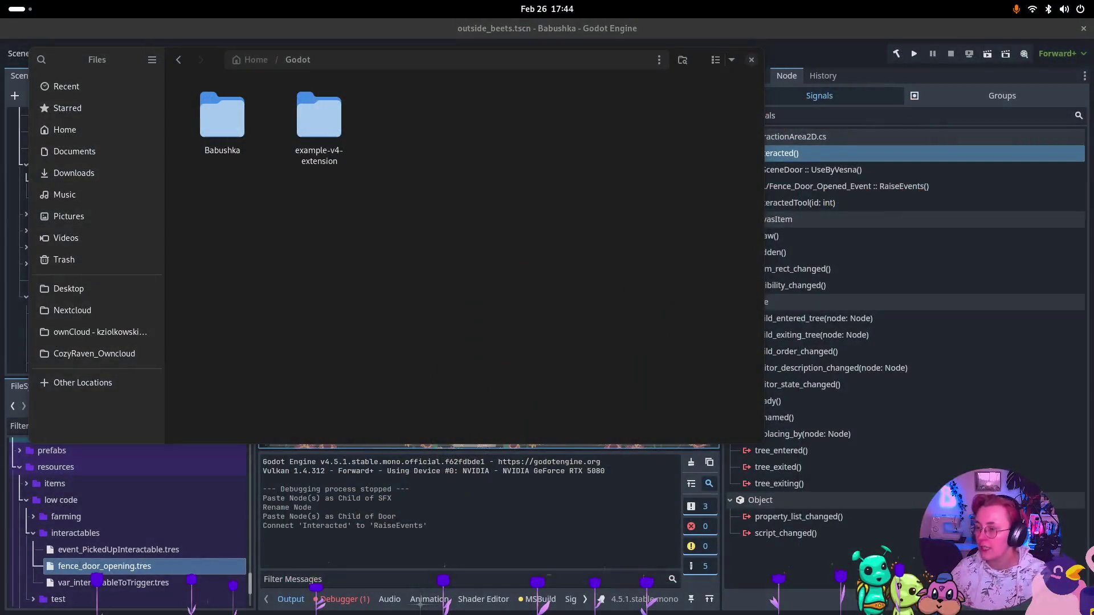
{"action": "key", "text": "super"}
{"action": "key", "text": "super"}
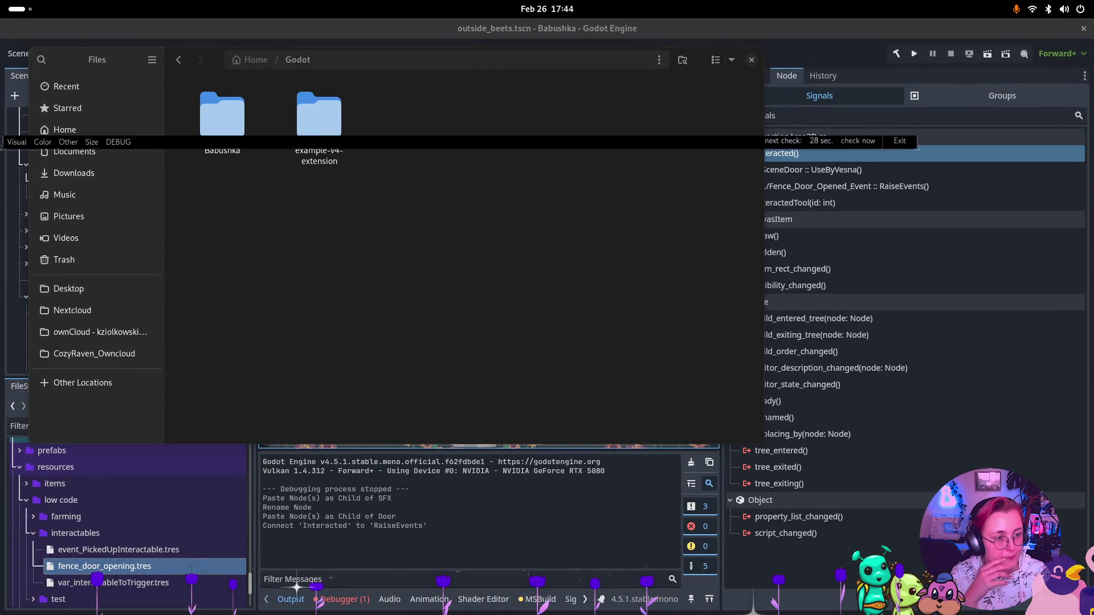
Navigate from Babushka into audio › Atmos
{"action": "double_click", "coordinate": [230, 156]}
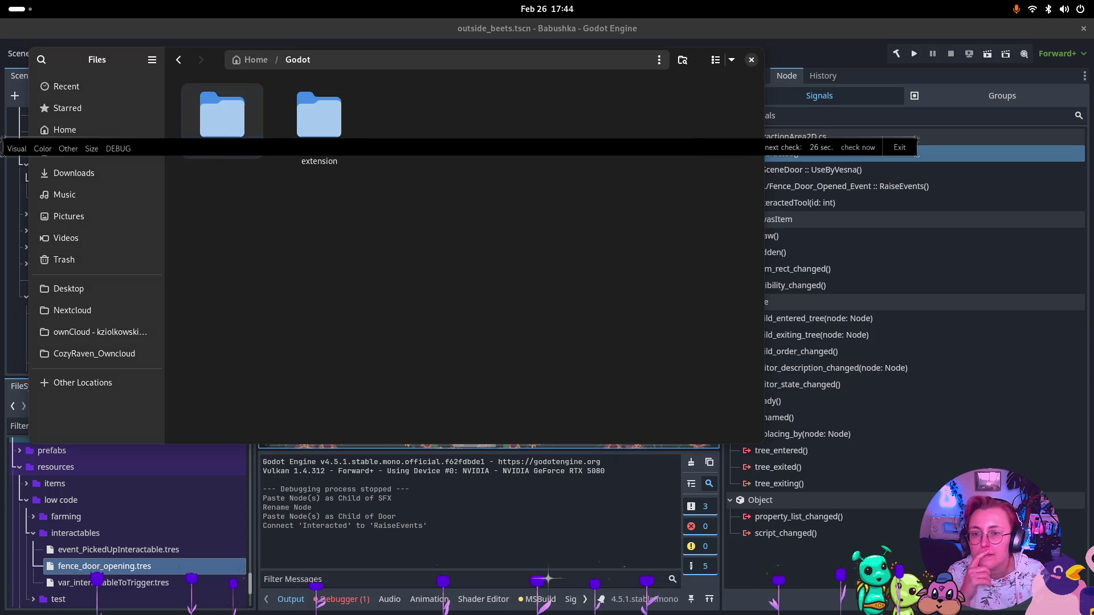
{"action": "double_click", "coordinate": [423, 132]}
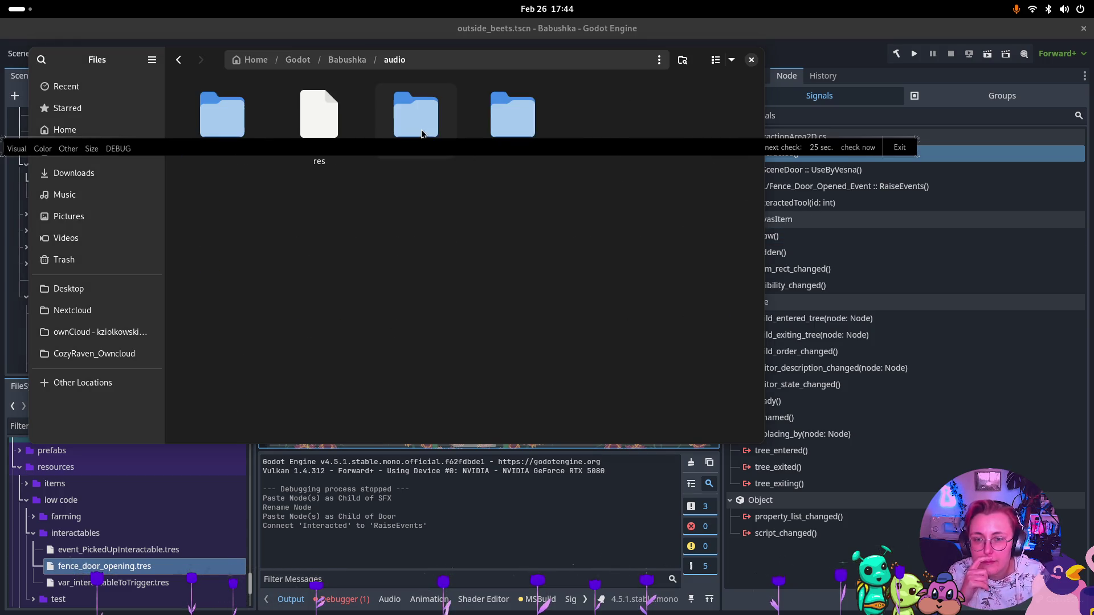
{"action": "double_click", "coordinate": [527, 137]}
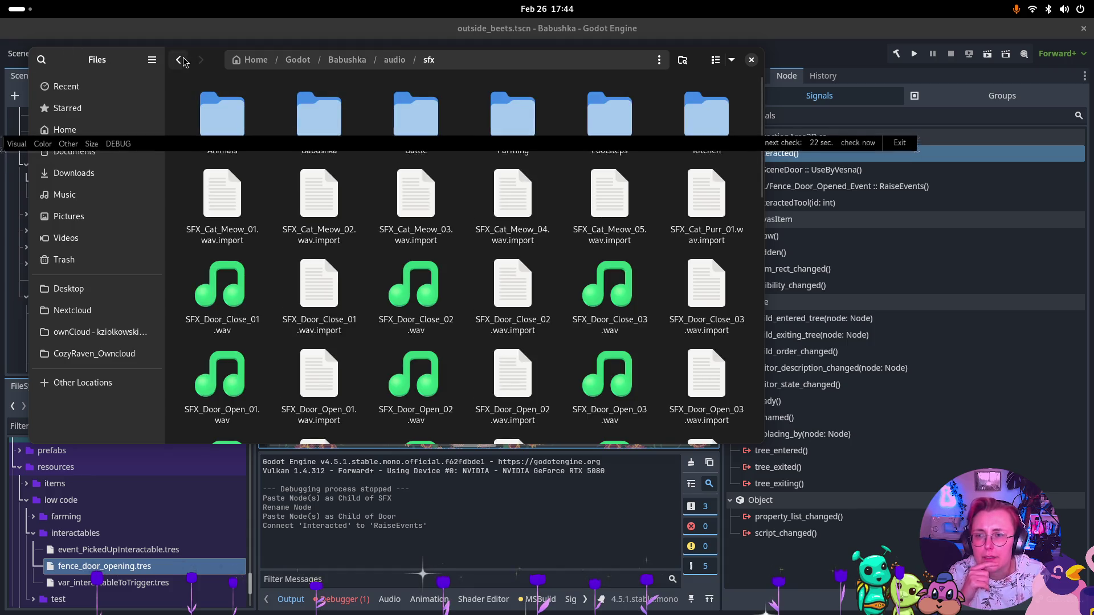
{"action": "left_click", "coordinate": [179, 60]}
{"action": "double_click", "coordinate": [212, 100]}
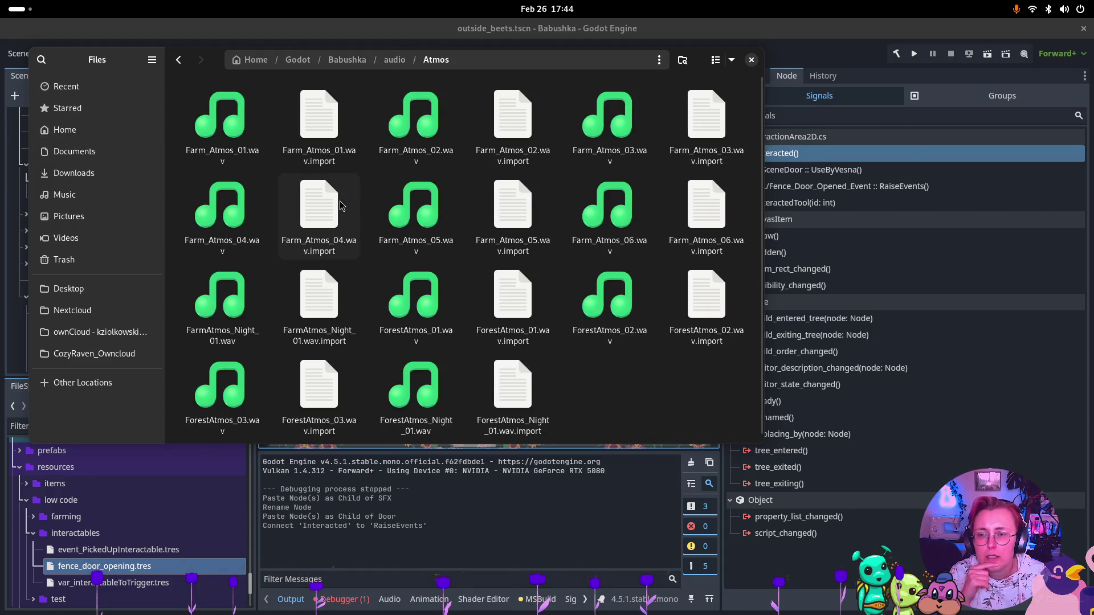
Preview Farm_Atmos_01.wav and Farm_Atmos_02.wav, closing each preview afterwards
{"action": "left_click", "coordinate": [221, 117]}
{"action": "key", "text": "space"}
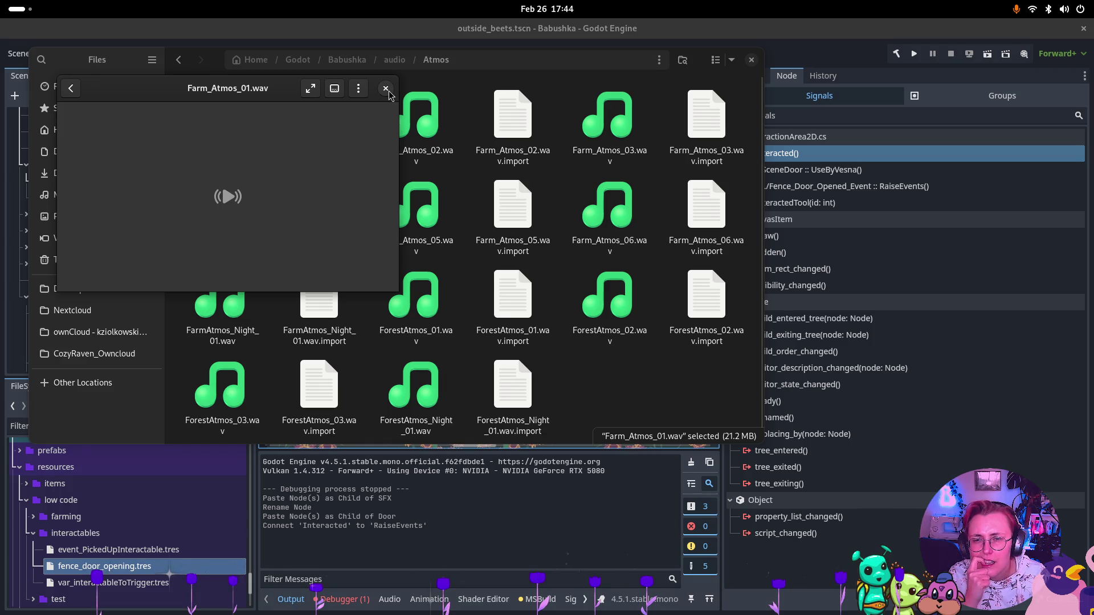
{"action": "mouse_move", "coordinate": [292, 181]}
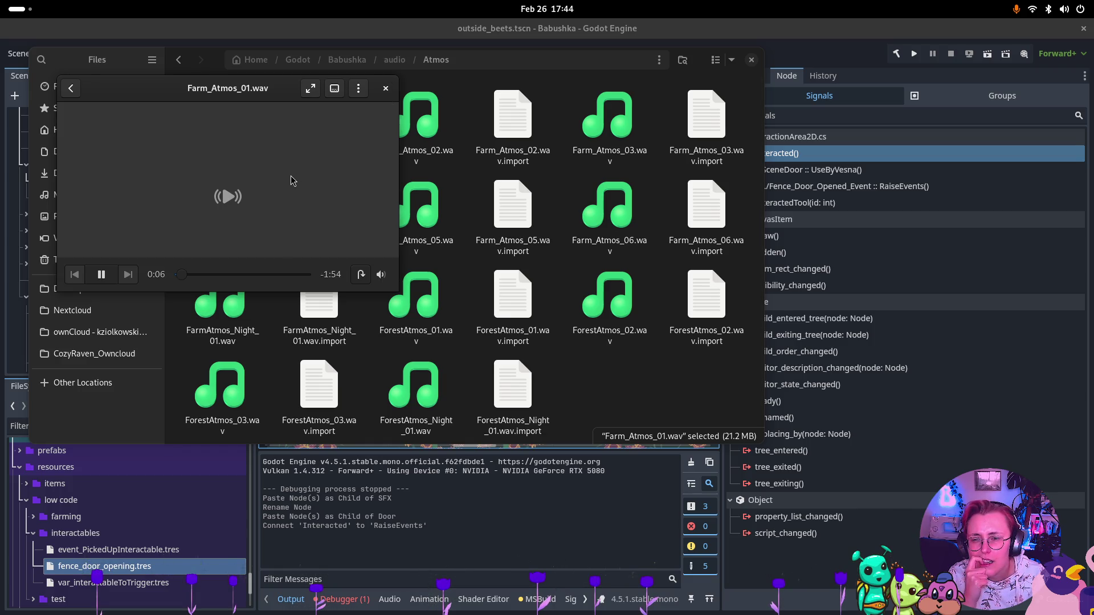
{"action": "left_click", "coordinate": [385, 89]}
{"action": "key", "text": "Right"}
{"action": "key", "text": "space"}
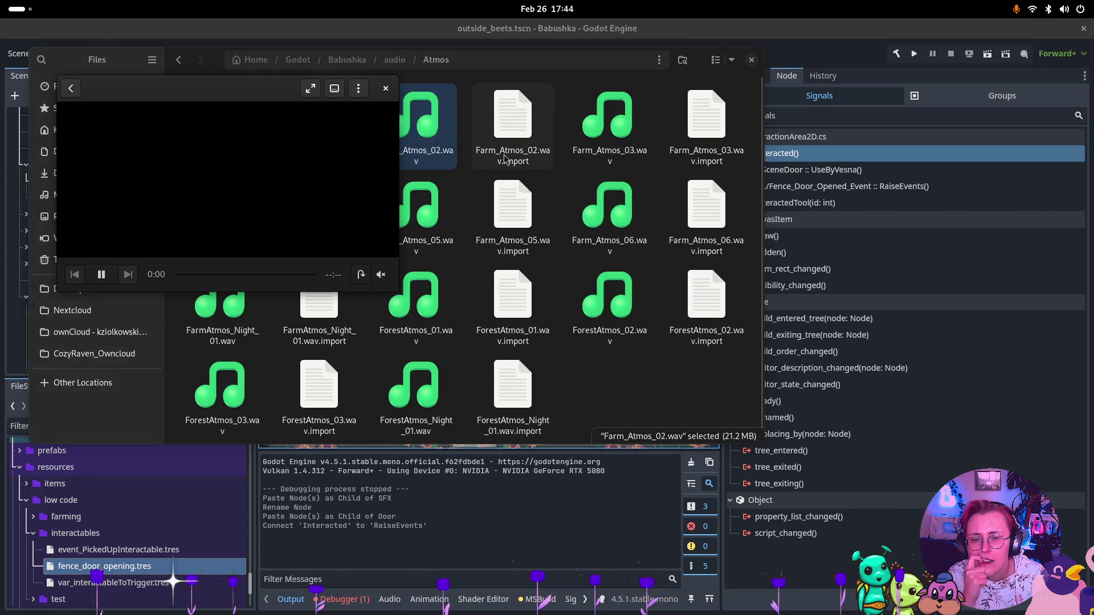
{"action": "scroll", "coordinate": [512, 211], "scroll_direction": "down", "scroll_amount": 1}
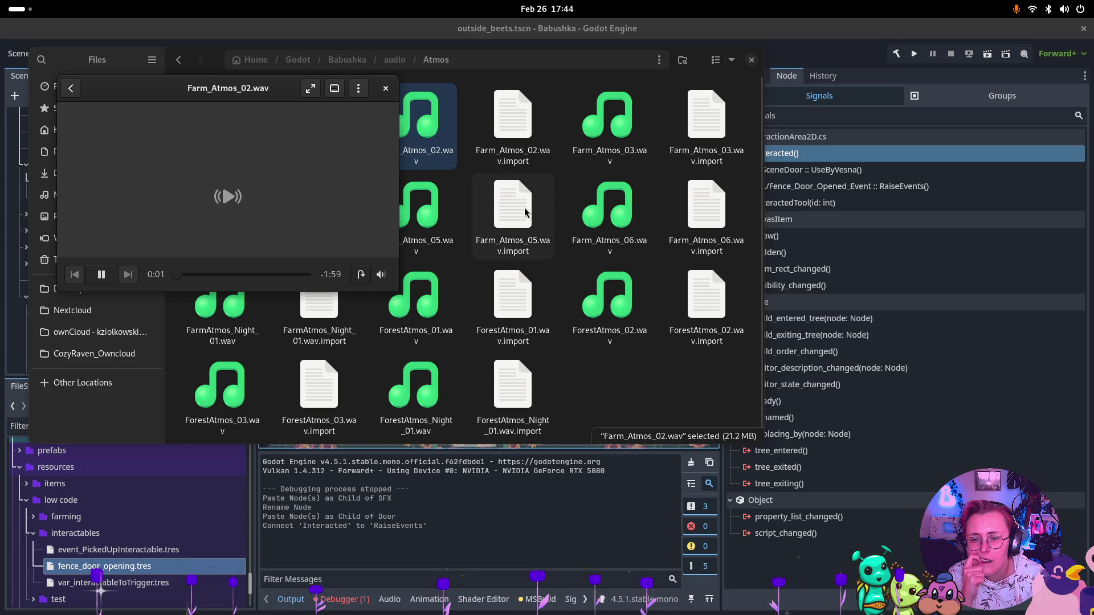
{"action": "left_click", "coordinate": [386, 90]}
{"action": "key", "text": "super"}
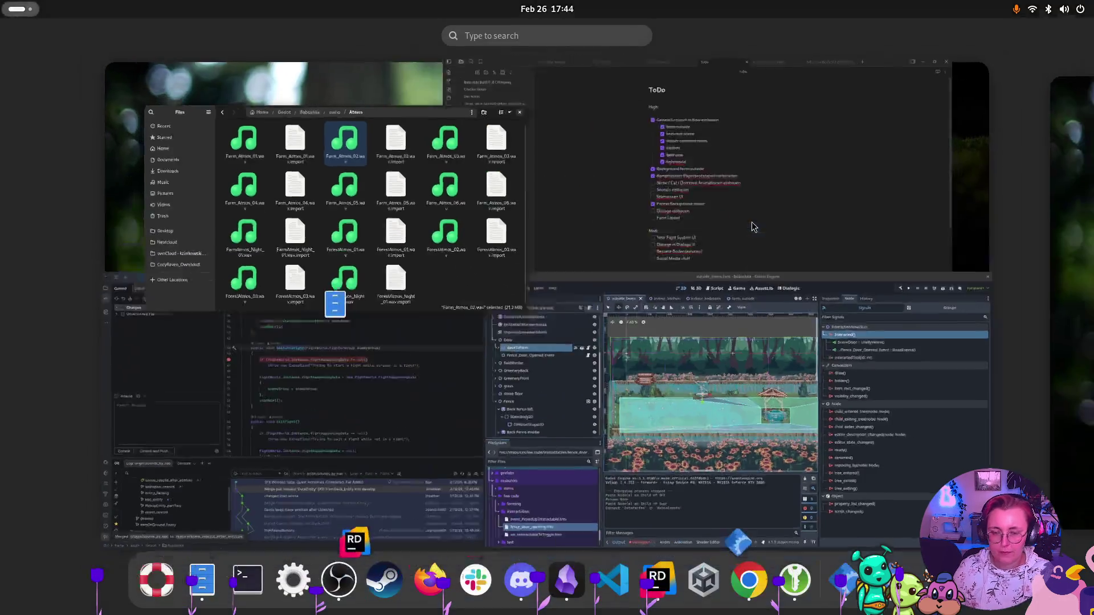
Switch to Godot's farm_outside scene and show the Audio bus mixer
{"action": "left_click", "coordinate": [406, 256]}
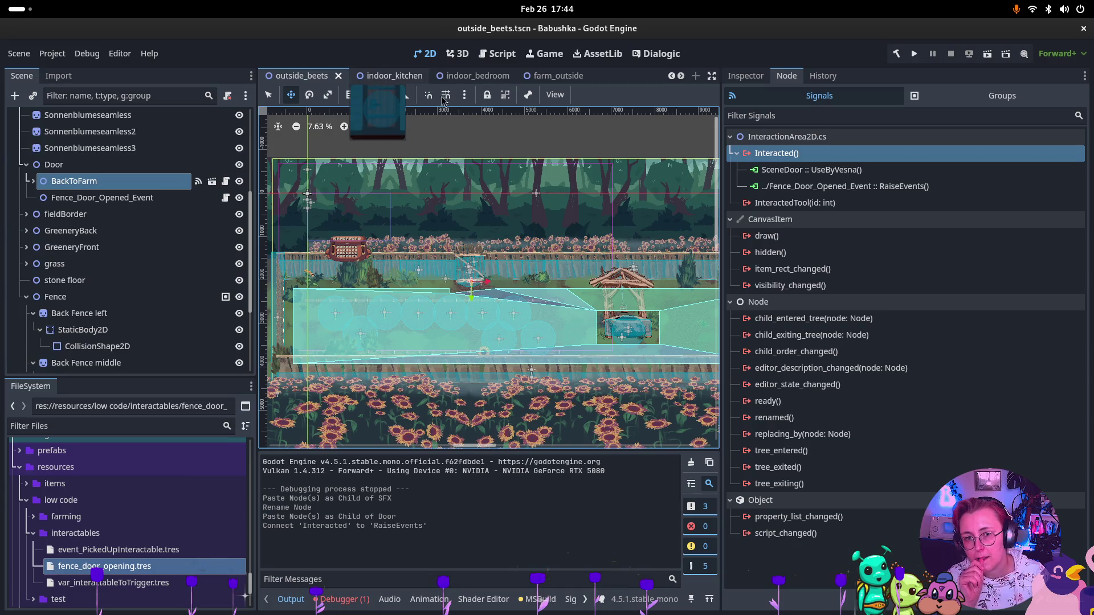
{"action": "left_click", "coordinate": [556, 77]}
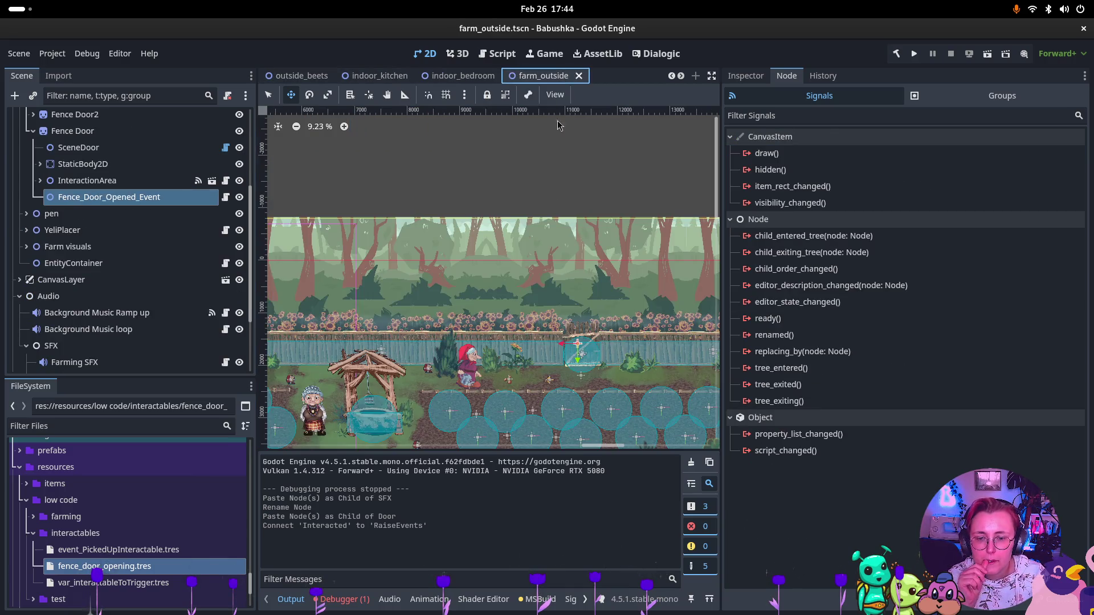
{"action": "scroll", "coordinate": [114, 296], "scroll_direction": "down", "scroll_amount": 1}
{"action": "left_click", "coordinate": [51, 313]}
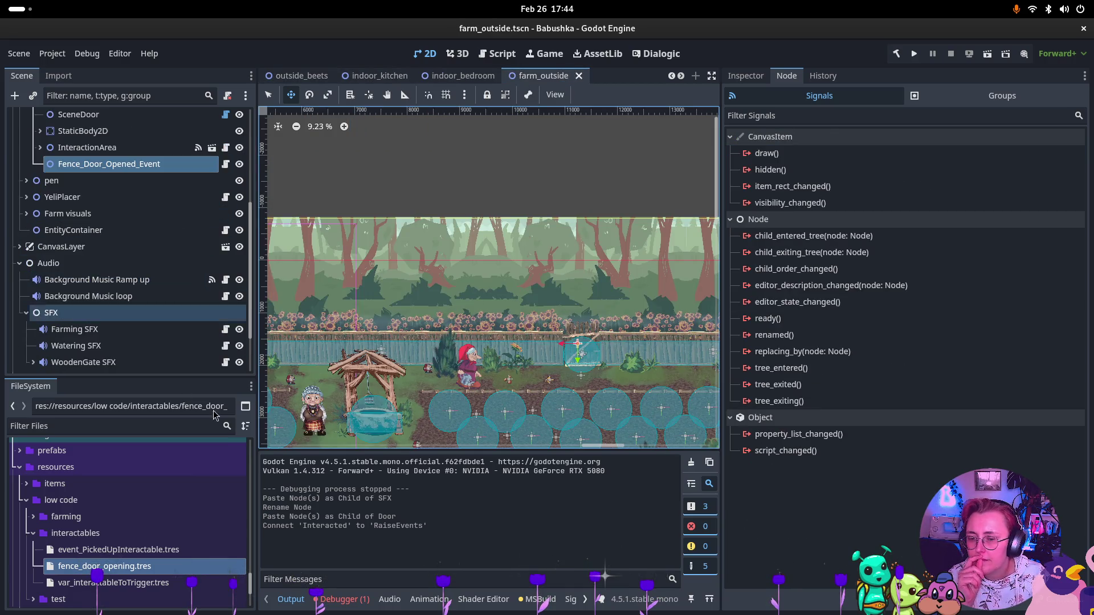
{"action": "left_click", "coordinate": [388, 600]}
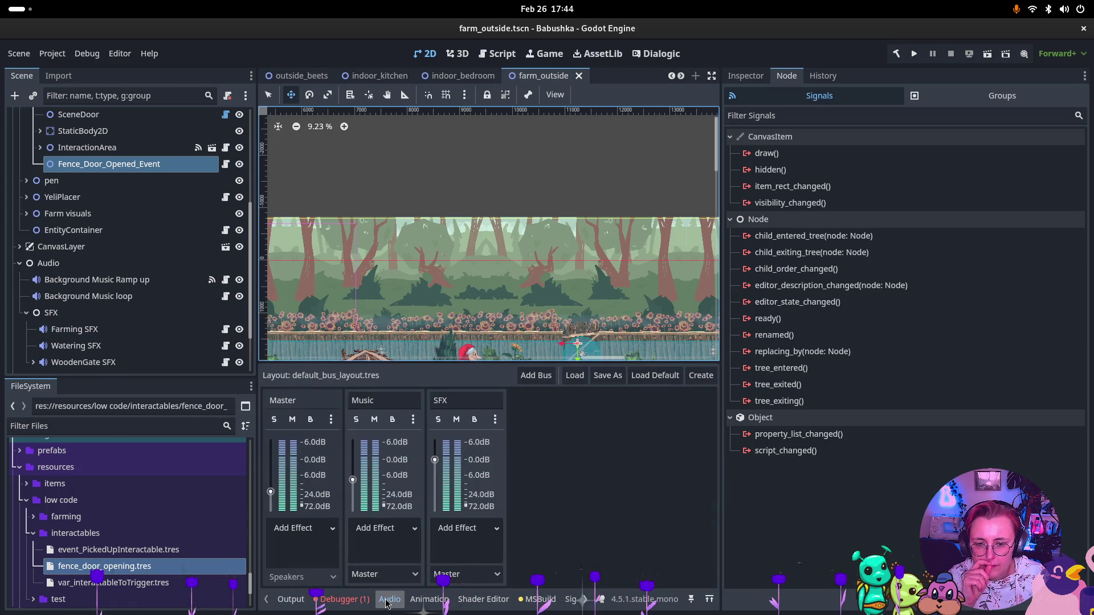
Add a bus named Atmos and lower its volume fader to about -12.5 dB
{"action": "left_click", "coordinate": [545, 376]}
{"action": "left_click", "coordinate": [547, 400]}
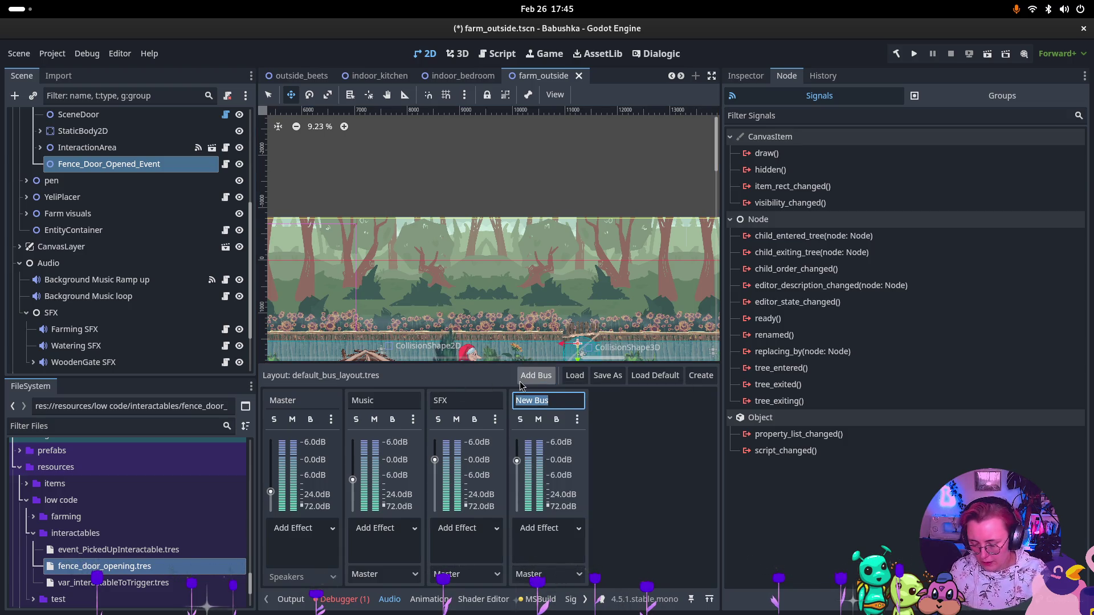
{"action": "type", "text": "Atmos"}
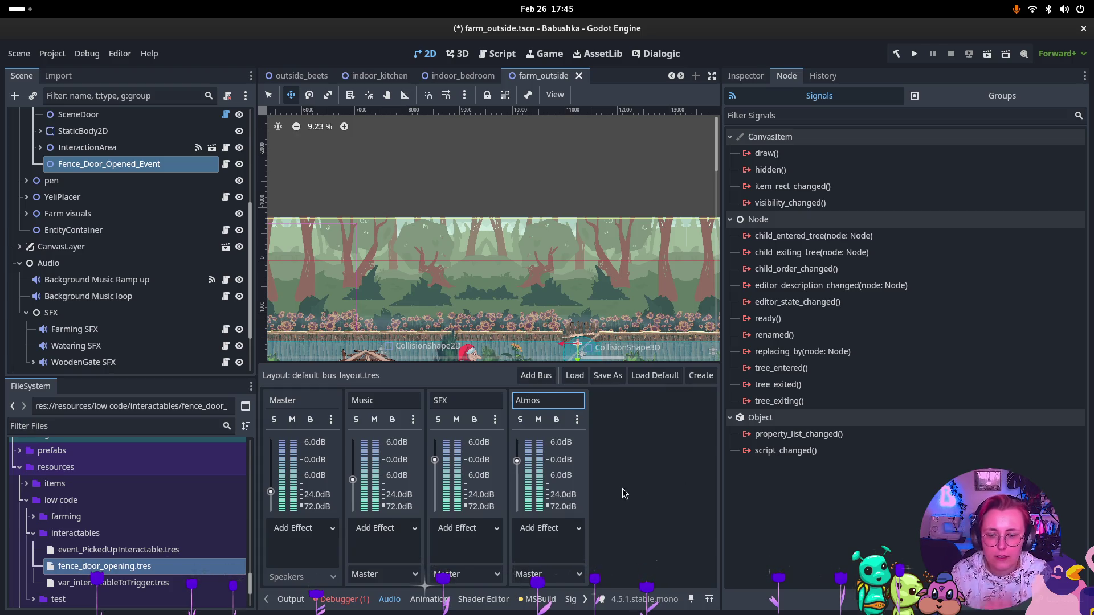
{"action": "left_click_drag", "start_coordinate": [517, 461], "coordinate": [515, 488]}
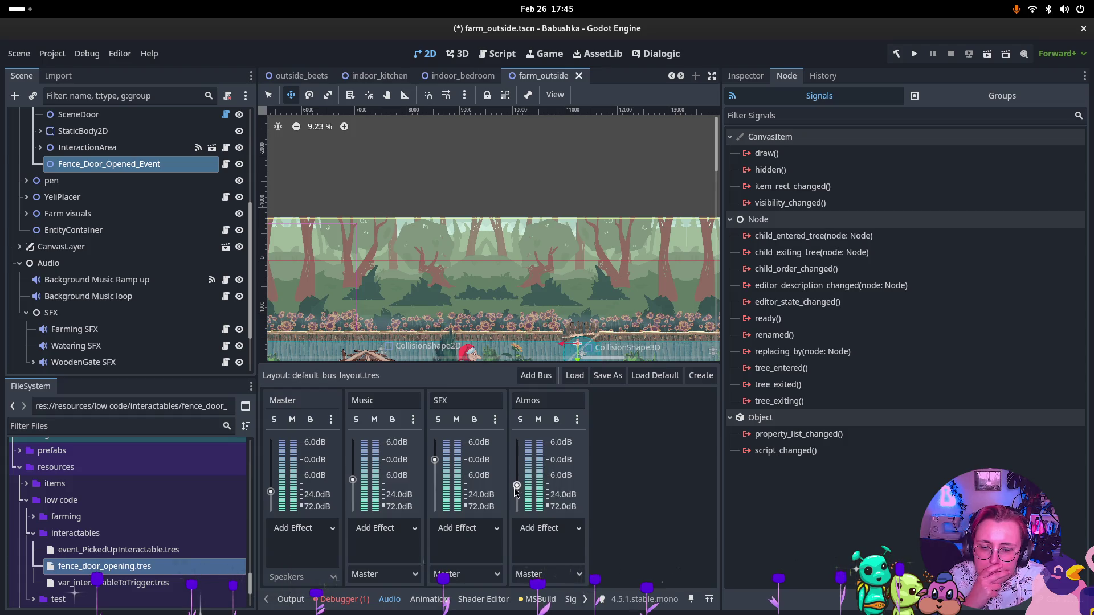
{"action": "left_click", "coordinate": [574, 533]}
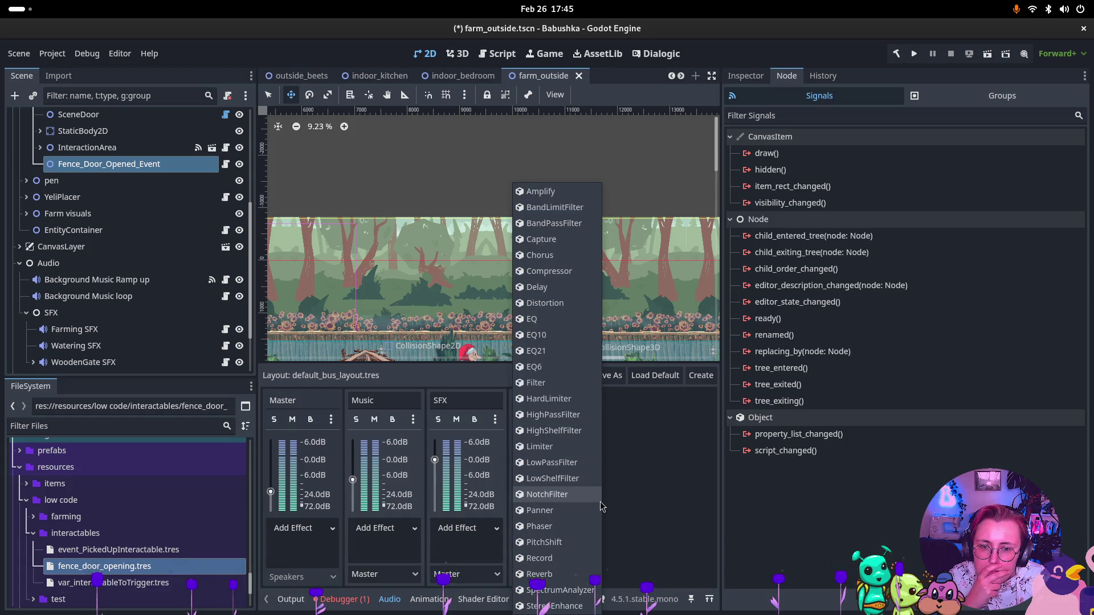
{"action": "left_click", "coordinate": [643, 501]}
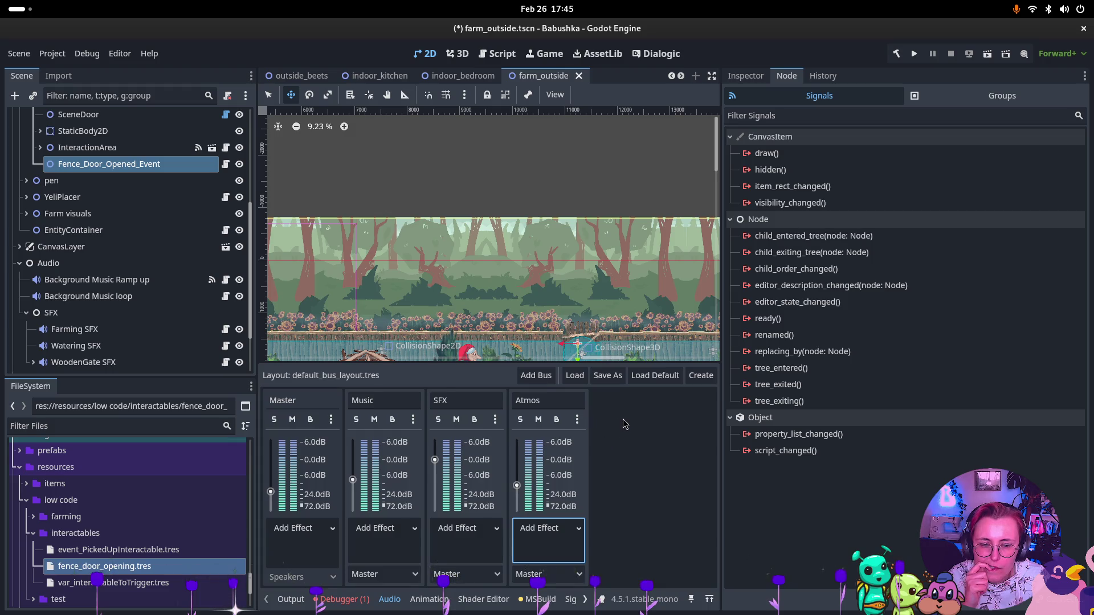
{"action": "right_click", "coordinate": [57, 264]}
Add a plain Node under Audio and rename it Atmos
{"action": "left_click", "coordinate": [114, 235]}
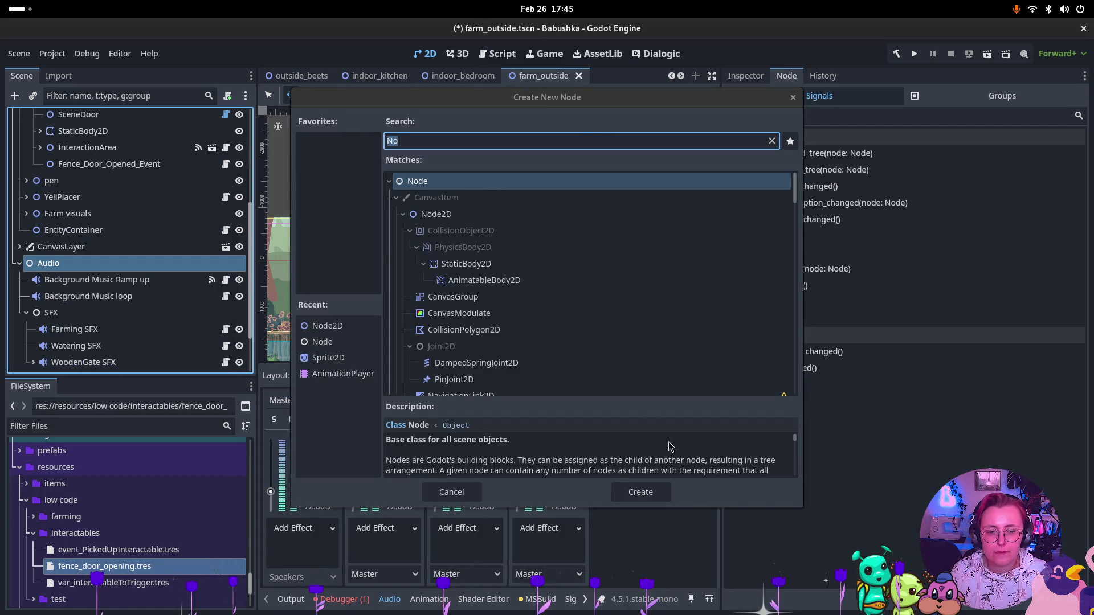
{"action": "left_click", "coordinate": [636, 490]}
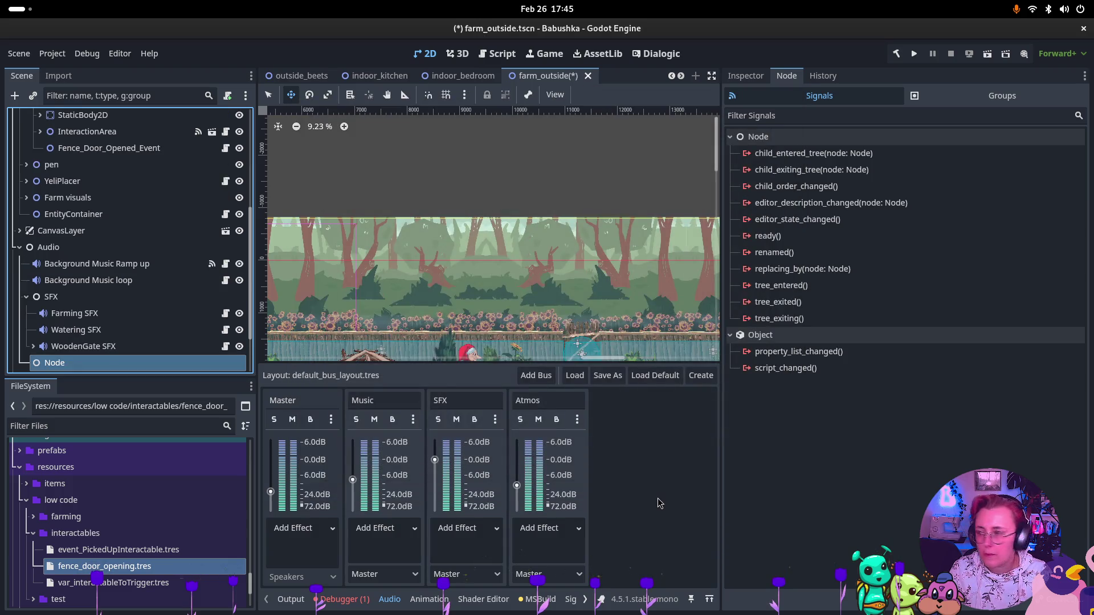
{"action": "scroll", "coordinate": [143, 296], "scroll_direction": "down", "scroll_amount": 3}
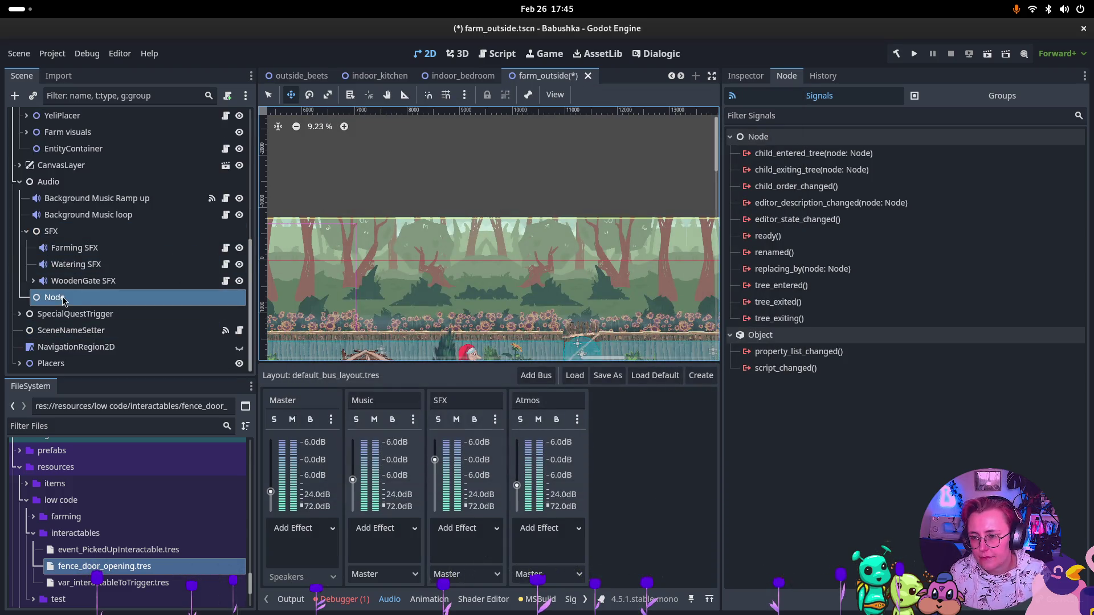
{"action": "double_click", "coordinate": [183, 291]}
{"action": "type", "text": "s"}
{"action": "key", "text": "Return"}
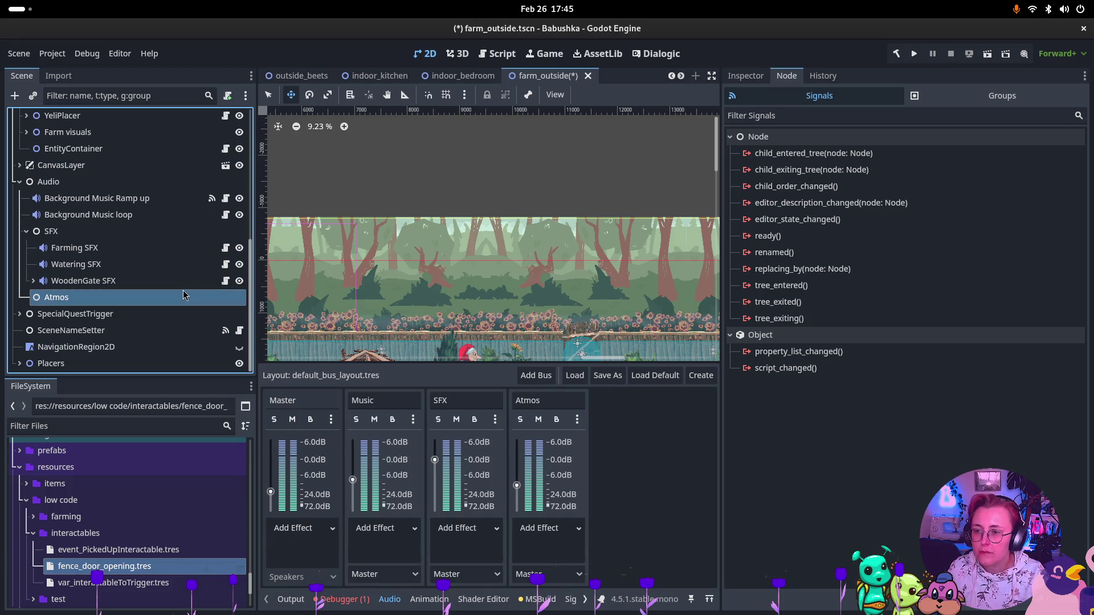
Add an AudioStreamPlayer2D named FarmAtmo under Atmos and view its Inspector properties
{"action": "right_click", "coordinate": [116, 302]}
{"action": "left_click", "coordinate": [142, 238]}
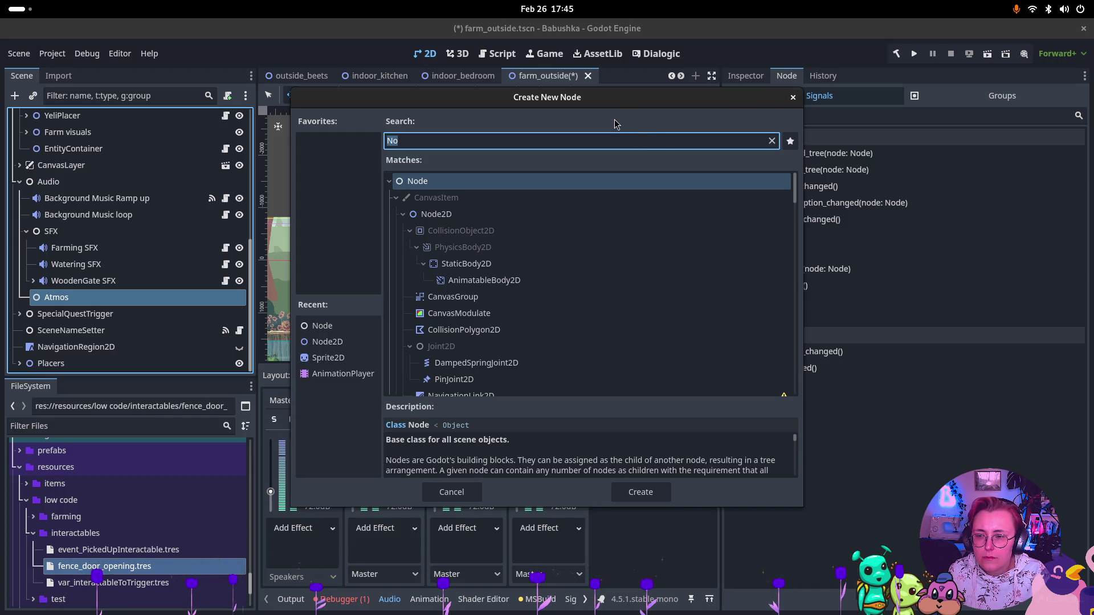
{"action": "type", "text": "AudioS"}
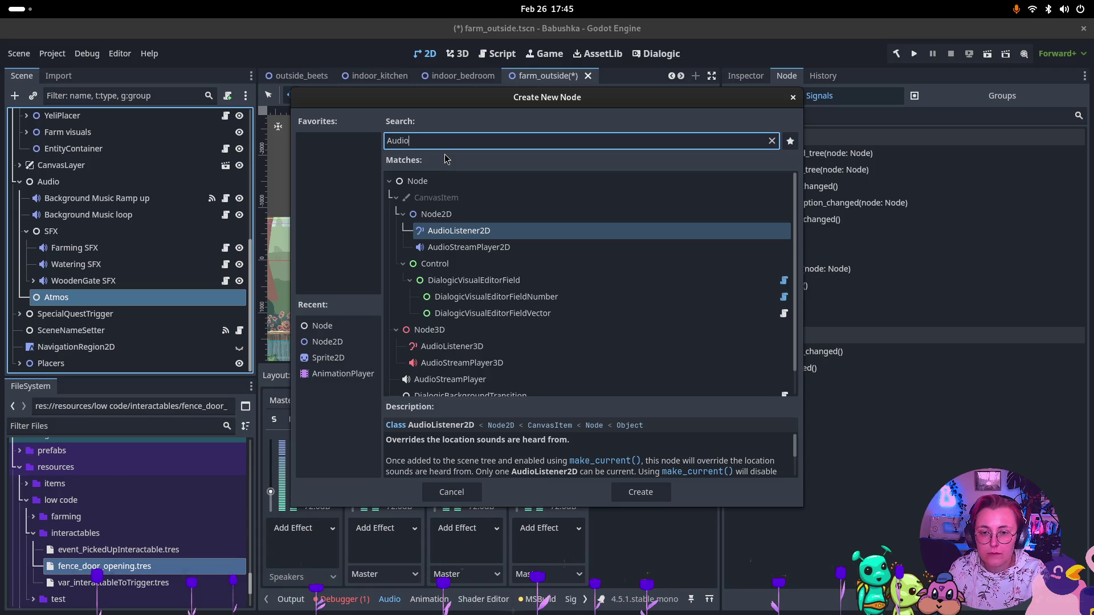
{"action": "key", "text": "Return"}
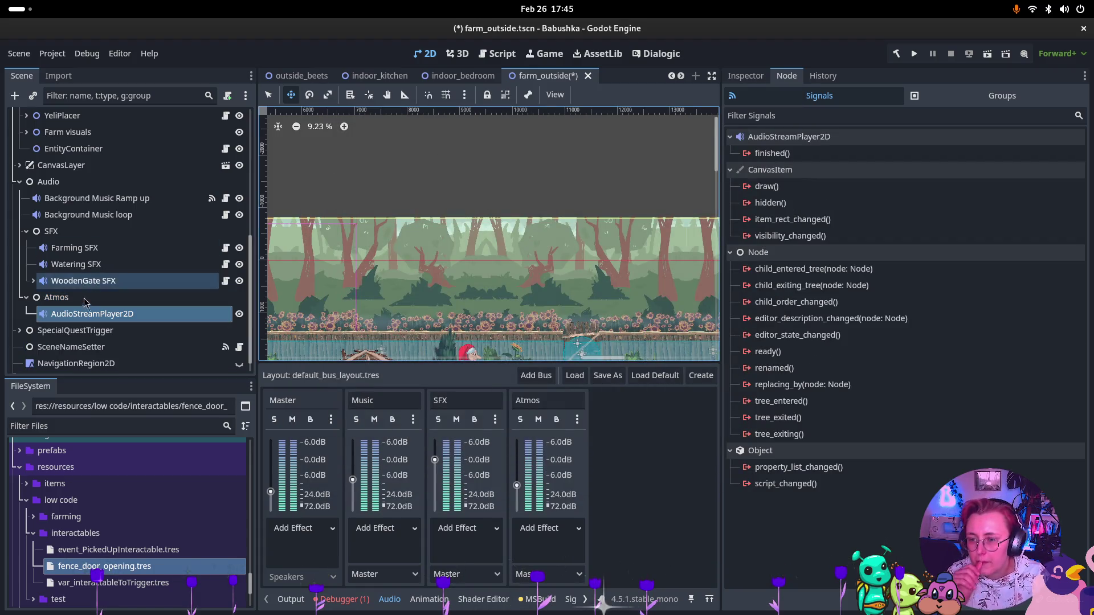
{"action": "double_click", "coordinate": [103, 314]}
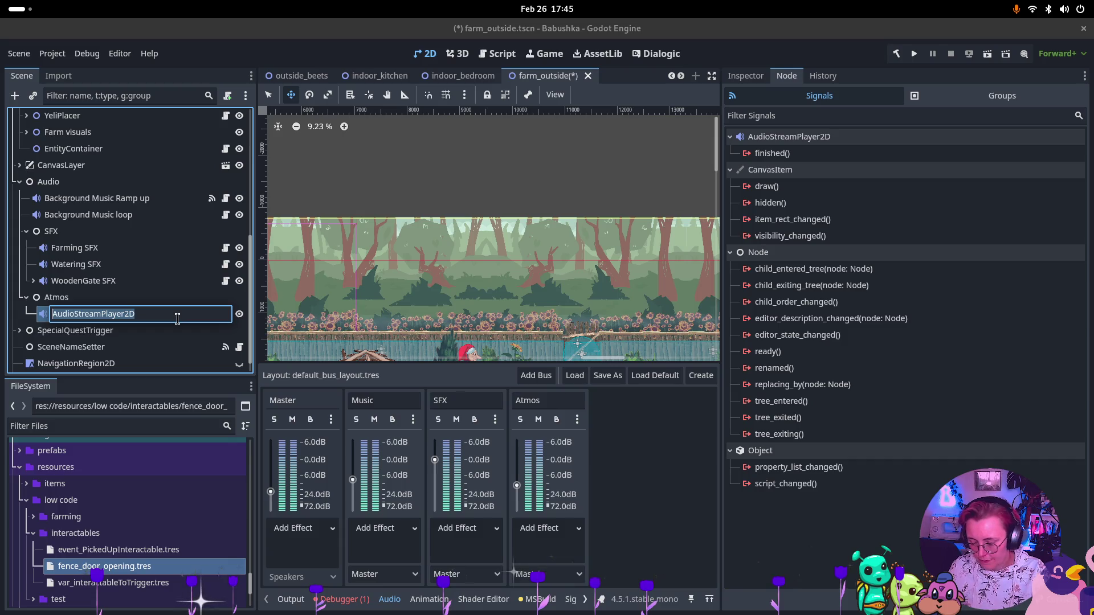
{"action": "type", "text": "FarmAtmo"}
{"action": "key", "text": "Return"}
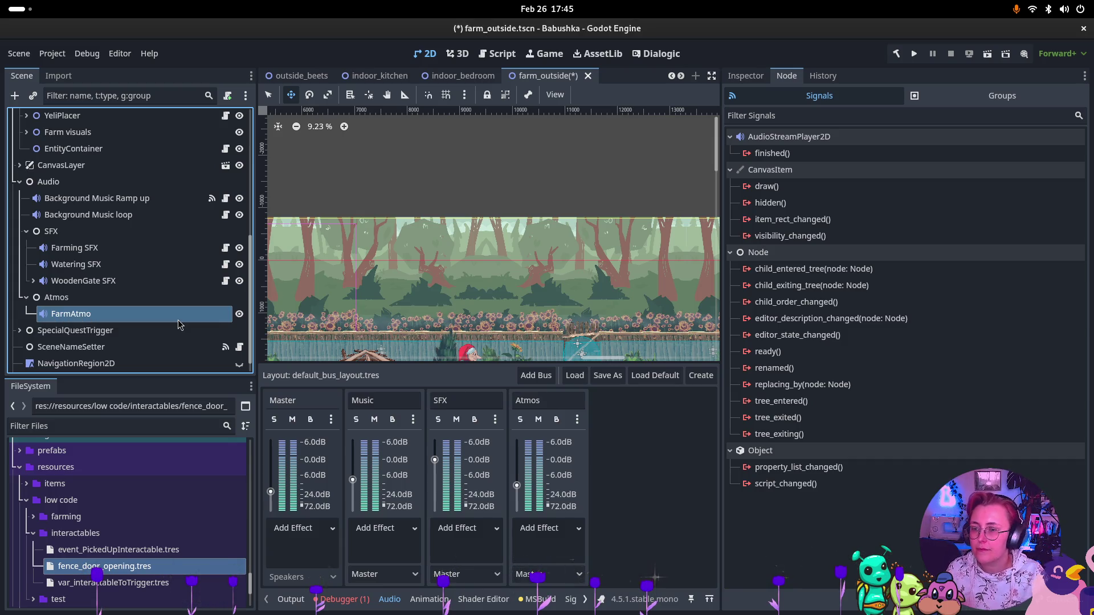
{"action": "left_click", "coordinate": [739, 79]}
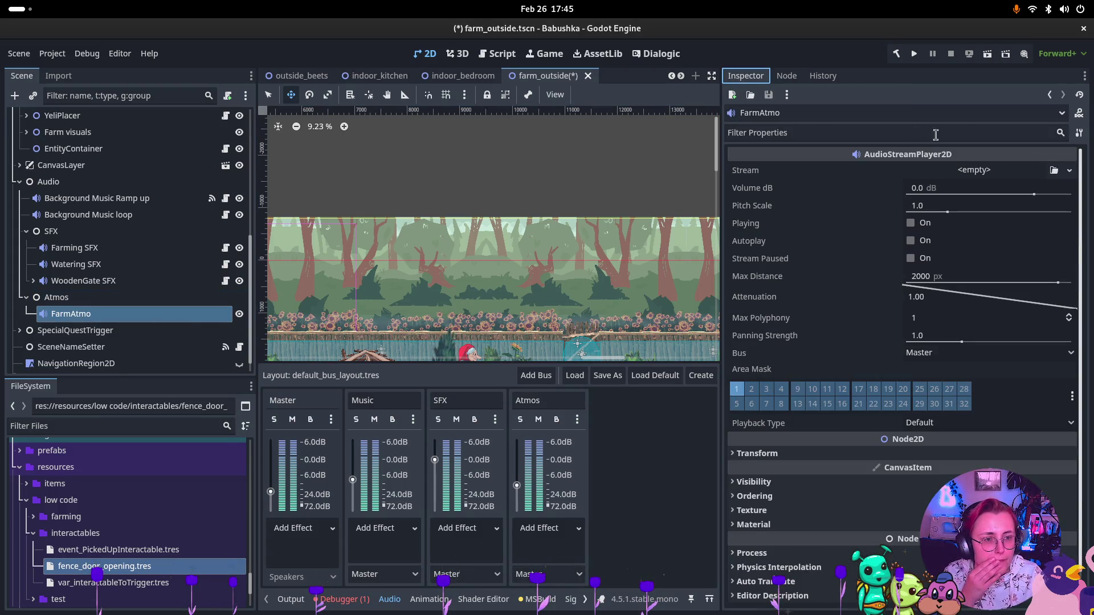
{"action": "left_click", "coordinate": [1002, 171]}
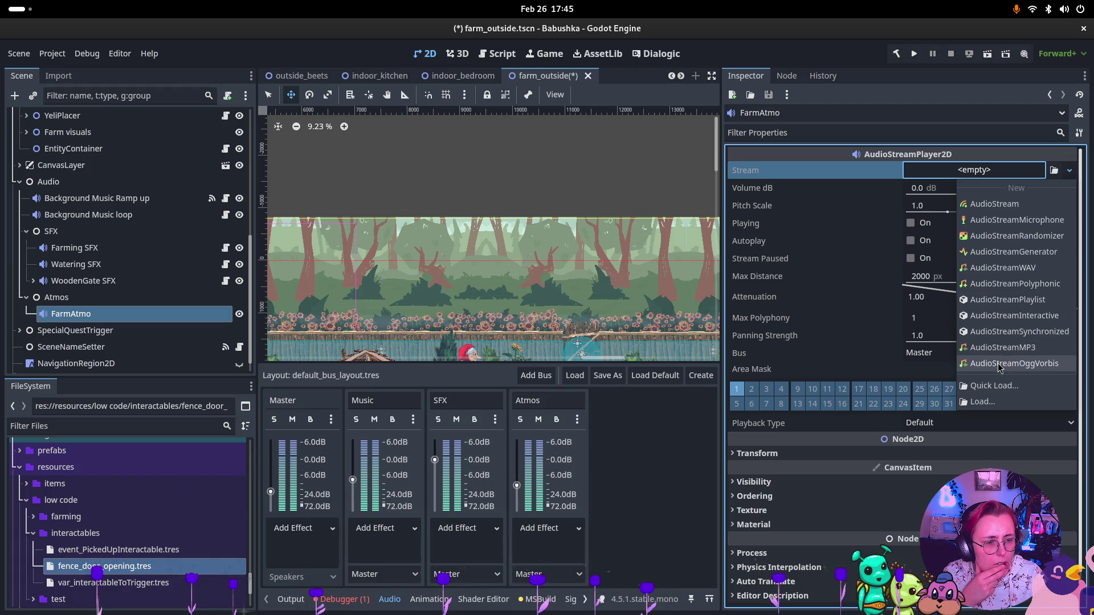
Set FarmAtmo's Stream to a new AudioStreamRandomizer, enable Autoplay, and add one stream slot
{"action": "left_click", "coordinate": [1014, 237]}
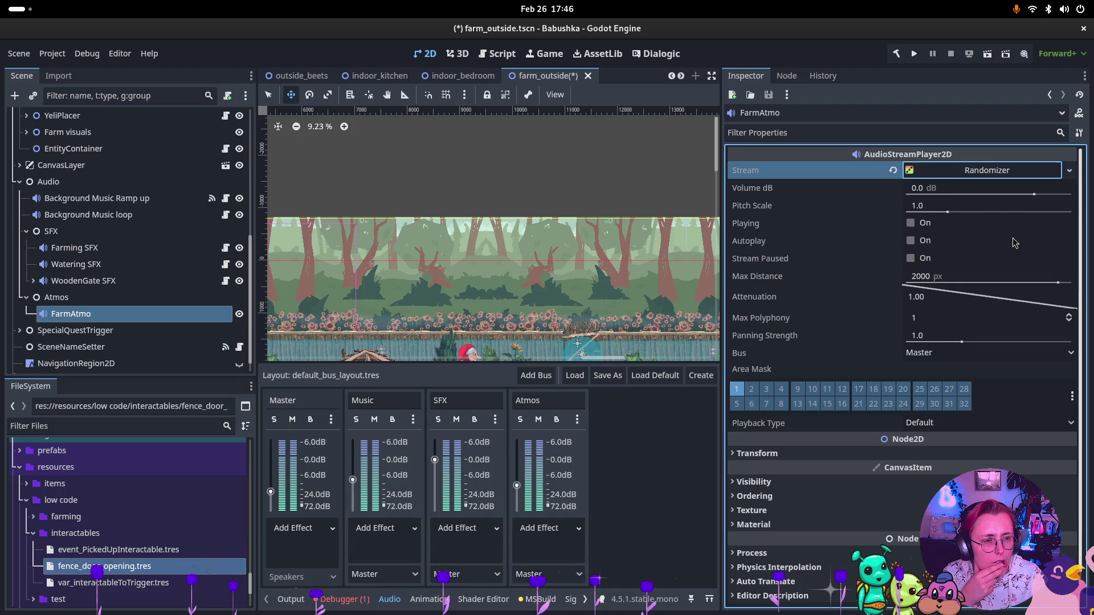
{"action": "left_click", "coordinate": [910, 172]}
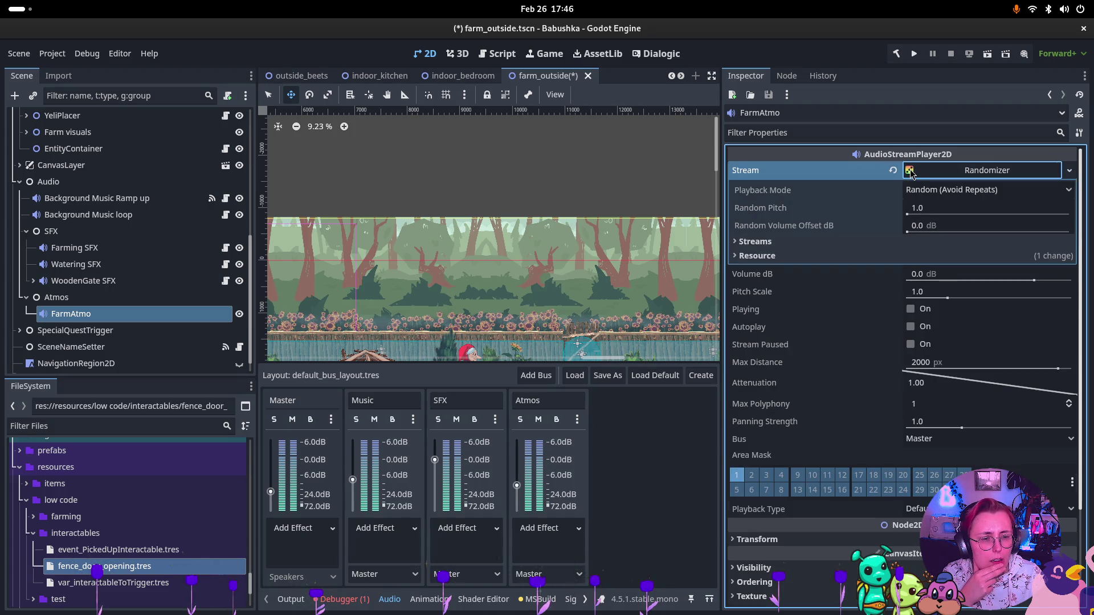
{"action": "left_click", "coordinate": [910, 327]}
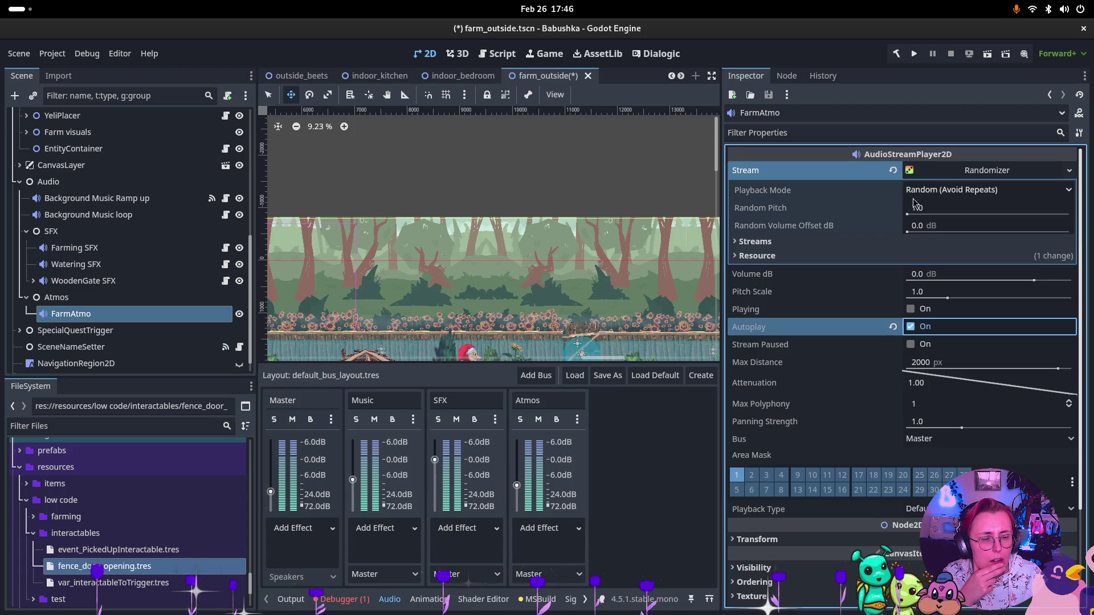
{"action": "left_click", "coordinate": [774, 244]}
{"action": "left_click", "coordinate": [884, 264]}
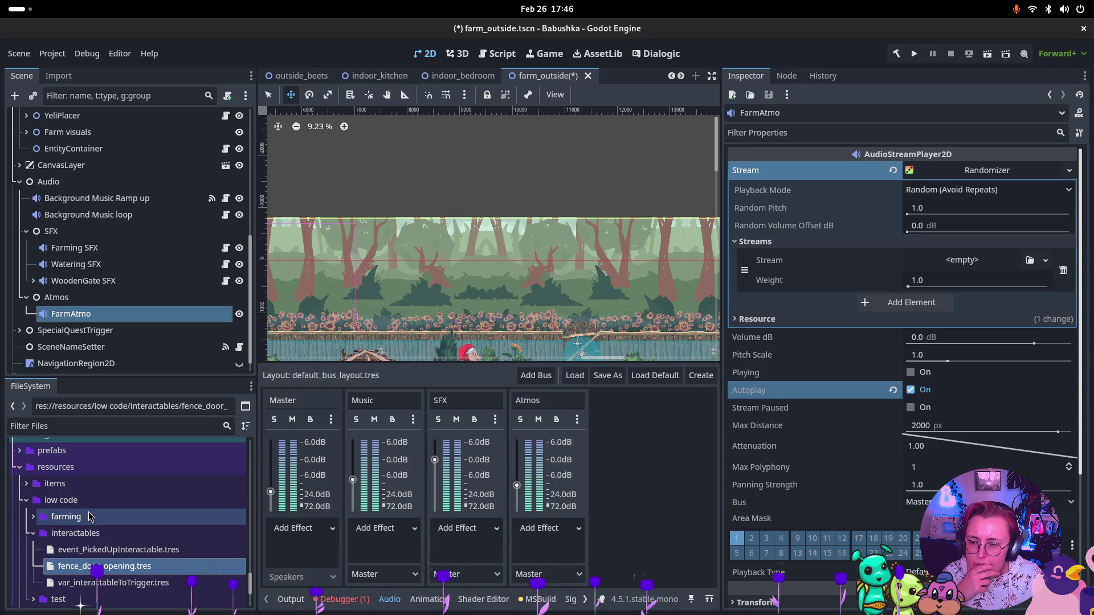
Expand the Atmos folder in FileSystem and put Farm_Atmos_01.wav into the first stream slot
{"action": "scroll", "coordinate": [88, 516], "scroll_direction": "up", "scroll_amount": 4}
{"action": "scroll", "coordinate": [92, 513], "scroll_direction": "up", "scroll_amount": 8}
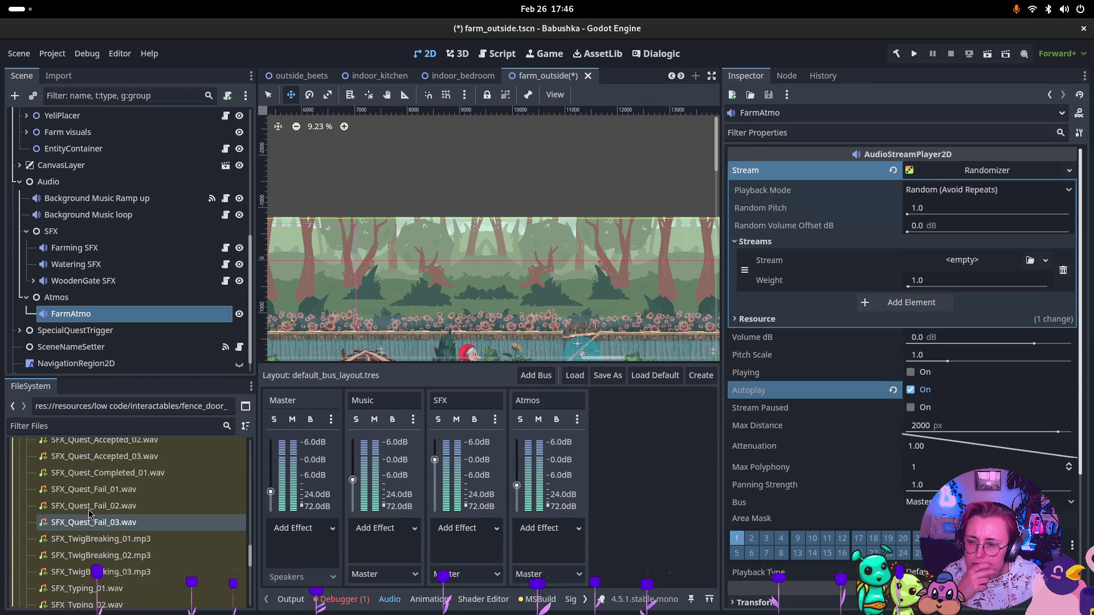
{"action": "scroll", "coordinate": [97, 507], "scroll_direction": "up", "scroll_amount": 6}
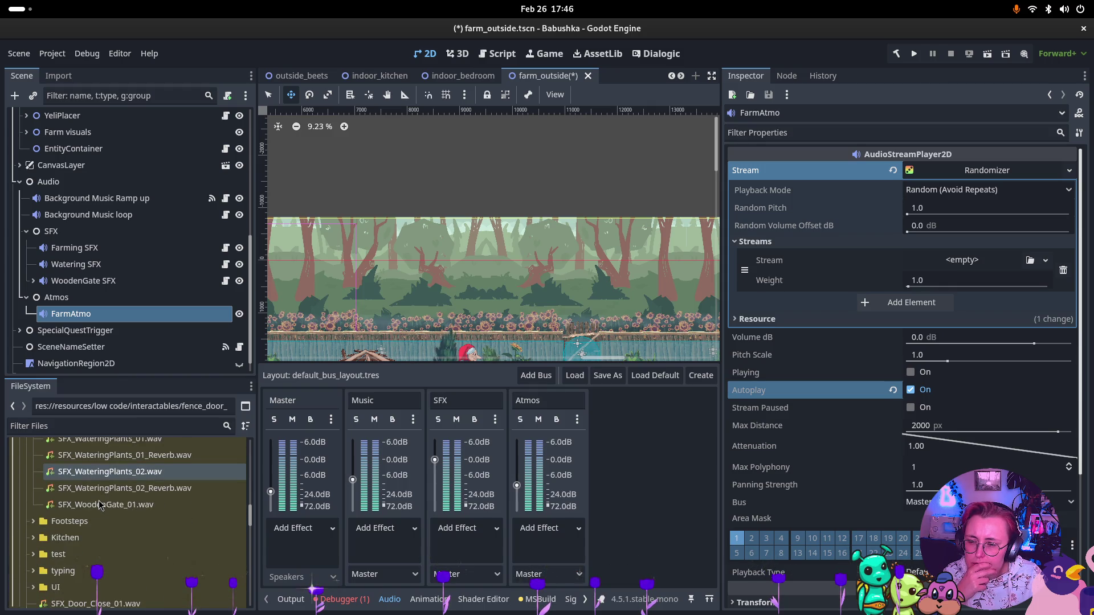
{"action": "scroll", "coordinate": [102, 498], "scroll_direction": "up", "scroll_amount": 10}
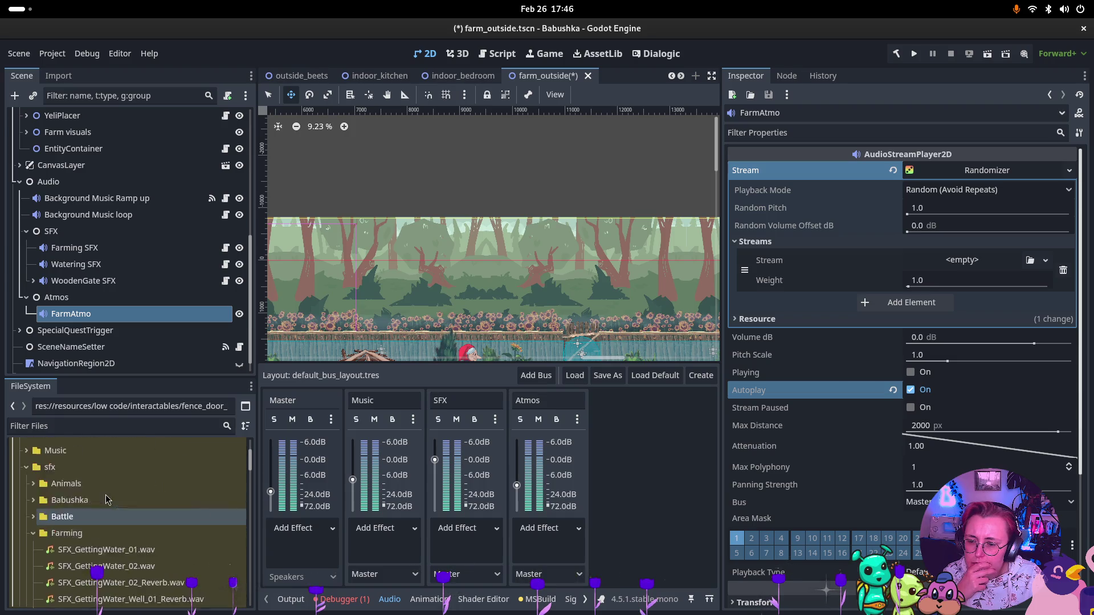
{"action": "scroll", "coordinate": [110, 491], "scroll_direction": "down", "scroll_amount": 2}
{"action": "double_click", "coordinate": [57, 468]}
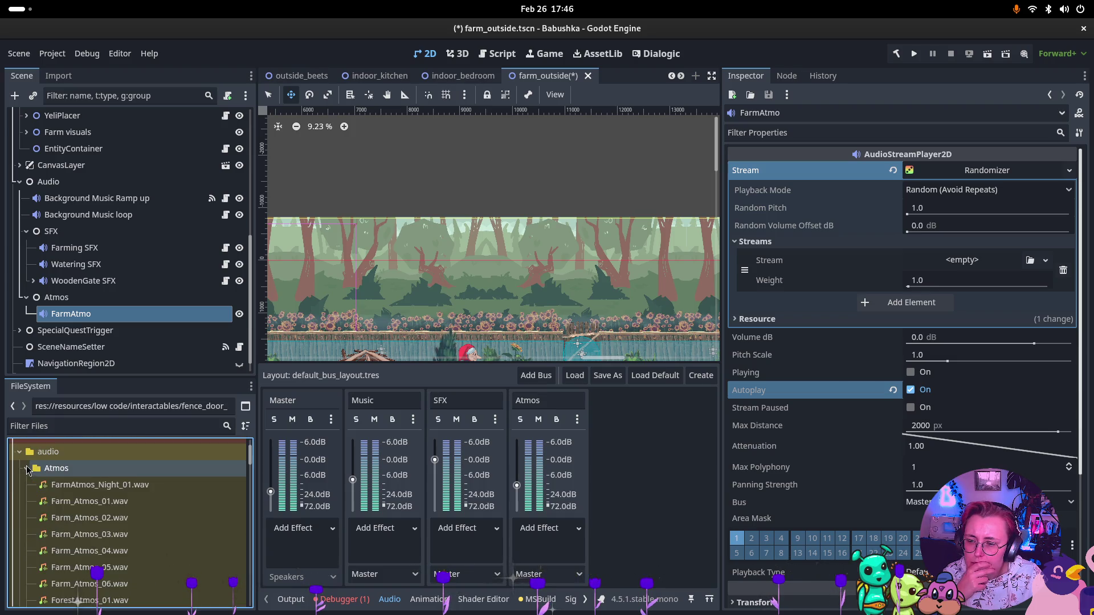
{"action": "scroll", "coordinate": [125, 488], "scroll_direction": "down", "scroll_amount": 1}
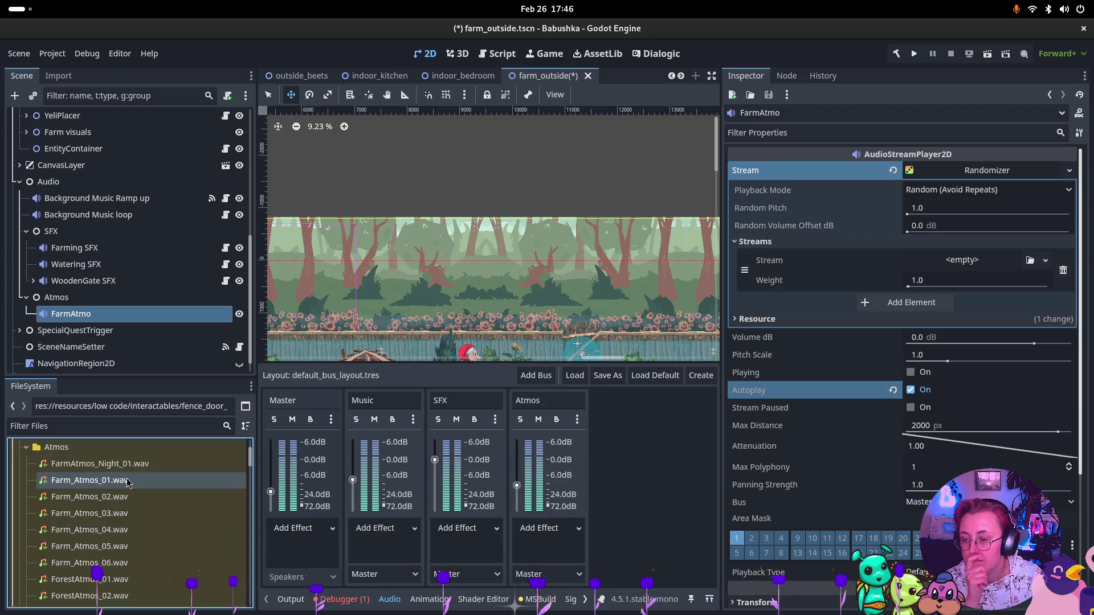
{"action": "mouse_move", "coordinate": [125, 481]}
{"action": "left_mouse_down"}
{"action": "mouse_move", "coordinate": [969, 257]}
{"action": "mouse_move", "coordinate": [955, 259]}
{"action": "left_mouse_up"}
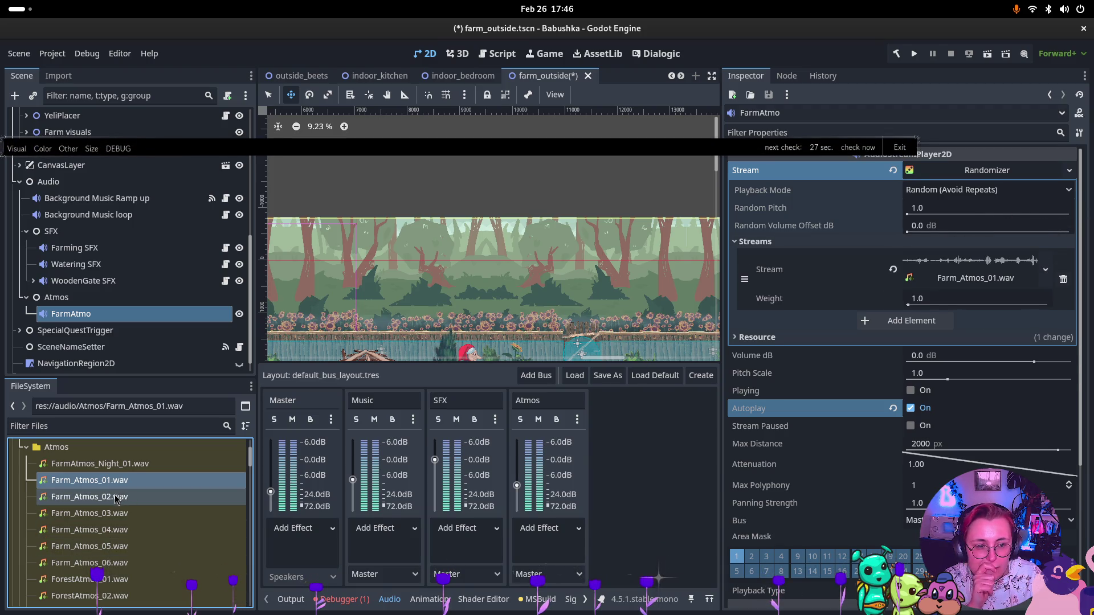
Add five more stream slots and fill them with Farm_Atmos_02 through Farm_Atmos_06.wav
{"action": "mouse_move", "coordinate": [112, 500]}
{"action": "left_mouse_down"}
{"action": "mouse_move", "coordinate": [774, 312]}
{"action": "mouse_move", "coordinate": [846, 306]}
{"action": "mouse_move", "coordinate": [906, 319]}
{"action": "left_mouse_up"}
{"action": "left_click", "coordinate": [906, 321]}
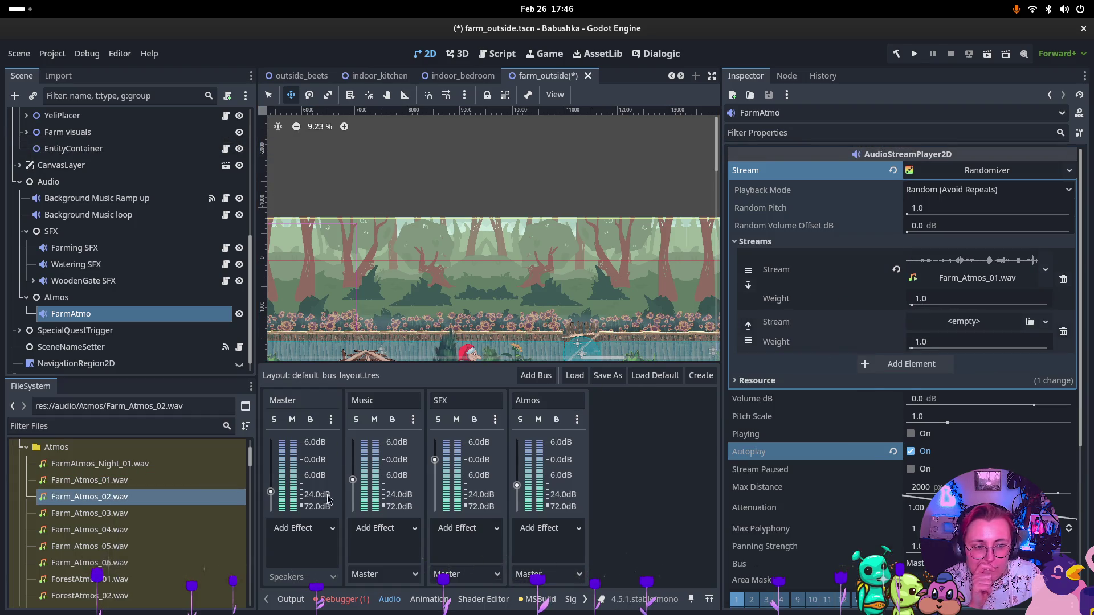
{"action": "mouse_move", "coordinate": [87, 498]}
{"action": "left_mouse_down"}
{"action": "mouse_move", "coordinate": [419, 450]}
{"action": "mouse_move", "coordinate": [965, 317]}
{"action": "mouse_move", "coordinate": [977, 326]}
{"action": "left_mouse_up"}
{"action": "left_click", "coordinate": [923, 380]}
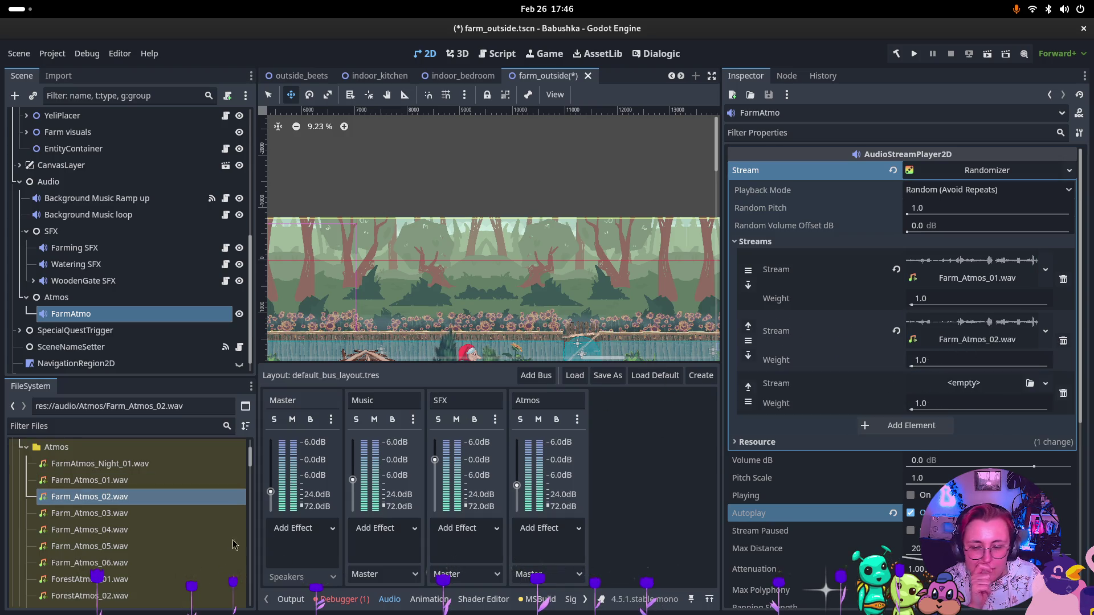
{"action": "mouse_move", "coordinate": [90, 513]}
{"action": "left_mouse_down"}
{"action": "mouse_move", "coordinate": [650, 402]}
{"action": "mouse_move", "coordinate": [971, 383]}
{"action": "left_mouse_up"}
{"action": "left_click", "coordinate": [915, 443]}
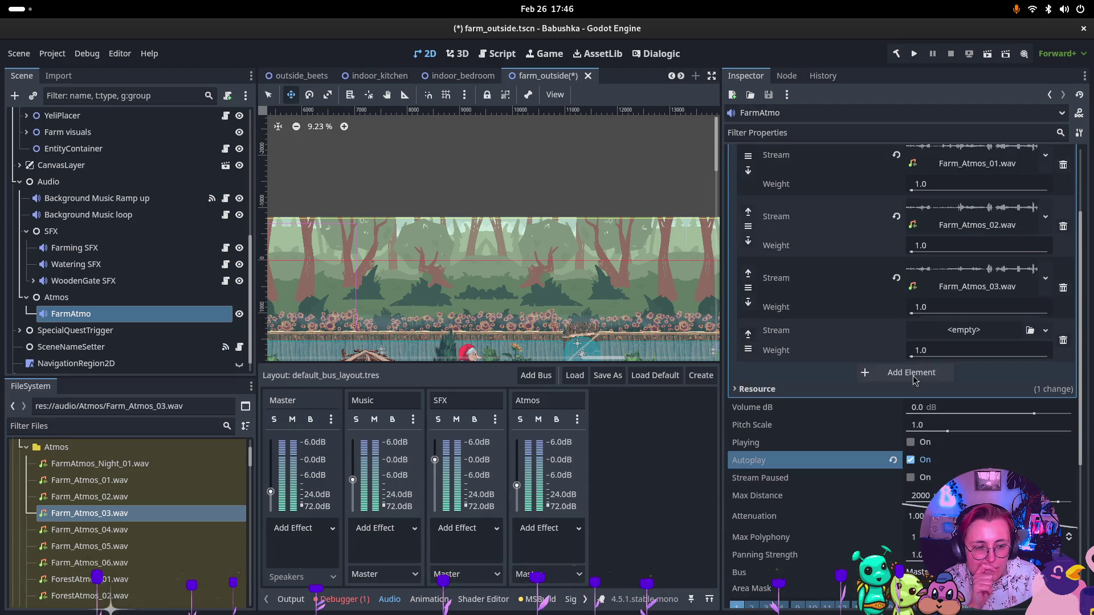
{"action": "left_click_drag", "start_coordinate": [117, 527], "coordinate": [969, 339]}
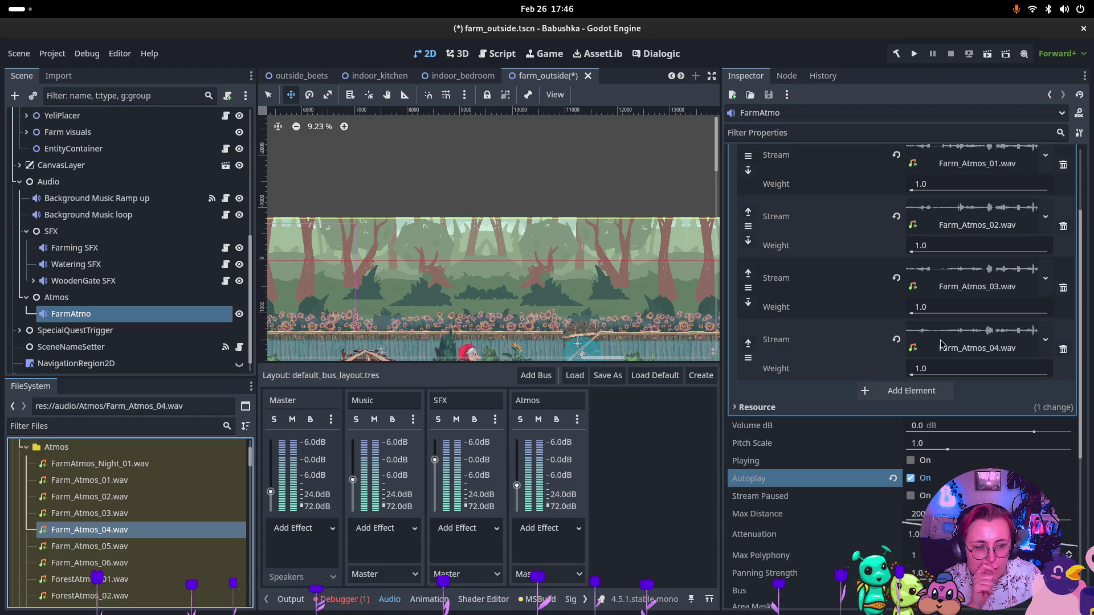
{"action": "left_click", "coordinate": [911, 392]}
{"action": "mouse_move", "coordinate": [90, 546]}
{"action": "left_mouse_down"}
{"action": "mouse_move", "coordinate": [896, 389]}
{"action": "mouse_move", "coordinate": [1015, 393]}
{"action": "left_mouse_up"}
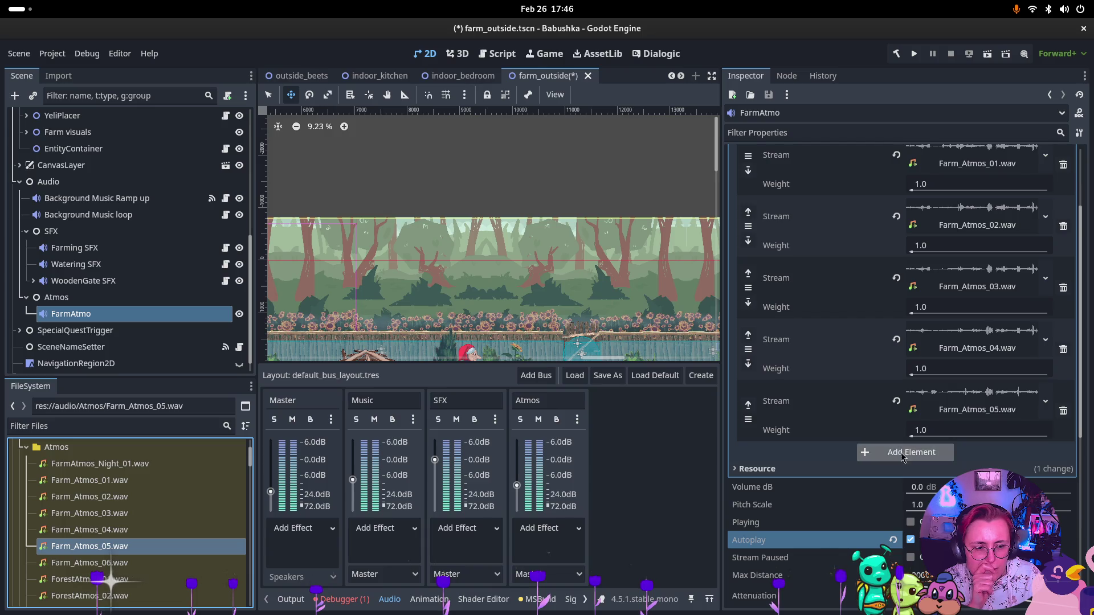
{"action": "left_click", "coordinate": [903, 454]}
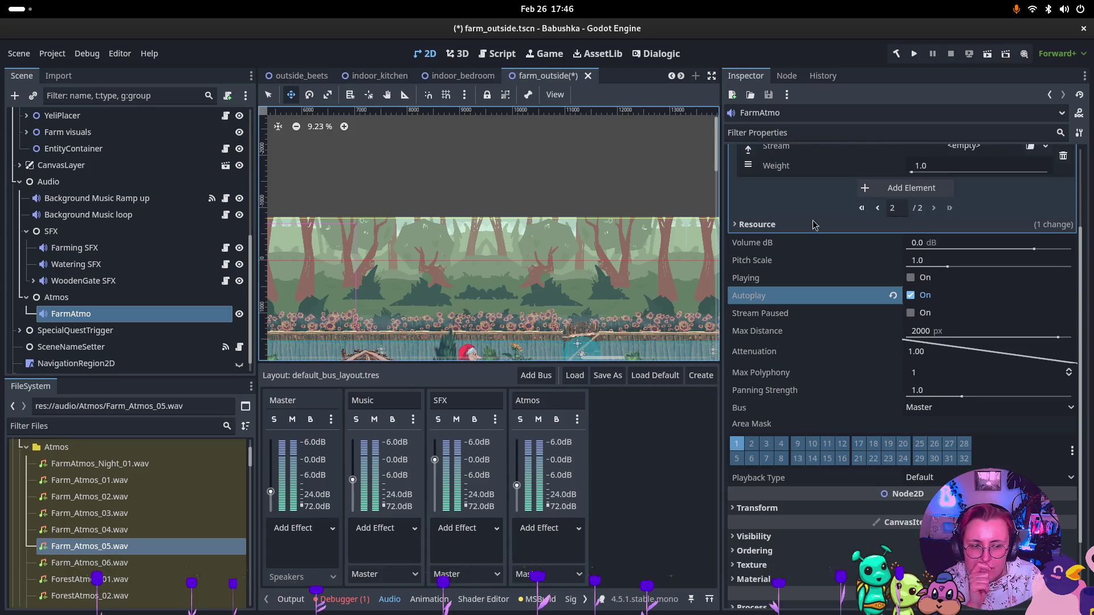
{"action": "scroll", "coordinate": [849, 216], "scroll_direction": "up", "scroll_amount": 2}
{"action": "mouse_move", "coordinate": [94, 568]}
{"action": "left_mouse_down"}
{"action": "mouse_move", "coordinate": [881, 318]}
{"action": "mouse_move", "coordinate": [966, 262]}
{"action": "left_mouse_up"}
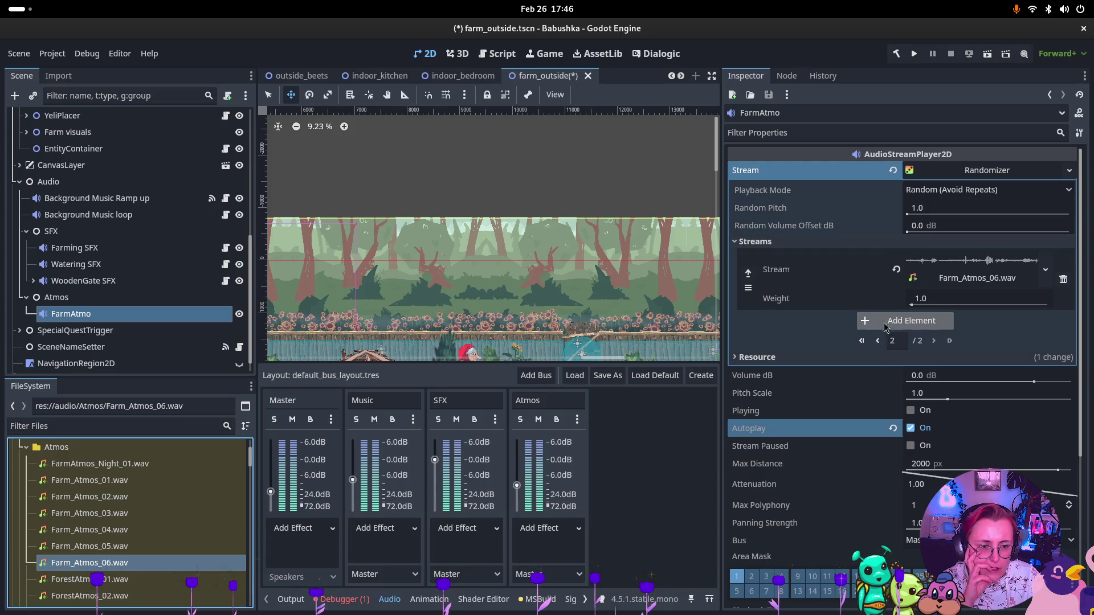
Raise the Atmos bus volume to about +4.8 dB and save the farm scene
{"action": "left_click", "coordinate": [878, 341]}
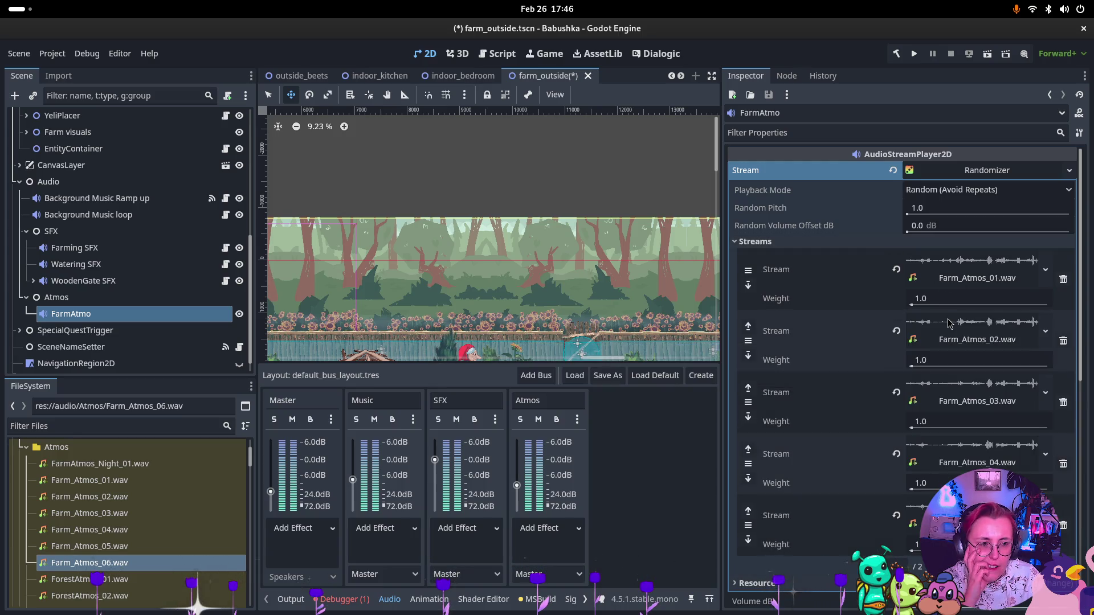
{"action": "scroll", "coordinate": [952, 342], "scroll_direction": "down", "scroll_amount": 5}
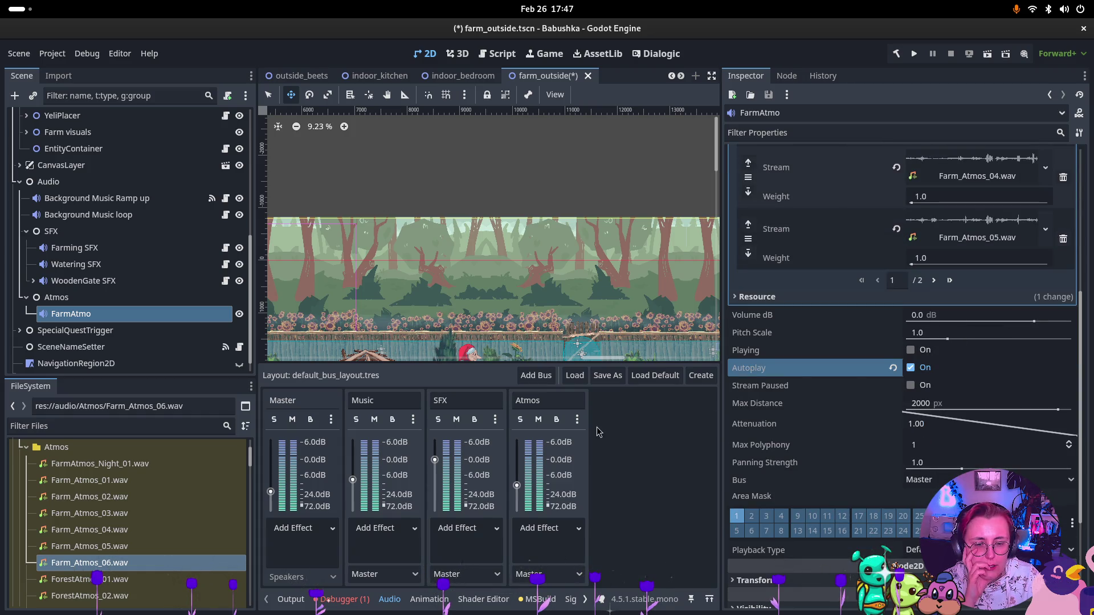
{"action": "left_click_drag", "start_coordinate": [517, 487], "coordinate": [519, 450]}
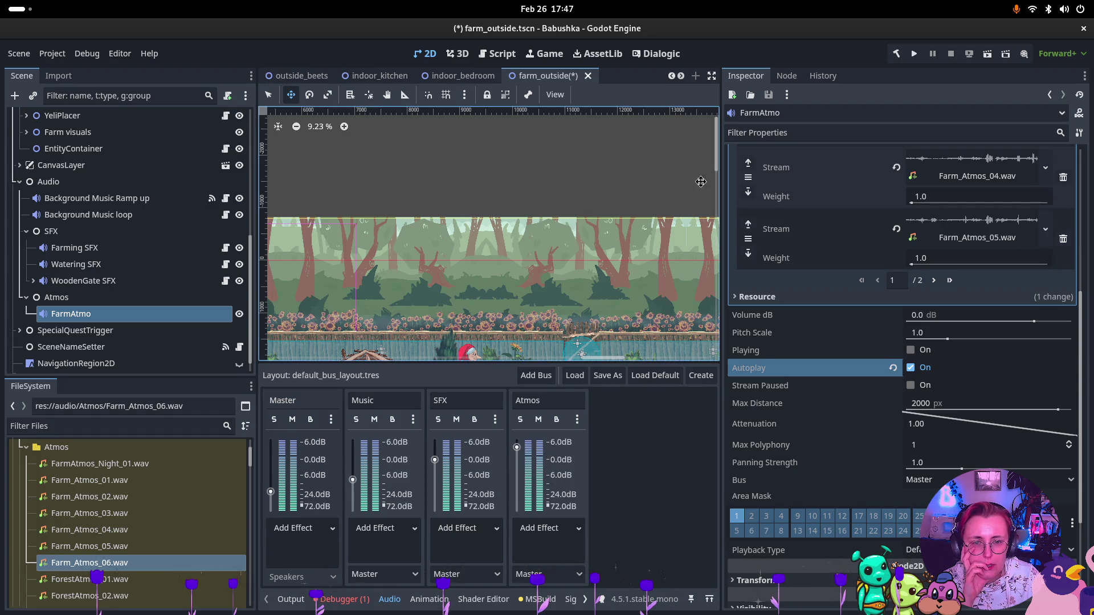
{"action": "key", "text": "ctrl+s"}
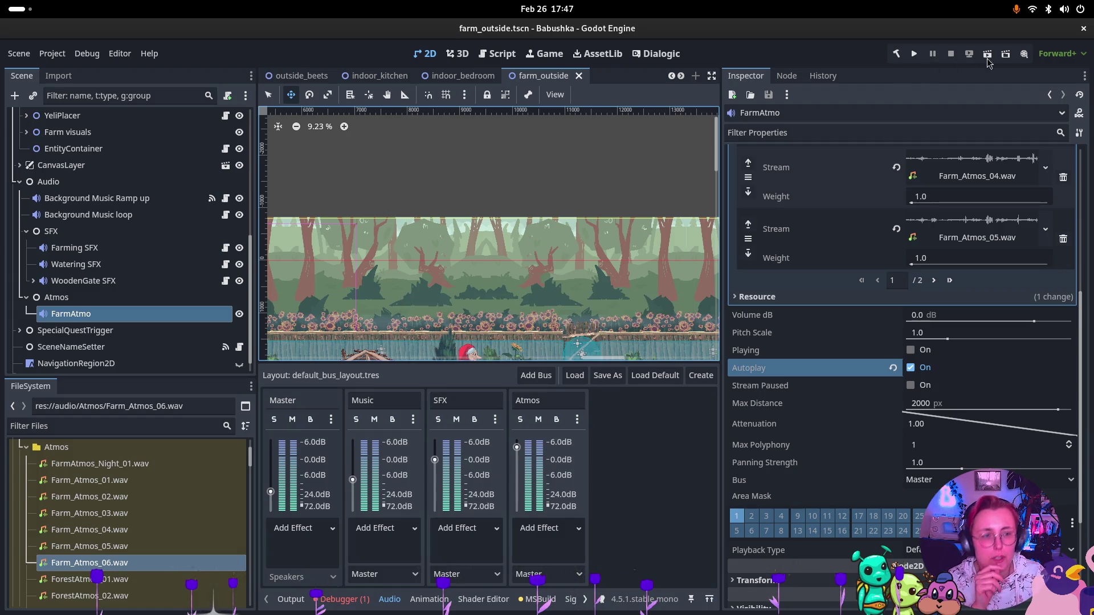
Test-run the game, then turn off Autoplay on Background Music Ramp up
{"action": "left_click", "coordinate": [991, 61]}
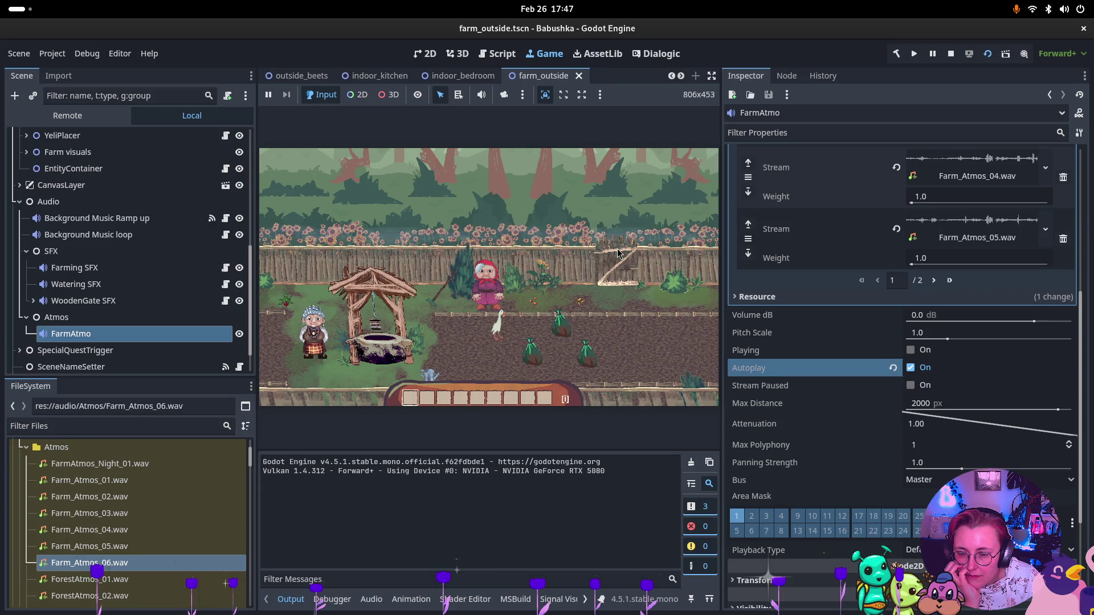
{"action": "left_click", "coordinate": [955, 55]}
{"action": "left_click", "coordinate": [91, 198]}
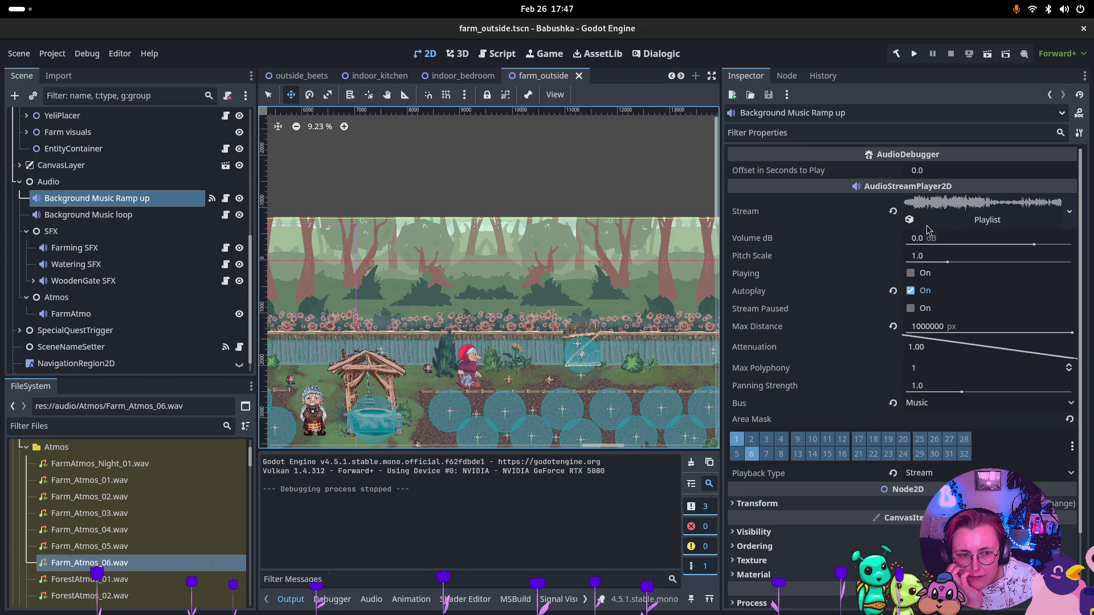
{"action": "left_click", "coordinate": [911, 293]}
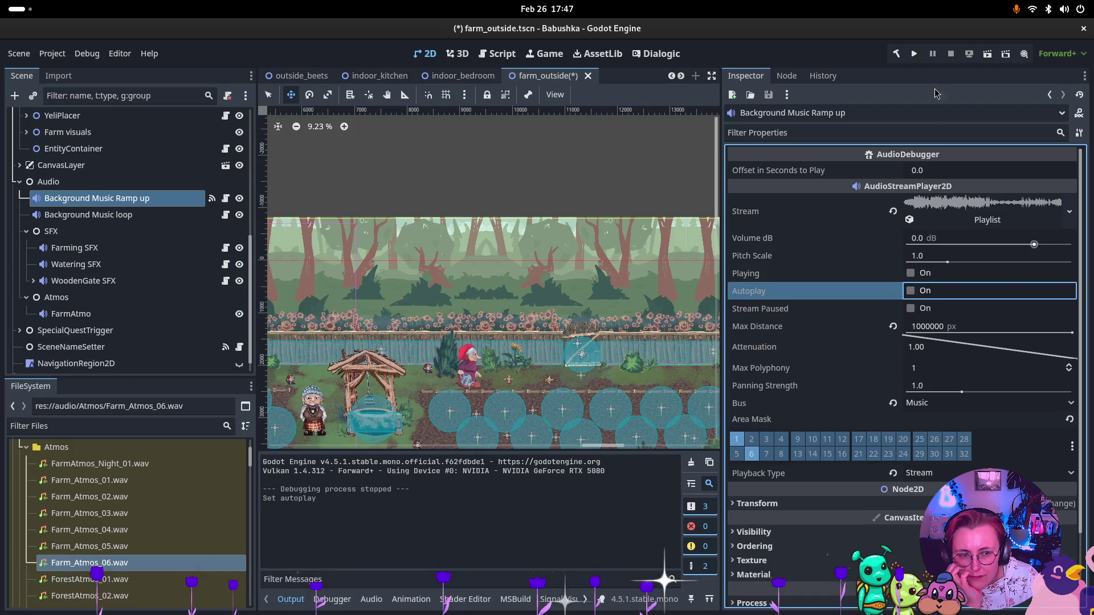
Rerun the farm scene and switch on Playing for FarmAtmo
{"action": "left_click", "coordinate": [985, 54]}
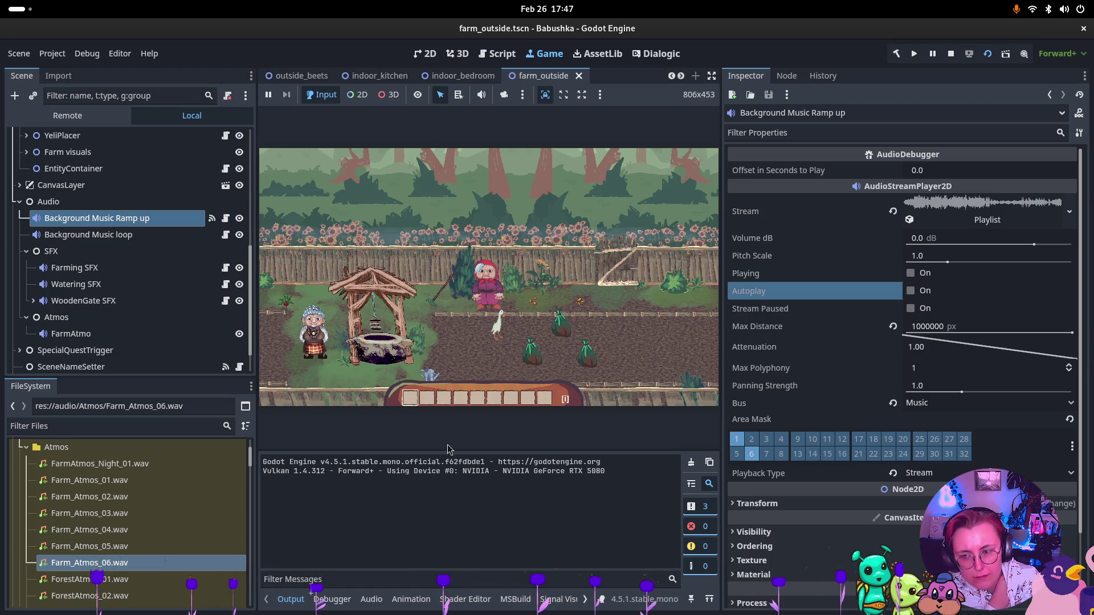
{"action": "left_click", "coordinate": [80, 334]}
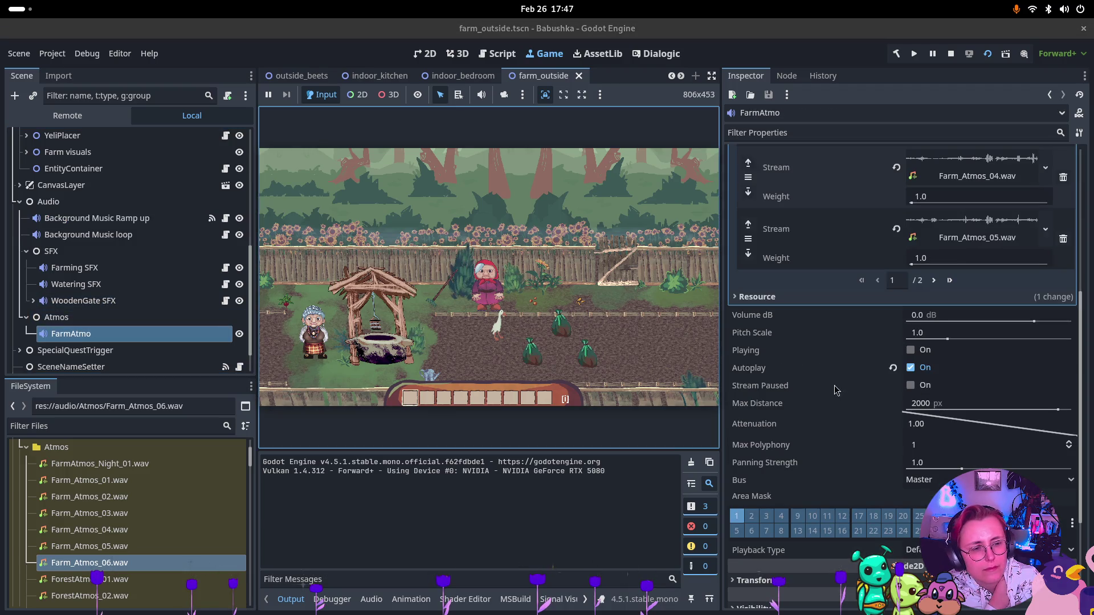
{"action": "left_click", "coordinate": [912, 351]}
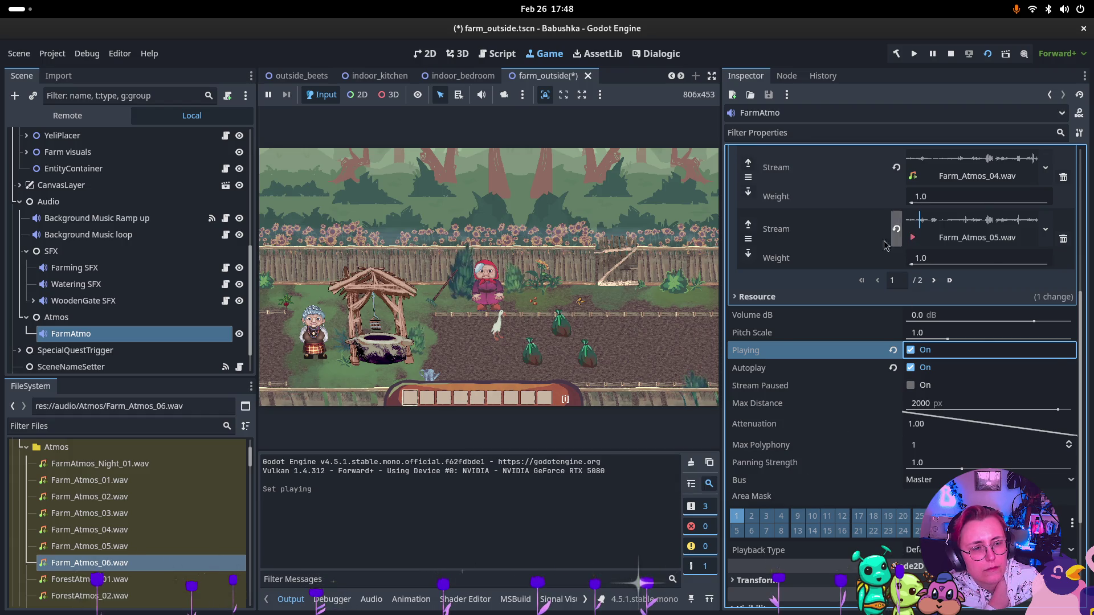
{"action": "scroll", "coordinate": [847, 447], "scroll_direction": "up", "scroll_amount": 5}
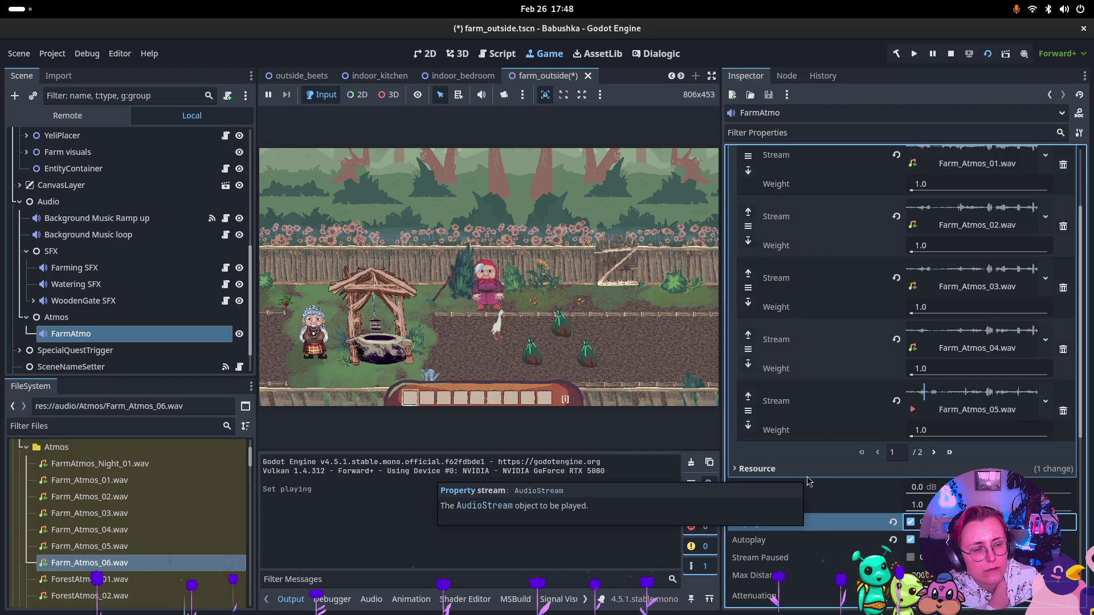
Set FarmAtmo's volume to 4.662 dB and add a 0.65 dB random volume offset
{"action": "scroll", "coordinate": [837, 473], "scroll_direction": "down", "scroll_amount": 3}
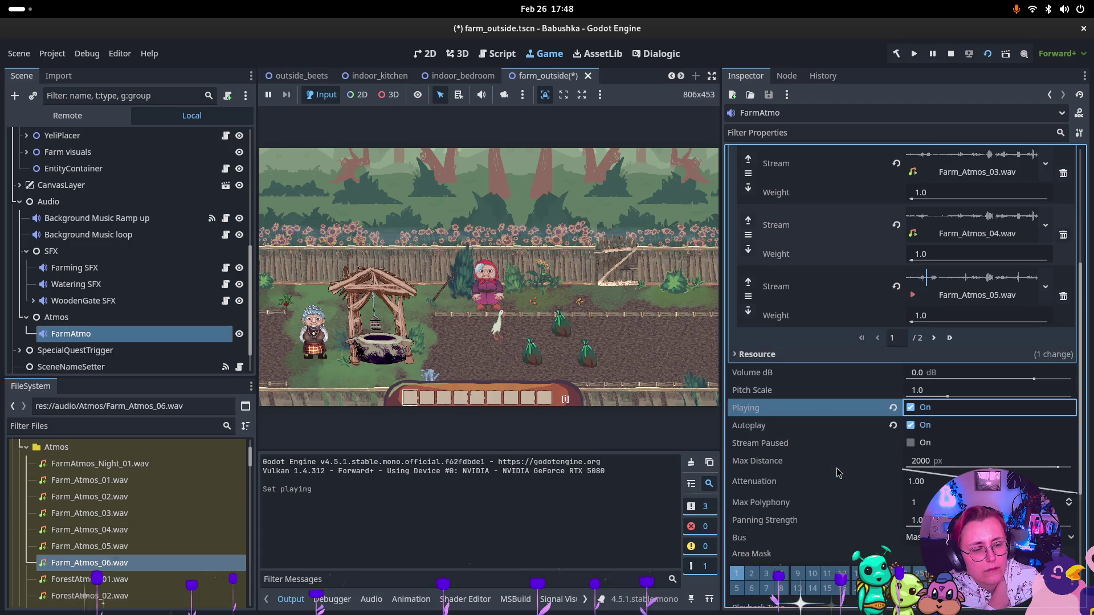
{"action": "left_click", "coordinate": [1036, 383]}
{"action": "left_click_drag", "start_coordinate": [1036, 383], "coordinate": [1061, 382]}
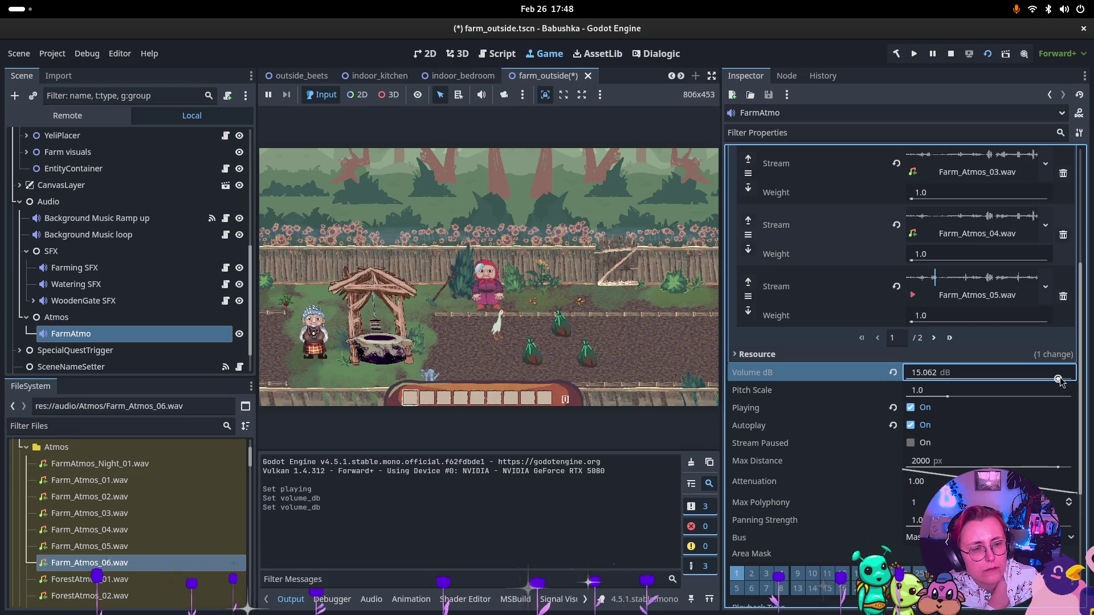
{"action": "left_click", "coordinate": [911, 408]}
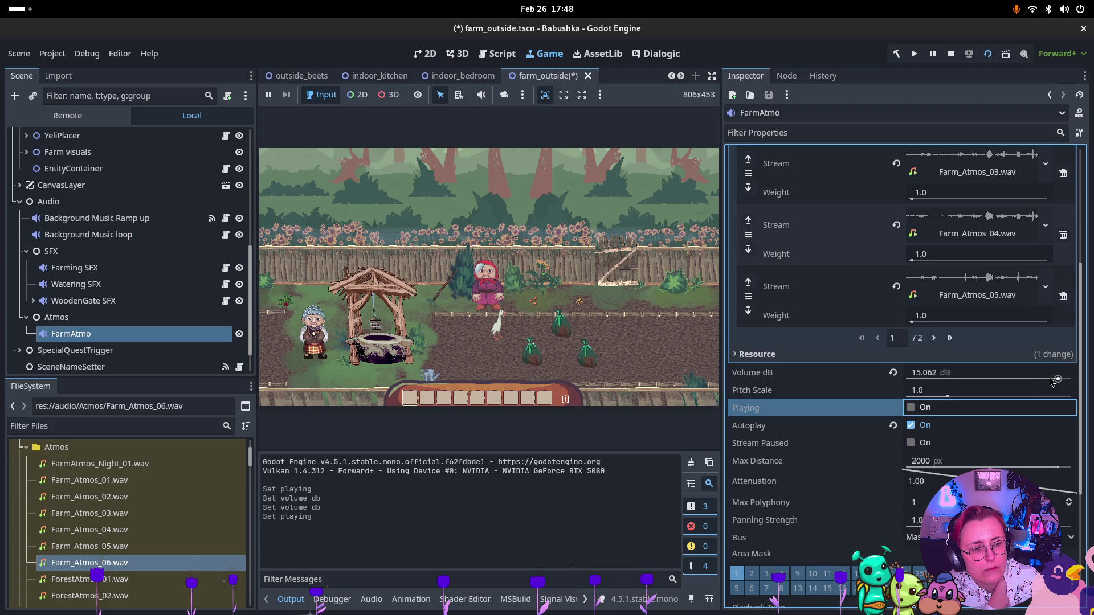
{"action": "left_click_drag", "start_coordinate": [1058, 380], "coordinate": [1041, 383]}
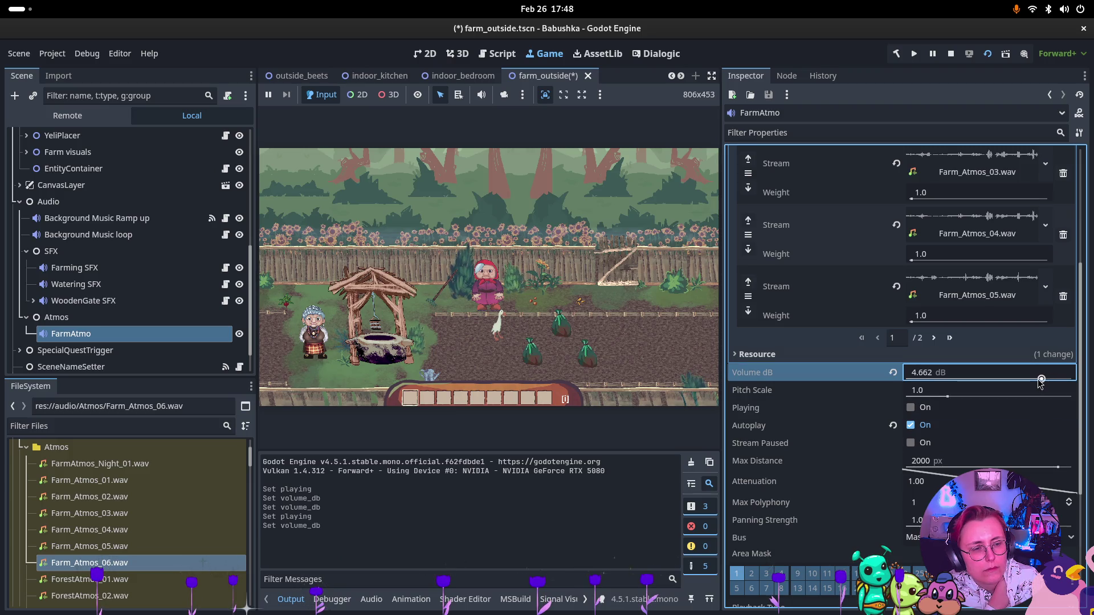
{"action": "scroll", "coordinate": [924, 244], "scroll_direction": "up", "scroll_amount": 5}
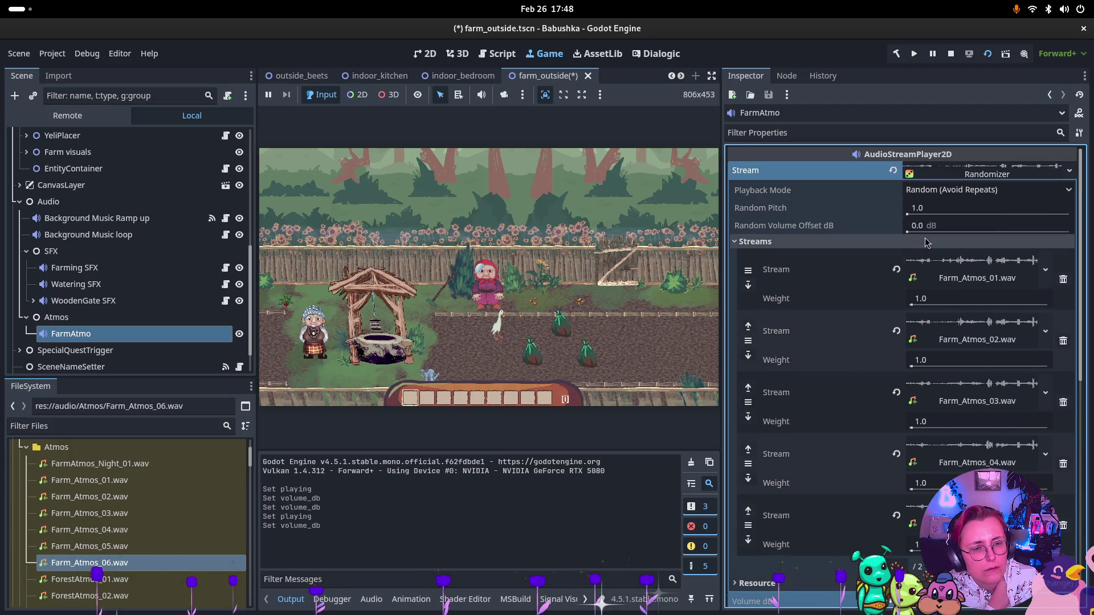
{"action": "left_click_drag", "start_coordinate": [926, 225], "coordinate": [946, 225]}
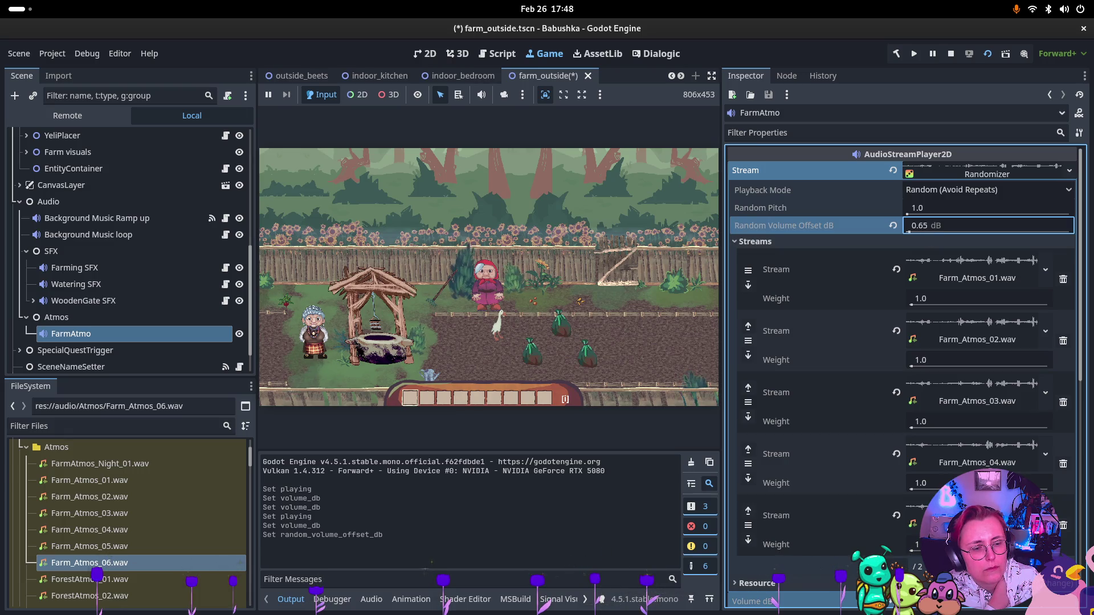
{"action": "scroll", "coordinate": [914, 410], "scroll_direction": "down", "scroll_amount": 5}
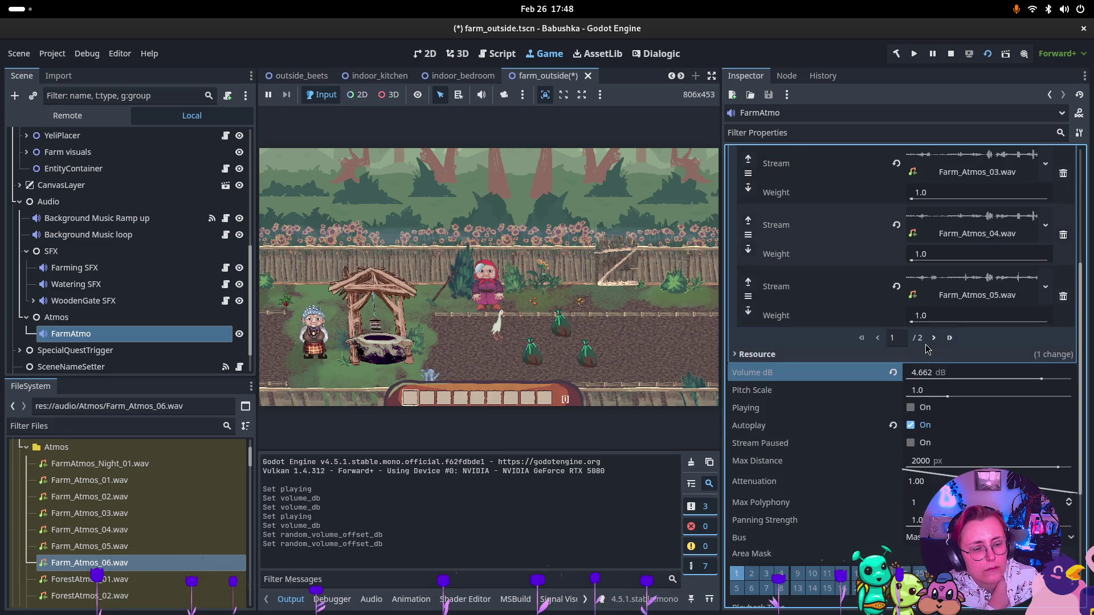
Replay the ambience while checking the Farm_Atmos_05 and Farm_Atmos_01 streams, then stop playback
{"action": "left_click", "coordinate": [915, 408]}
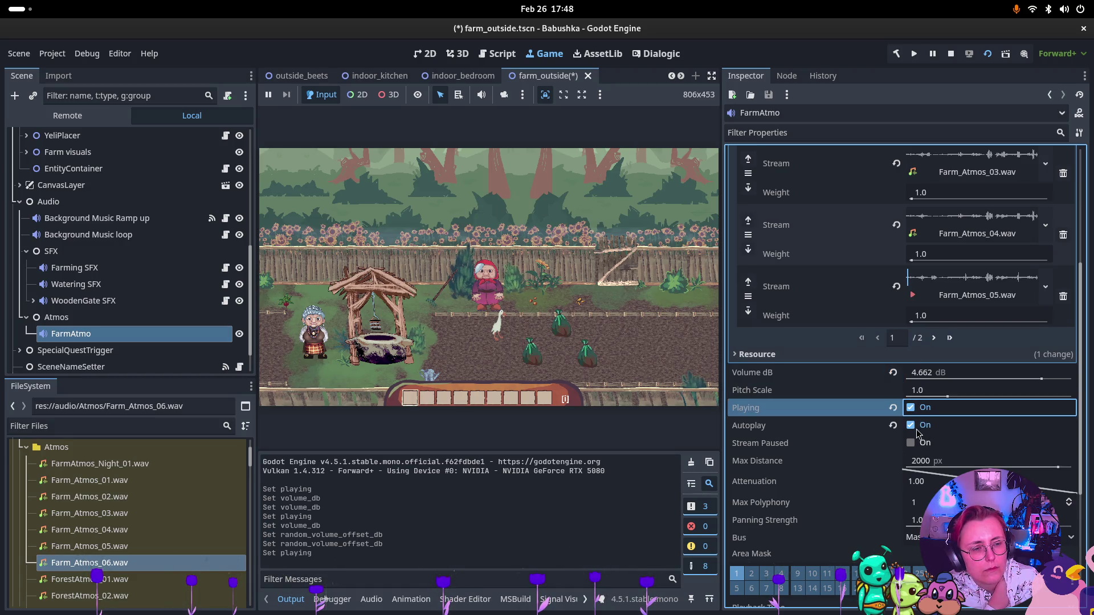
{"action": "left_click", "coordinate": [913, 303]}
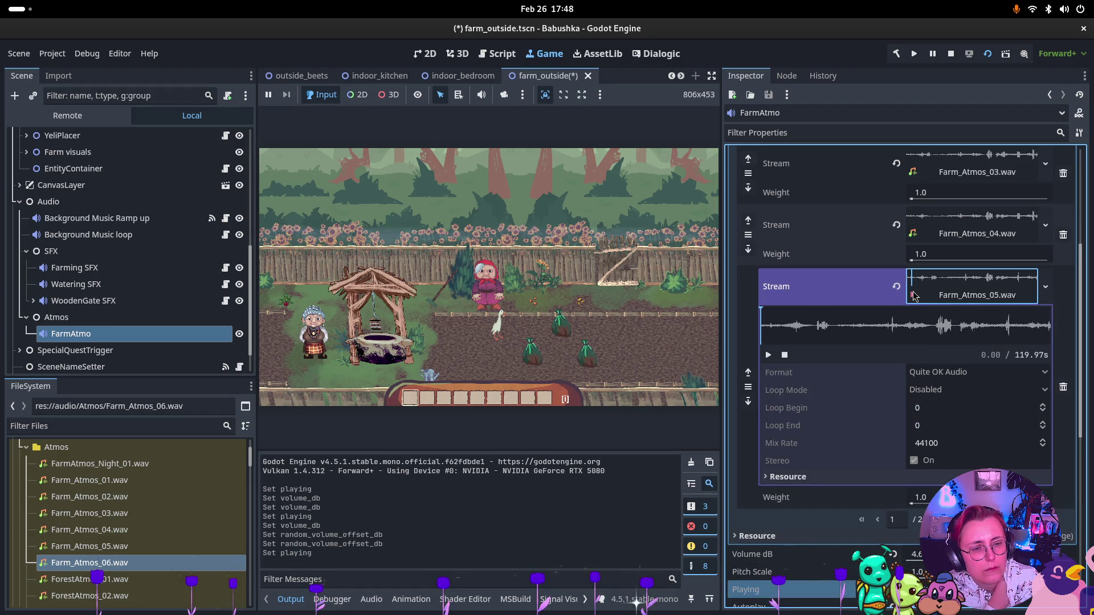
{"action": "left_click", "coordinate": [913, 296]}
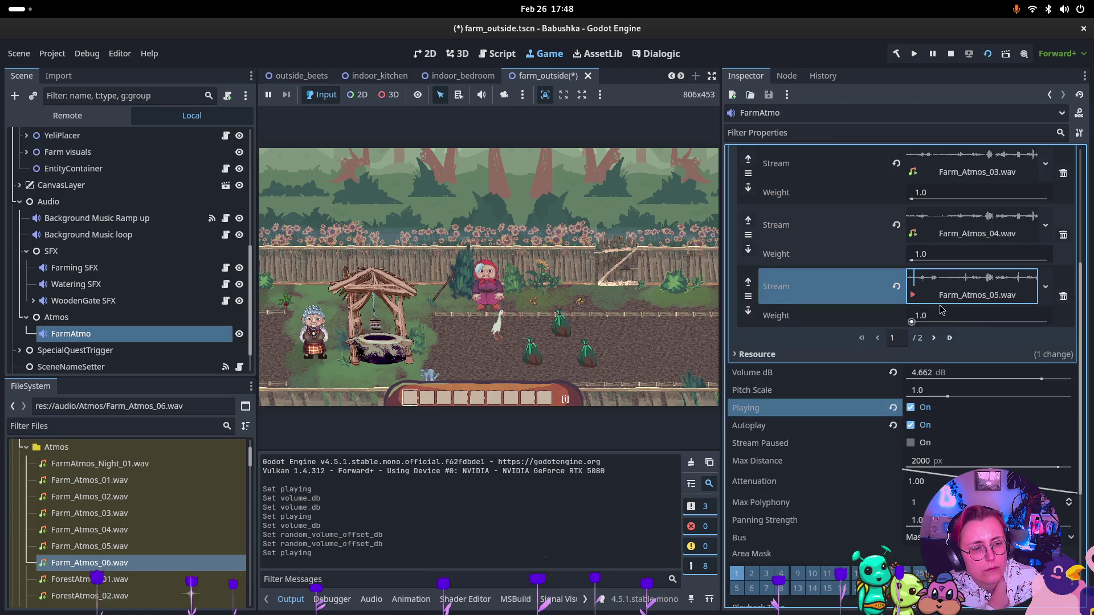
{"action": "scroll", "coordinate": [917, 257], "scroll_direction": "up", "scroll_amount": 3}
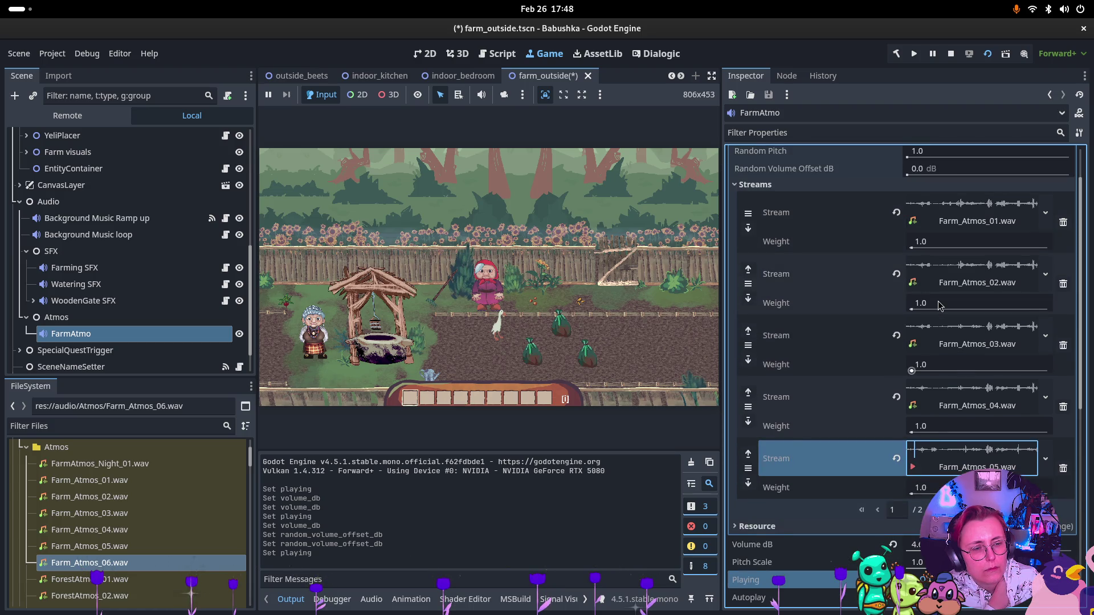
{"action": "left_click", "coordinate": [918, 229]}
{"action": "left_click", "coordinate": [916, 229]}
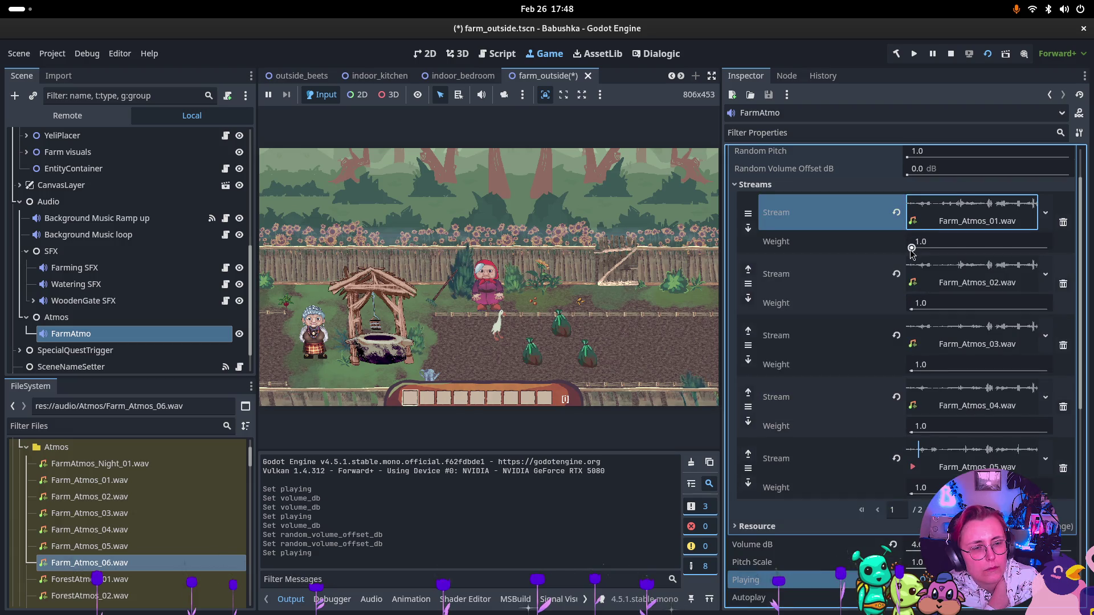
{"action": "scroll", "coordinate": [930, 448], "scroll_direction": "down", "scroll_amount": 2}
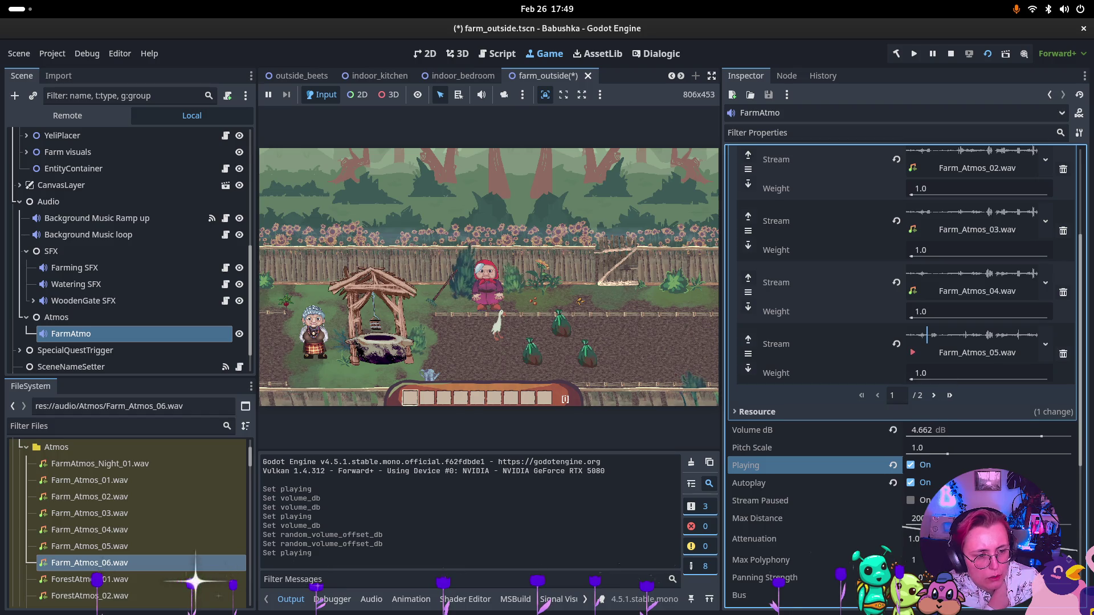
{"action": "left_click", "coordinate": [914, 467]}
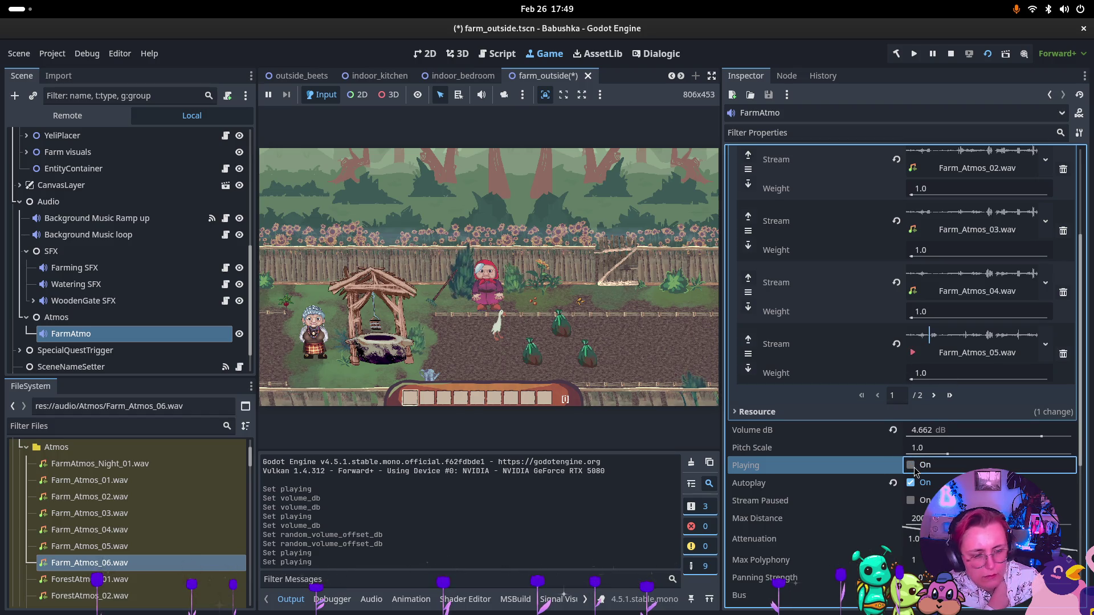
{"action": "key", "text": "super"}
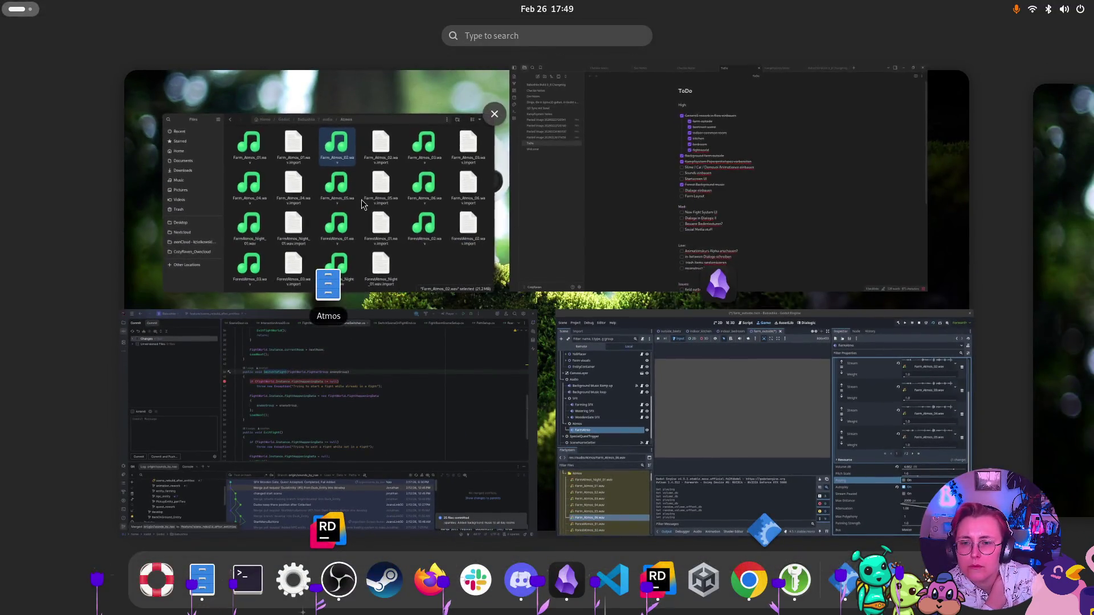
Audition Farm_Atmos_03.wav from the Atmos folder in a media player
{"action": "left_click", "coordinate": [364, 192]}
{"action": "left_click", "coordinate": [602, 155]}
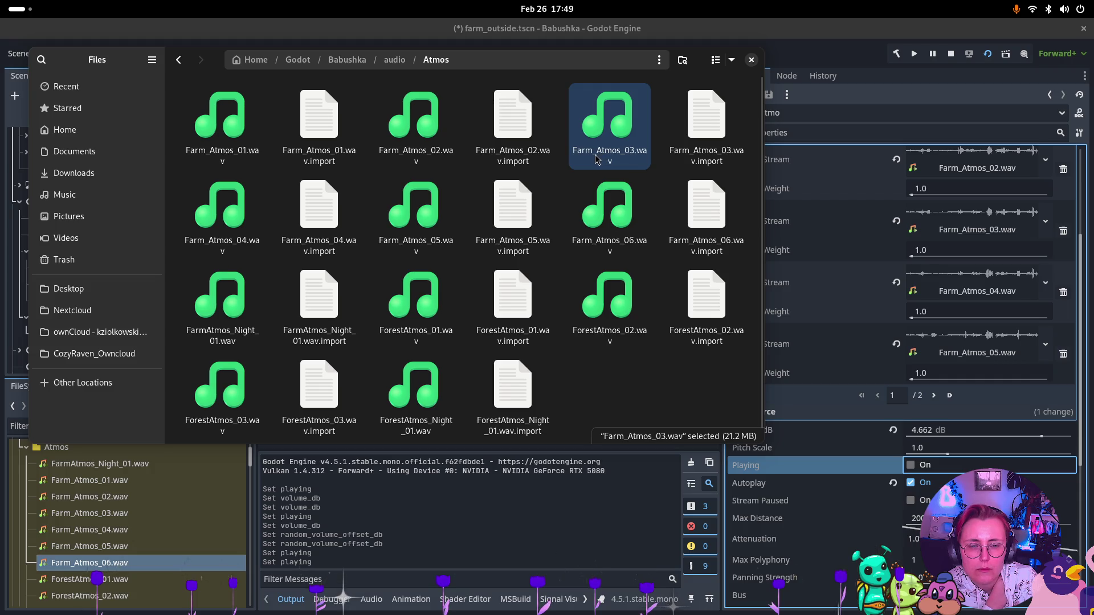
{"action": "double_click", "coordinate": [622, 136]}
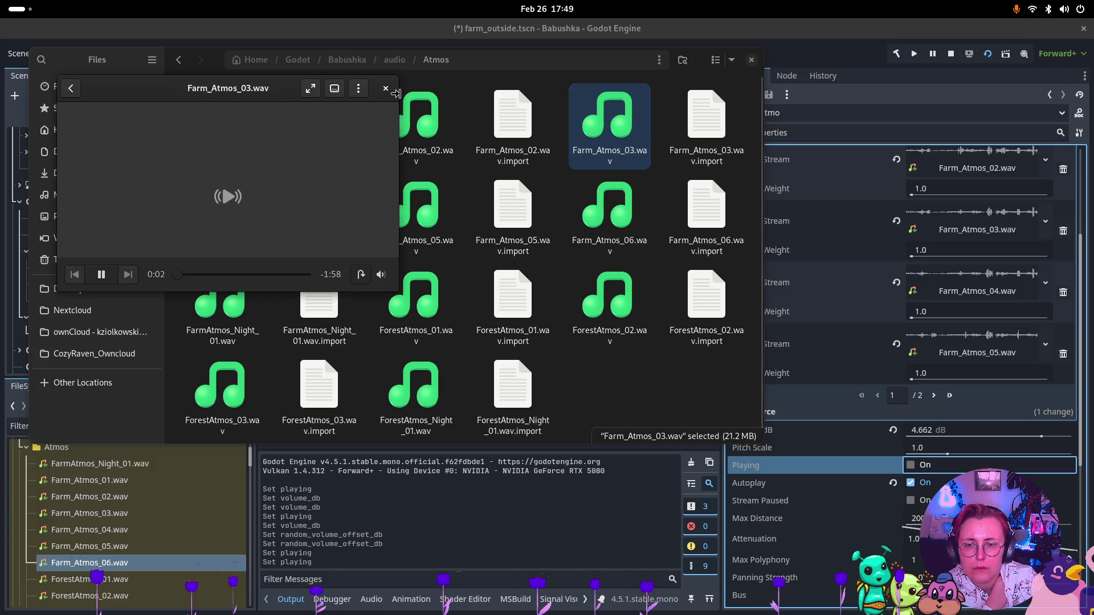
{"action": "key", "text": "Escape"}
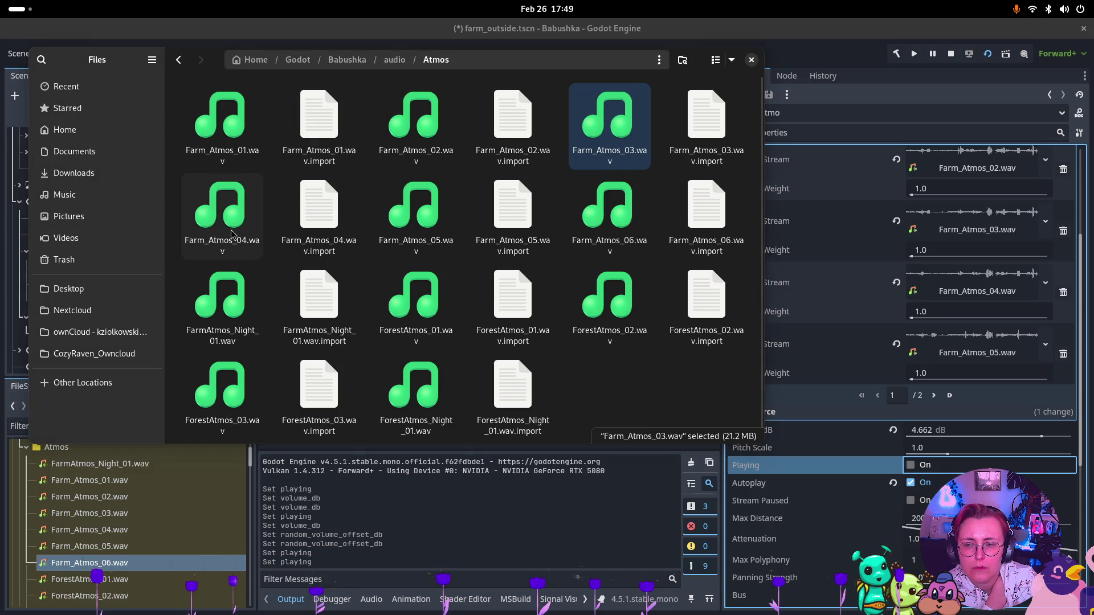
Preview Farm_Atmos_04.wav and Farm_Atmos_05.wav, then close Files to return to Godot
{"action": "left_click", "coordinate": [230, 230]}
{"action": "key", "text": "space"}
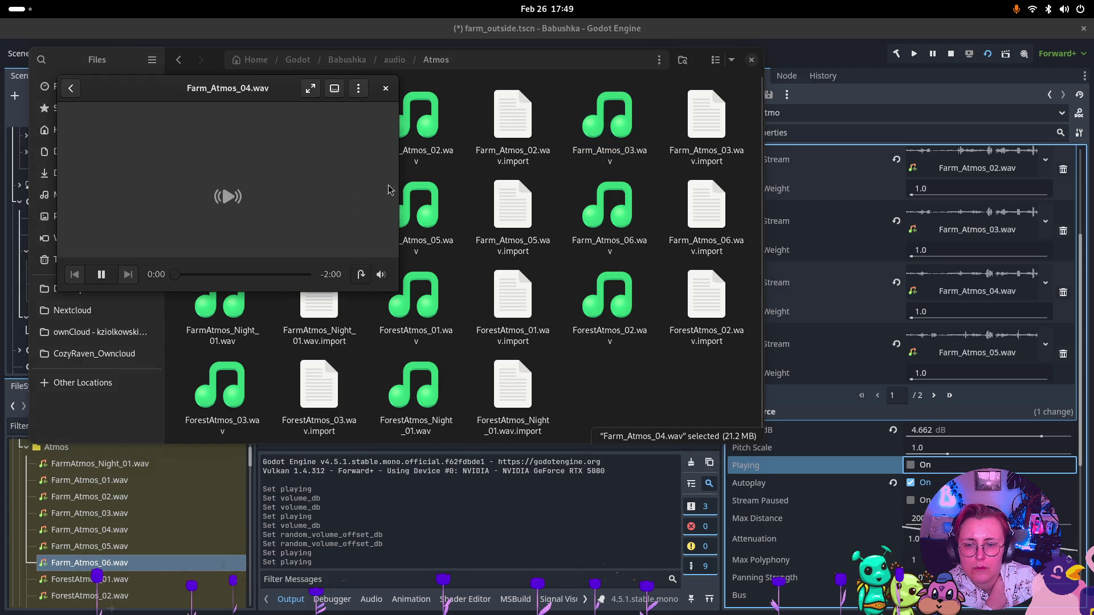
{"action": "left_click", "coordinate": [385, 90]}
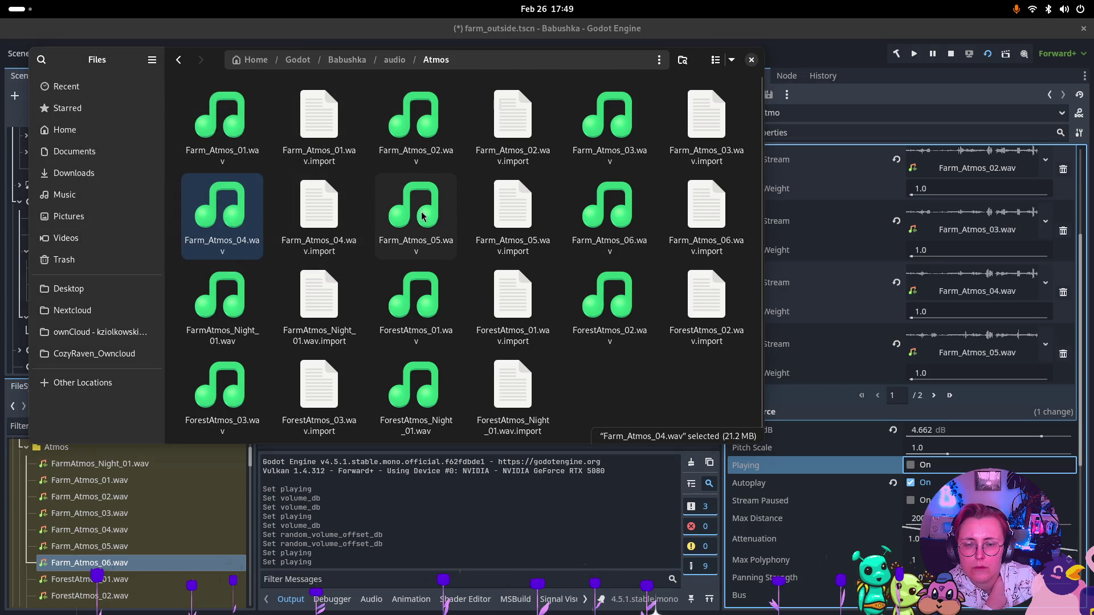
{"action": "left_click", "coordinate": [424, 216]}
{"action": "key", "text": "space"}
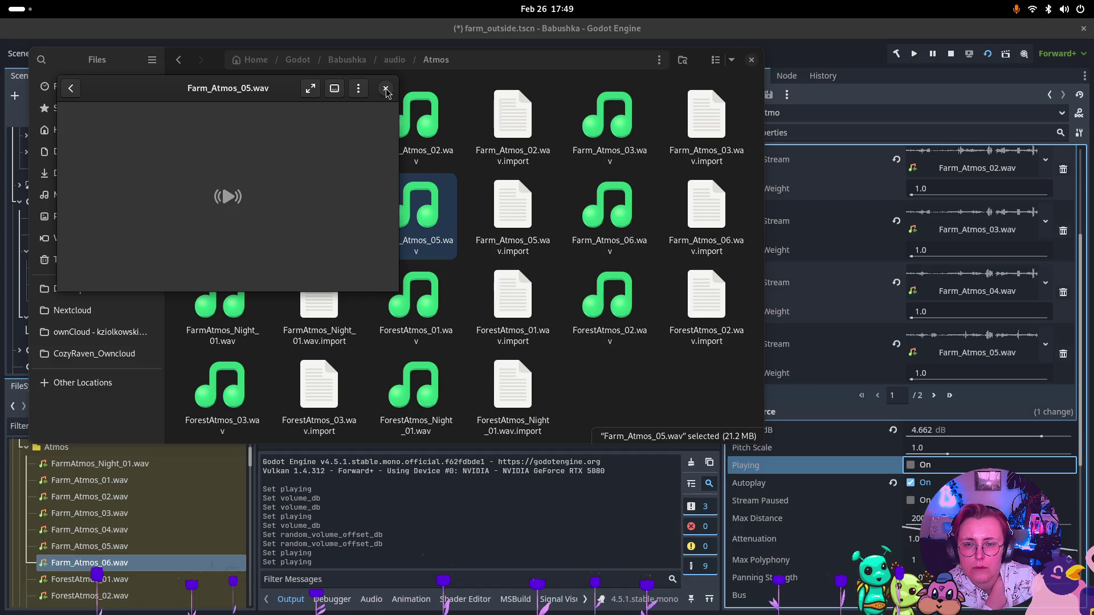
{"action": "left_click", "coordinate": [385, 90]}
{"action": "left_click", "coordinate": [752, 60]}
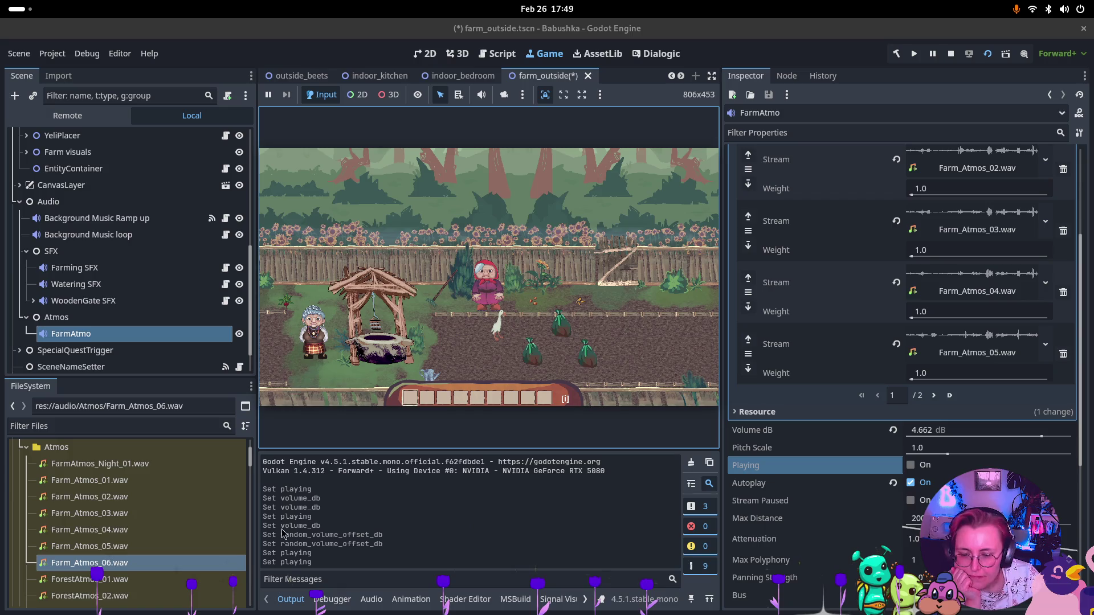
Raise the Master bus fader to about 0 dB and rerun the farm scene
{"action": "left_click", "coordinate": [371, 599]}
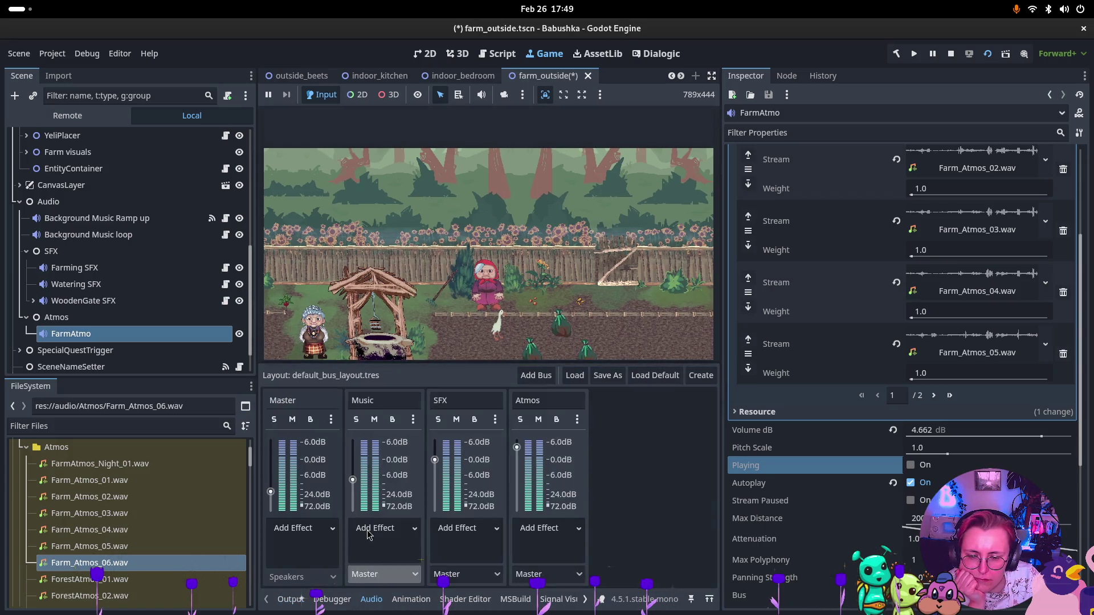
{"action": "left_click_drag", "start_coordinate": [270, 468], "coordinate": [270, 462]}
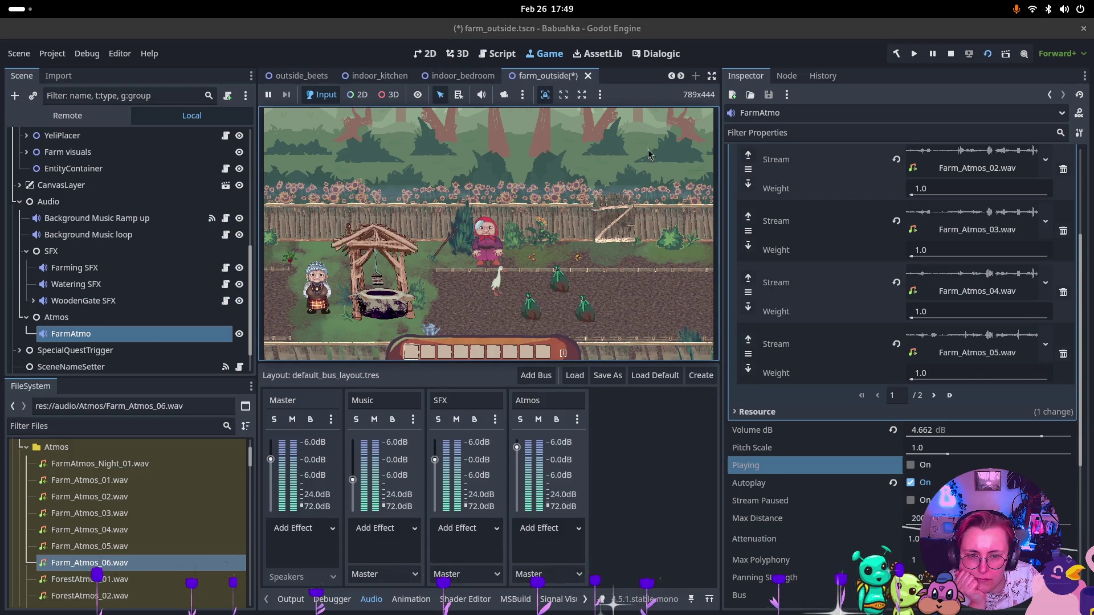
{"action": "left_click", "coordinate": [949, 57]}
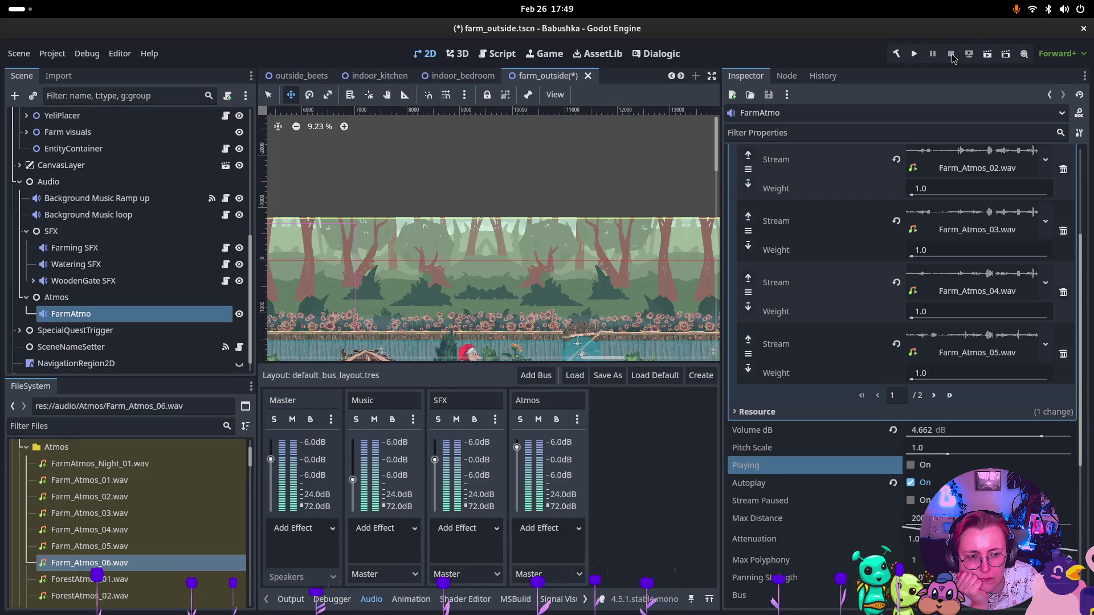
{"action": "left_click", "coordinate": [987, 53]}
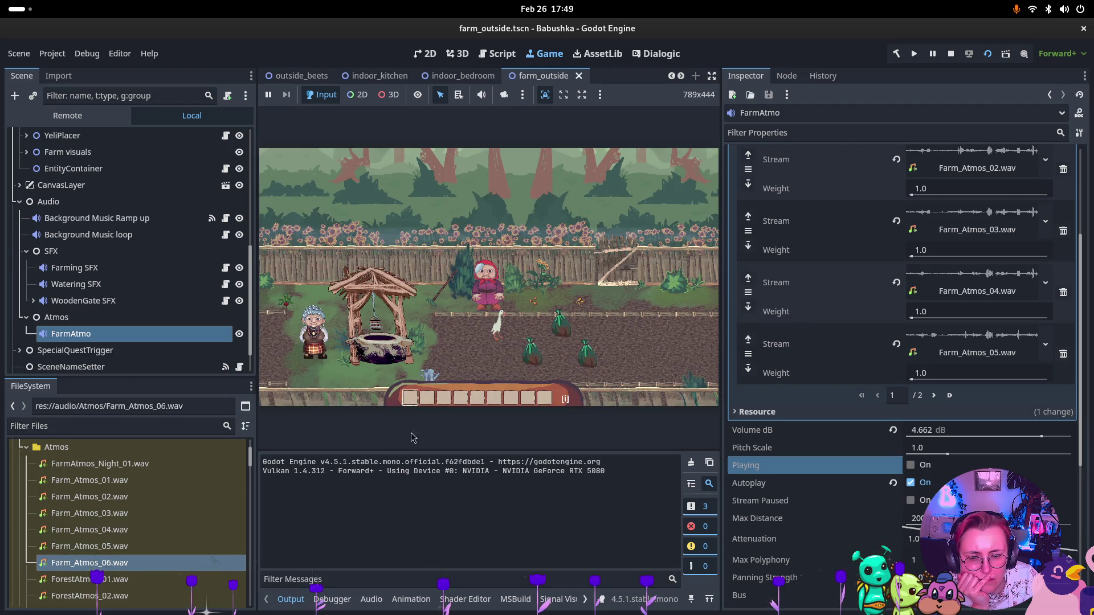
With the Audio mixer shown, set FarmAtmo's Volume dB to 9.567
{"action": "scroll", "coordinate": [834, 334], "scroll_direction": "up", "scroll_amount": 4}
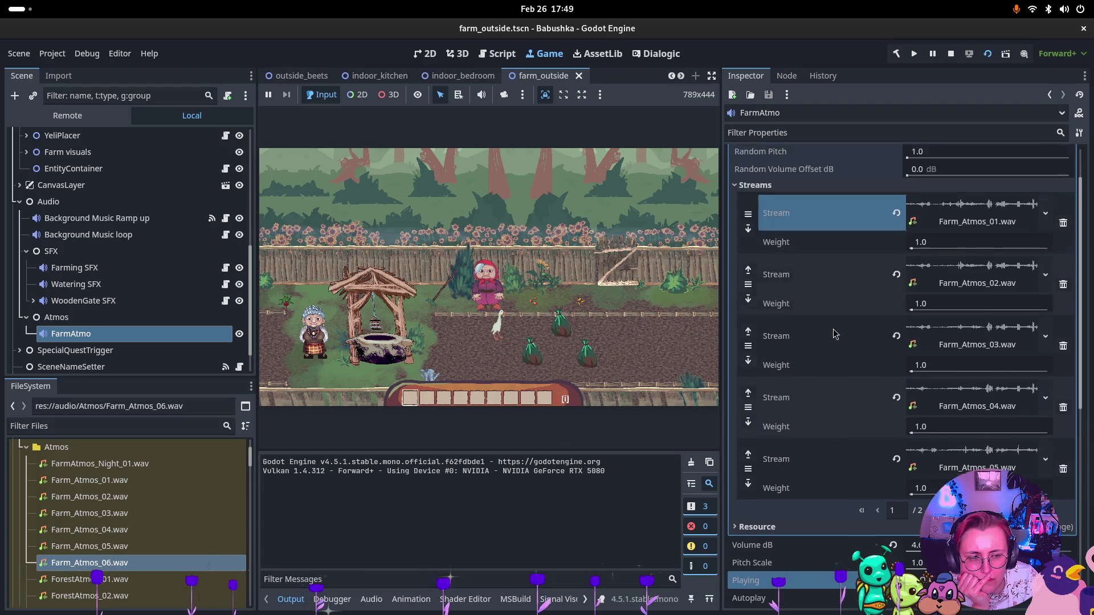
{"action": "scroll", "coordinate": [835, 333], "scroll_direction": "down", "scroll_amount": 1}
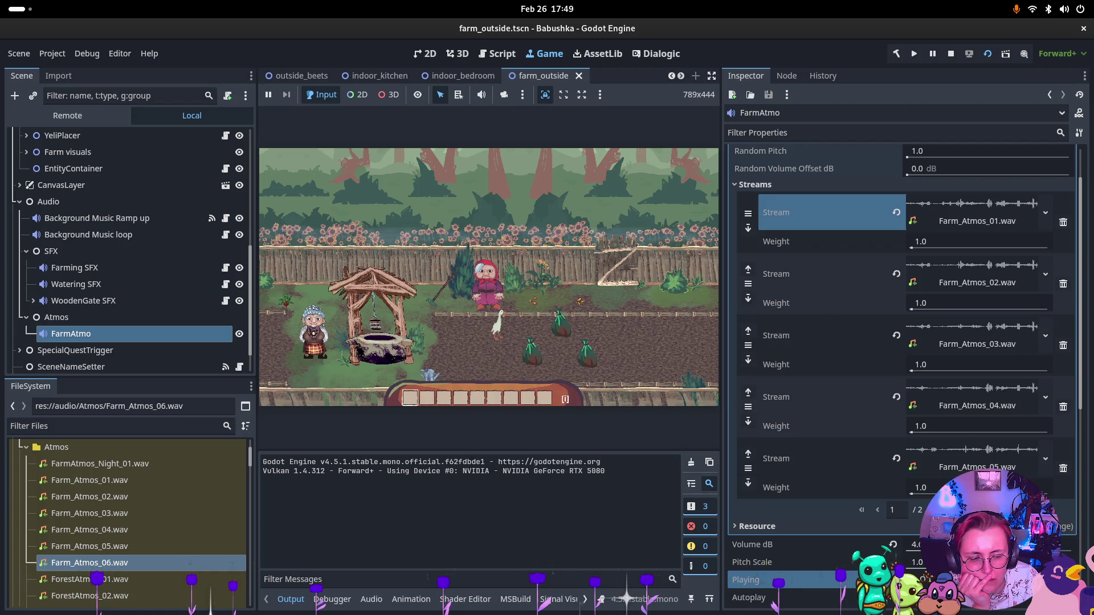
{"action": "left_click", "coordinate": [371, 599]}
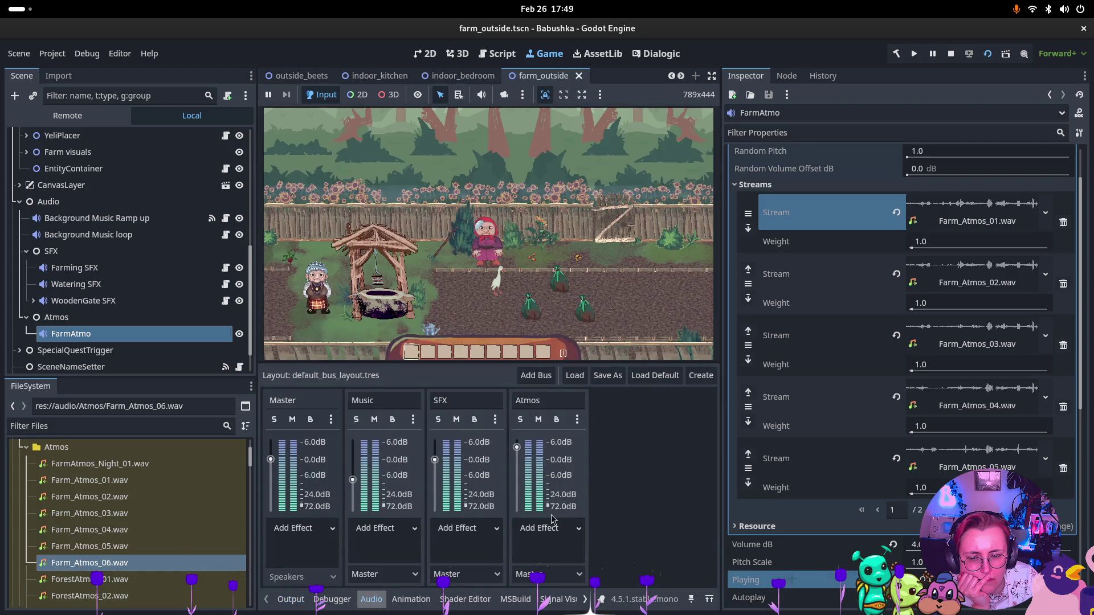
{"action": "left_click_drag", "start_coordinate": [923, 544], "coordinate": [929, 545]}
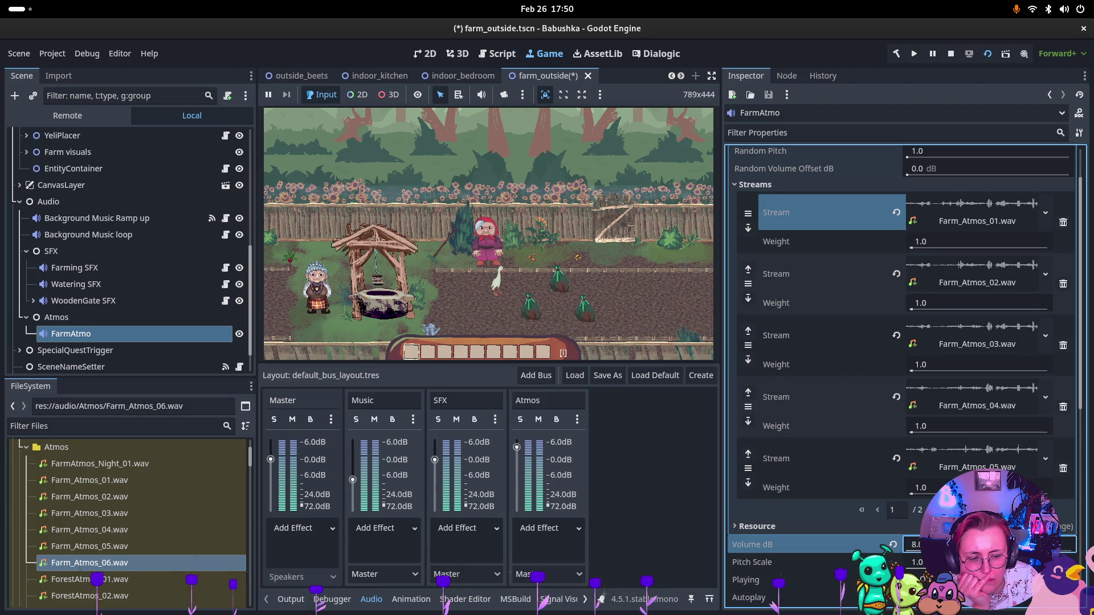
{"action": "left_click_drag", "start_coordinate": [923, 544], "coordinate": [923, 545]}
{"action": "scroll", "coordinate": [864, 343], "scroll_direction": "up", "scroll_amount": 2}
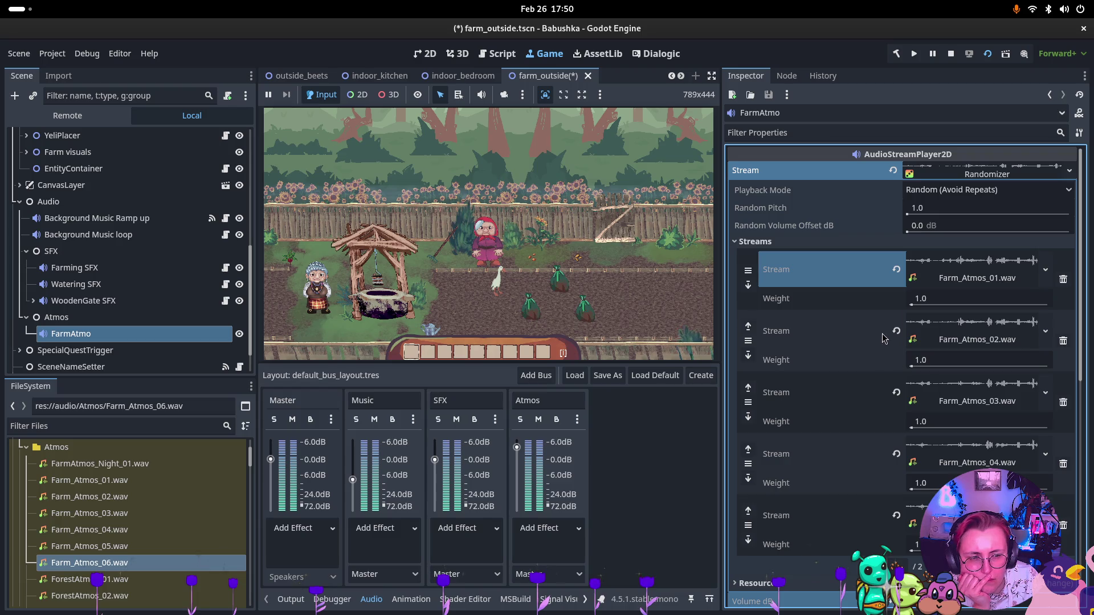
{"action": "scroll", "coordinate": [889, 342], "scroll_direction": "down", "scroll_amount": 5}
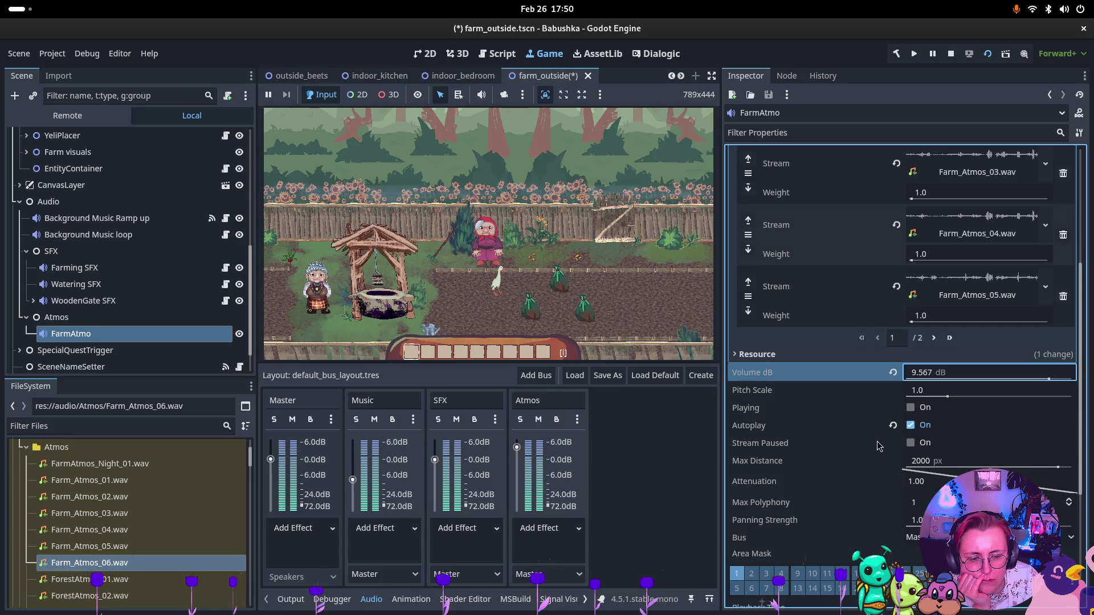
{"action": "scroll", "coordinate": [883, 446], "scroll_direction": "down", "scroll_amount": 3}
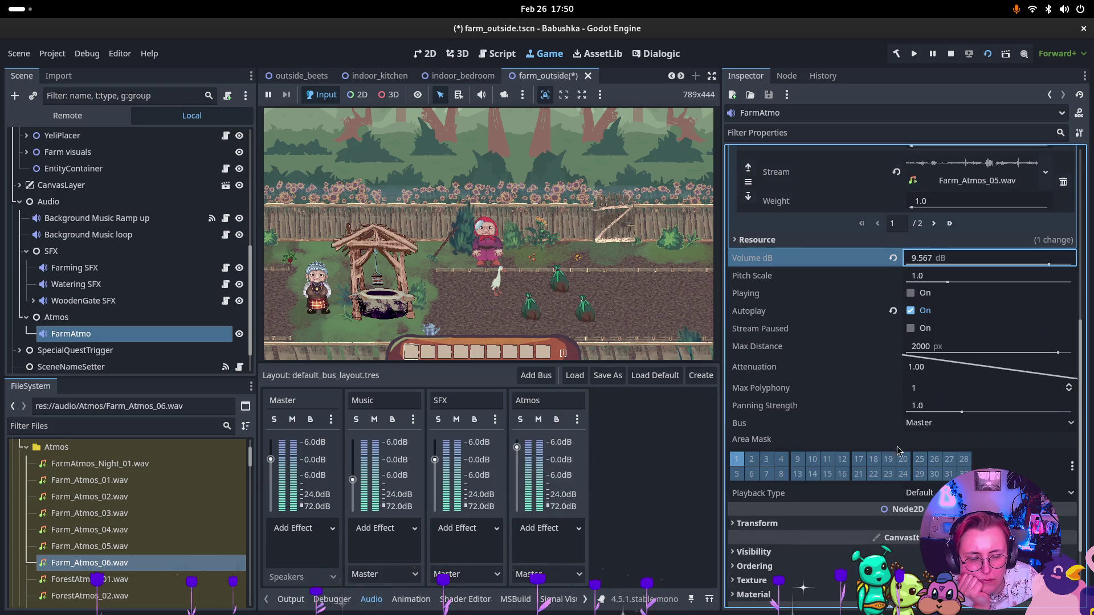
Route FarmAtmo to the Atmos bus, set Playback Type to Stream, and tick Playing
{"action": "left_click", "coordinate": [951, 425]}
{"action": "left_click", "coordinate": [940, 471]}
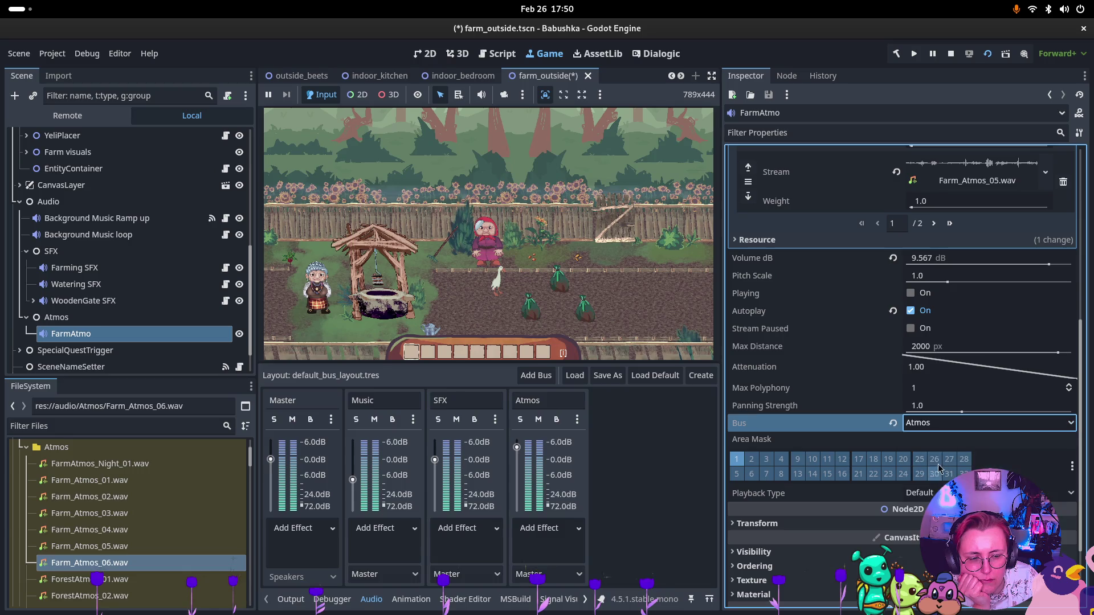
{"action": "left_click", "coordinate": [928, 493]}
{"action": "left_click", "coordinate": [928, 525]}
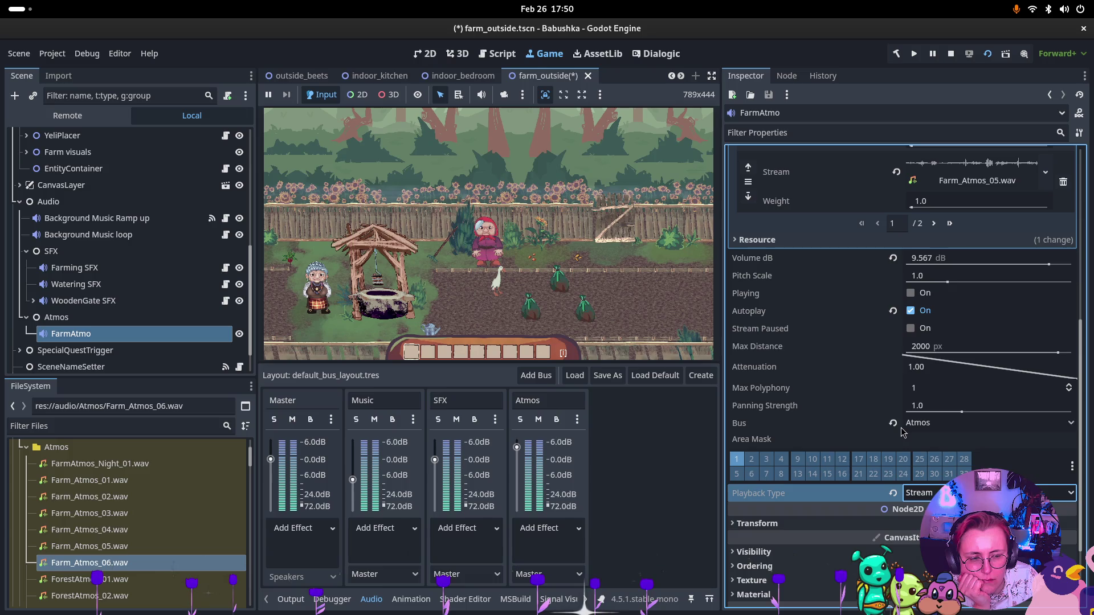
{"action": "left_click", "coordinate": [909, 293]}
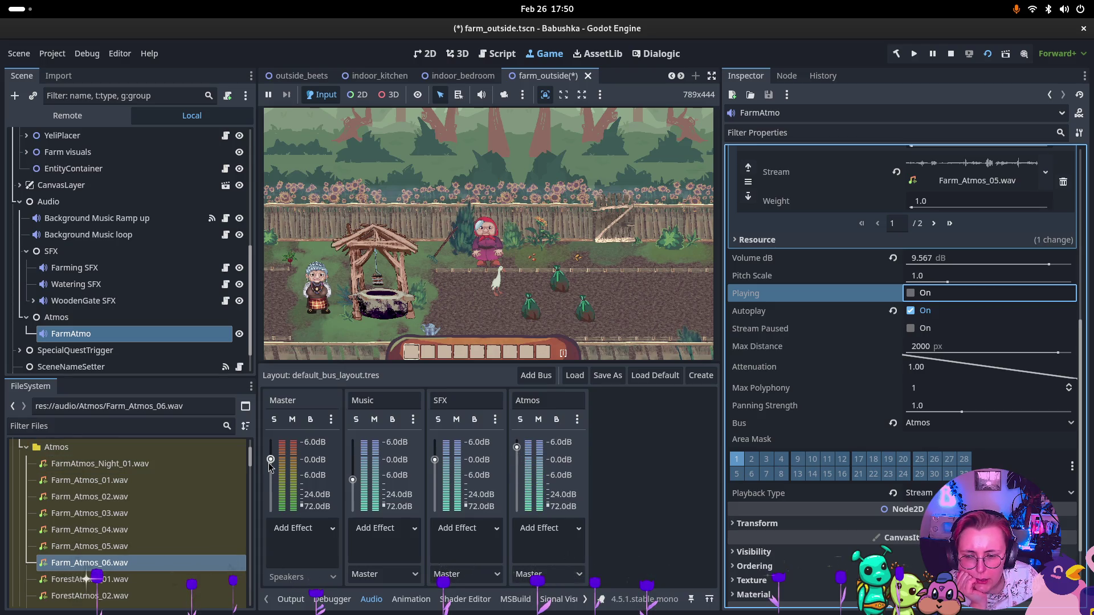
Lower Master and Atmos to about -6 dB, reset FarmAtmo's volume to 0 dB, and replay
{"action": "left_click_drag", "start_coordinate": [270, 467], "coordinate": [270, 474]}
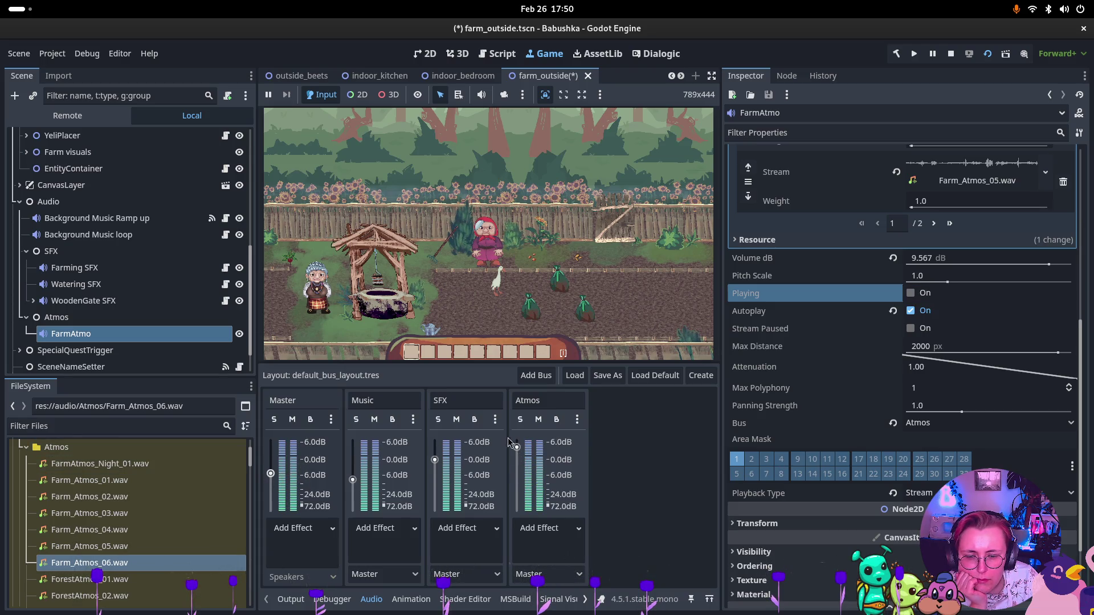
{"action": "left_click_drag", "start_coordinate": [516, 447], "coordinate": [516, 472]}
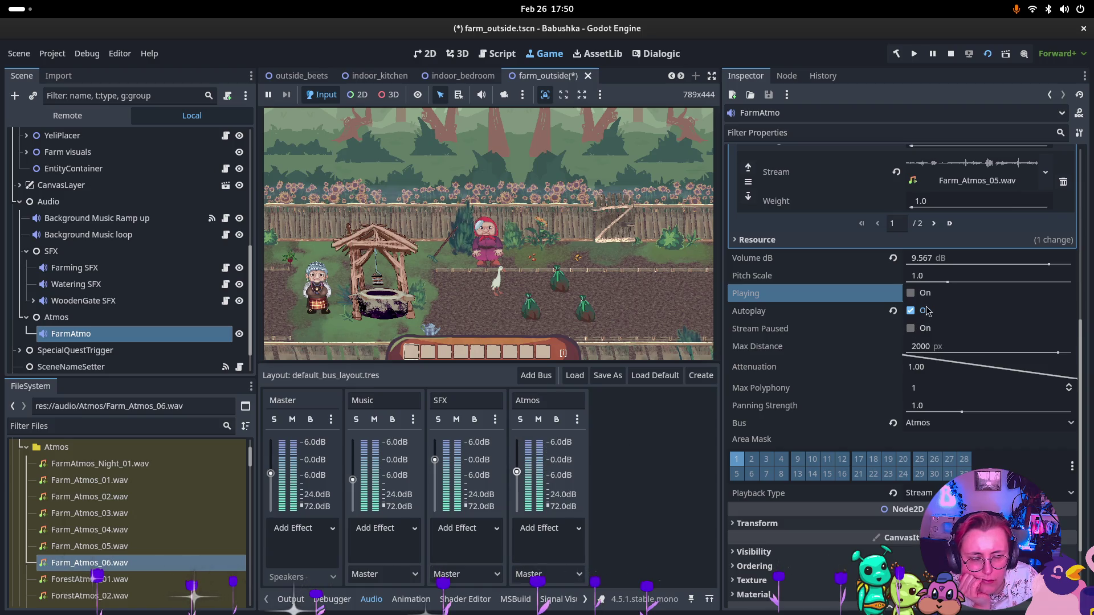
{"action": "left_click_drag", "start_coordinate": [1048, 263], "coordinate": [1046, 263]}
{"action": "left_click", "coordinate": [892, 258]}
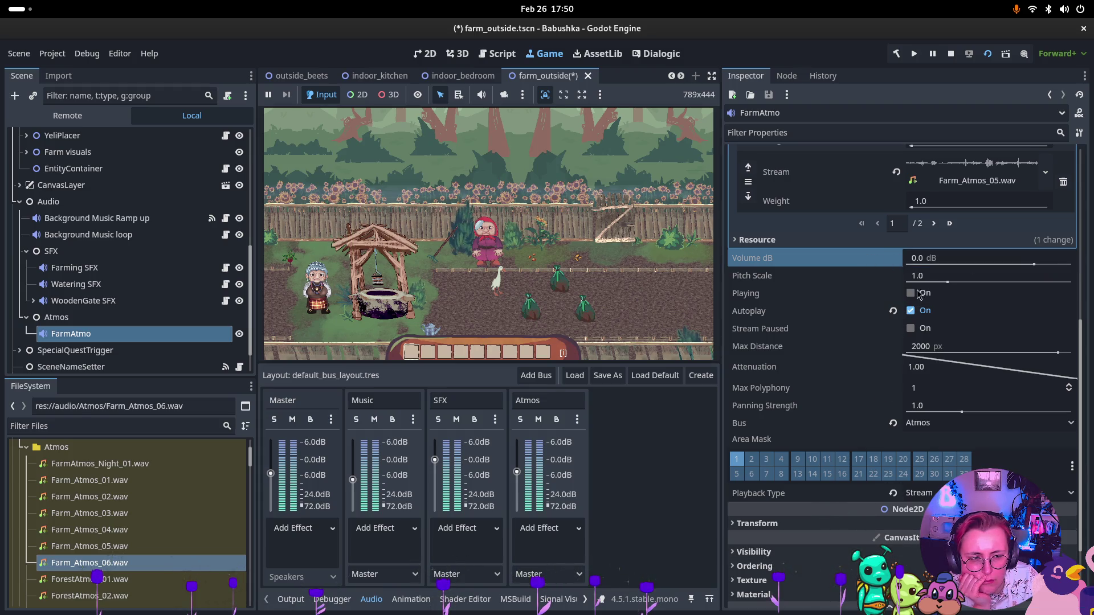
{"action": "left_click", "coordinate": [911, 293]}
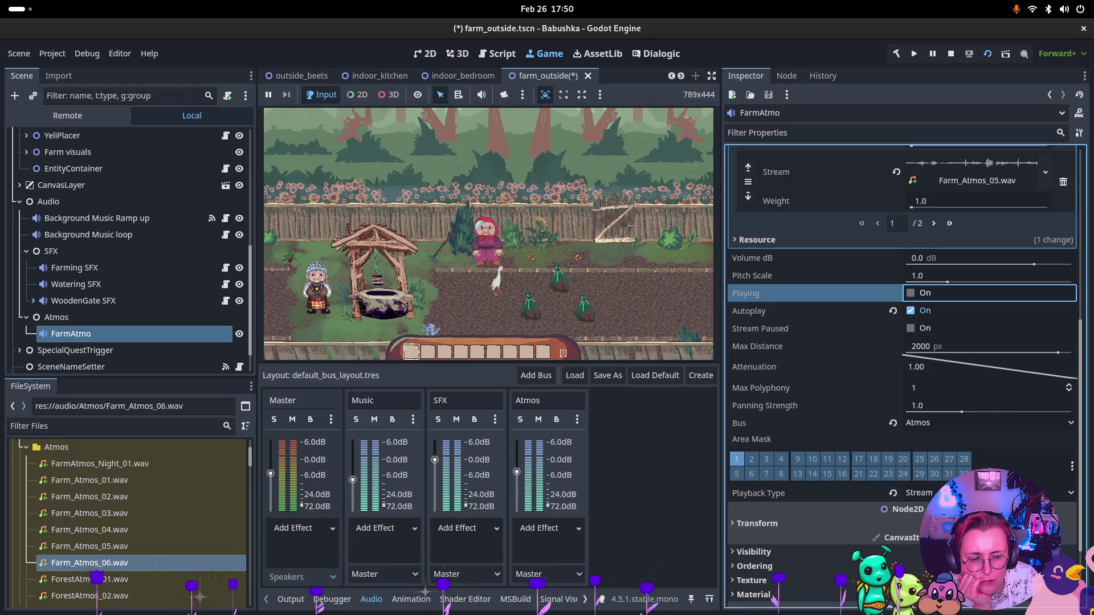
Turn the Master bus down to -17.7 dB
{"action": "scroll", "coordinate": [963, 331], "scroll_direction": "up", "scroll_amount": 6}
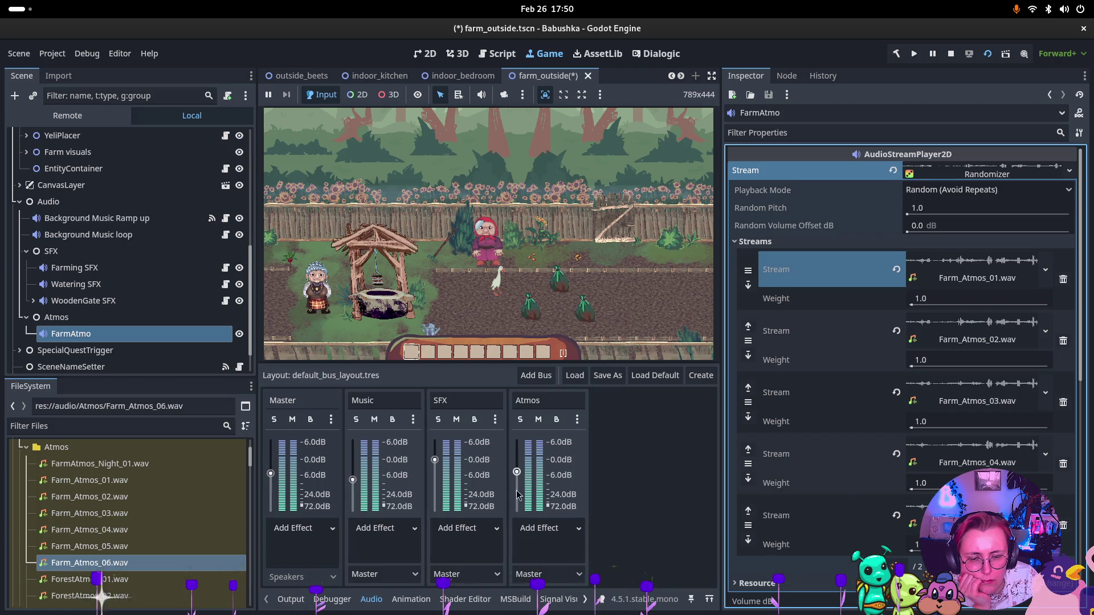
{"action": "left_click_drag", "start_coordinate": [273, 476], "coordinate": [273, 491]}
{"action": "scroll", "coordinate": [882, 410], "scroll_direction": "down", "scroll_amount": 5}
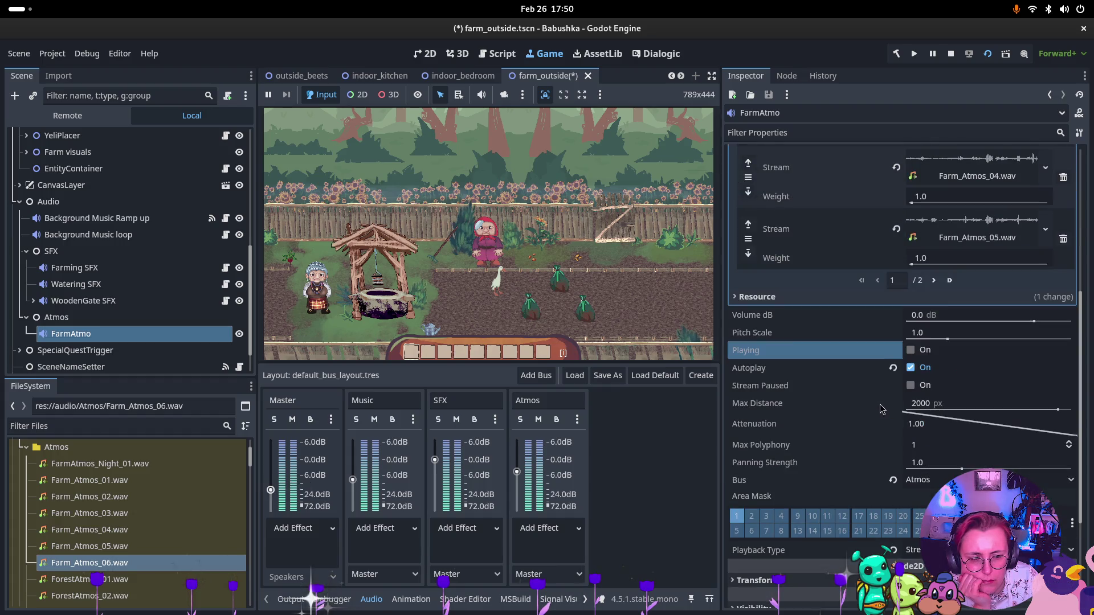
{"action": "scroll", "coordinate": [959, 458], "scroll_direction": "down", "scroll_amount": 1}
{"action": "scroll", "coordinate": [951, 459], "scroll_direction": "down", "scroll_amount": 1}
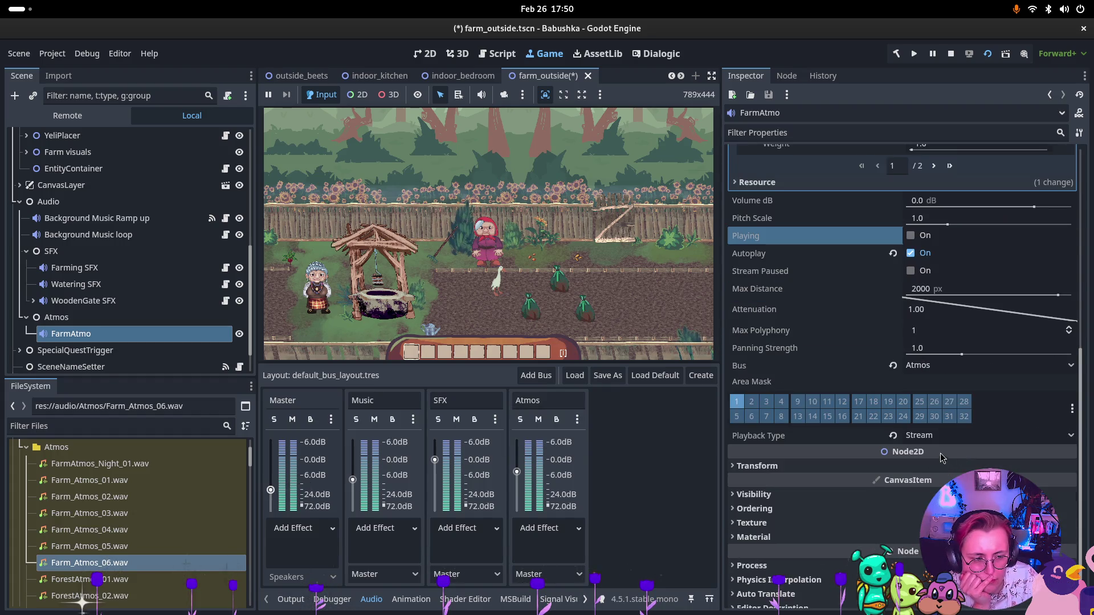
Keep Playback Type on Stream, restart FarmAtmo, and lower Atmos further and Master to -29.2 dB
{"action": "left_click", "coordinate": [931, 442]}
{"action": "left_click", "coordinate": [930, 442]}
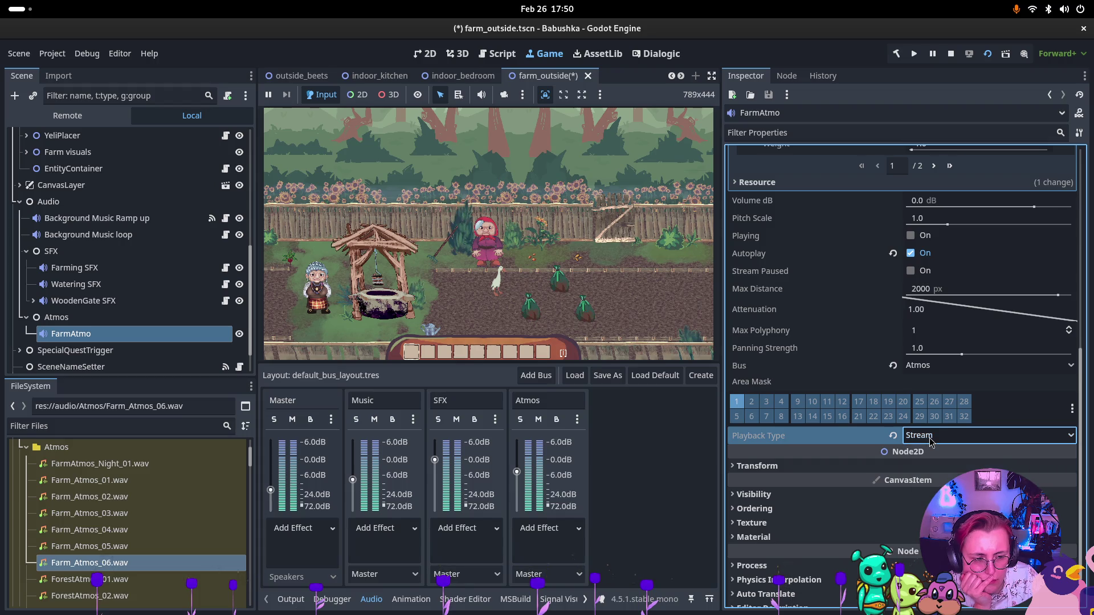
{"action": "scroll", "coordinate": [896, 319], "scroll_direction": "up", "scroll_amount": 2}
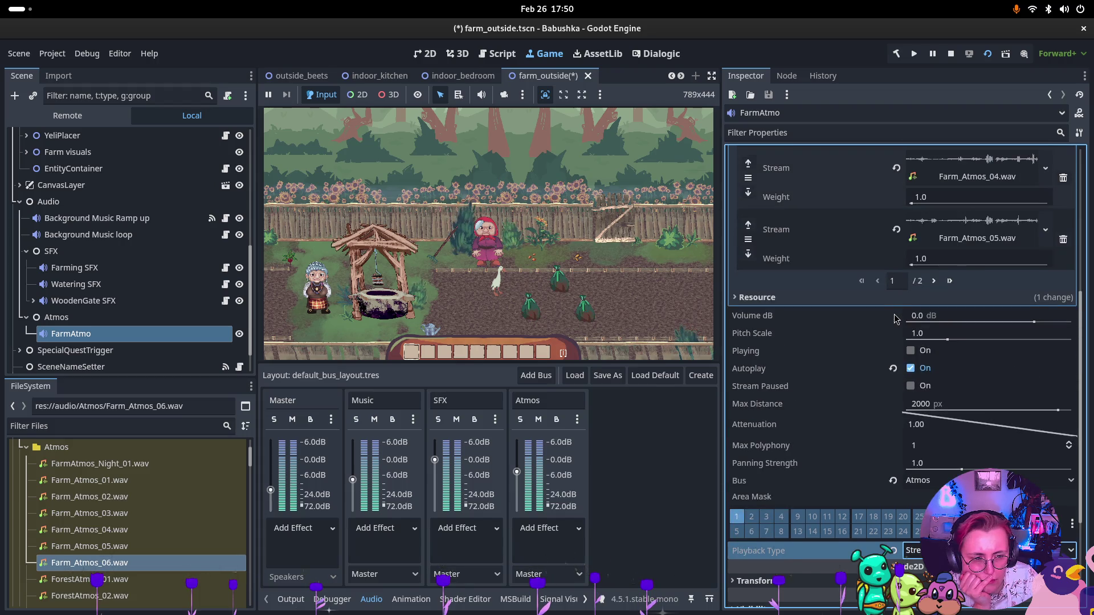
{"action": "left_click", "coordinate": [910, 351]}
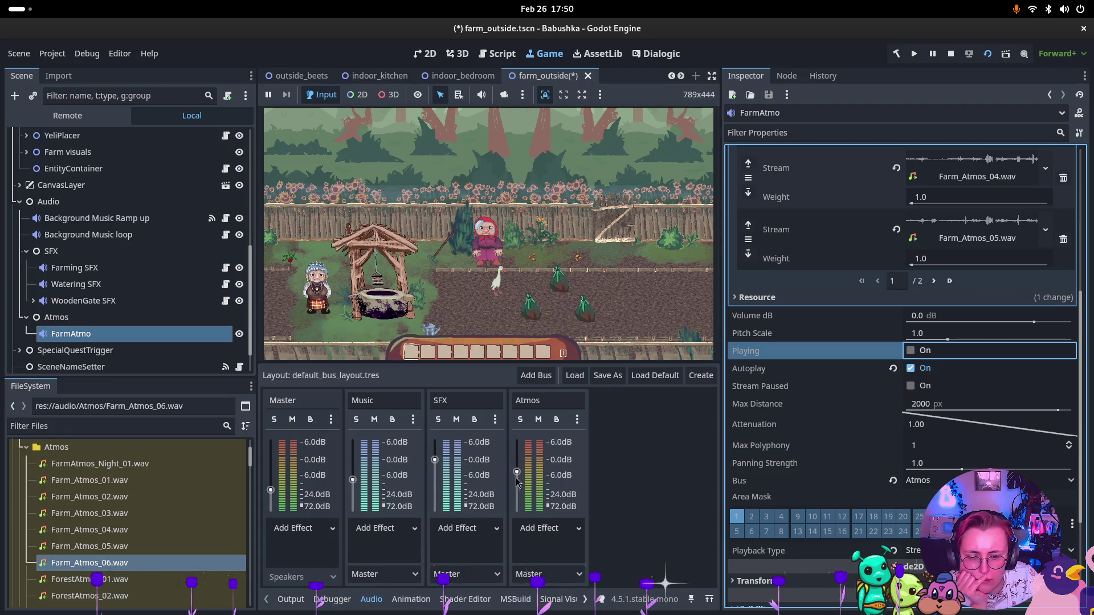
{"action": "left_click_drag", "start_coordinate": [516, 484], "coordinate": [516, 497]}
{"action": "left_click_drag", "start_coordinate": [271, 490], "coordinate": [271, 499]}
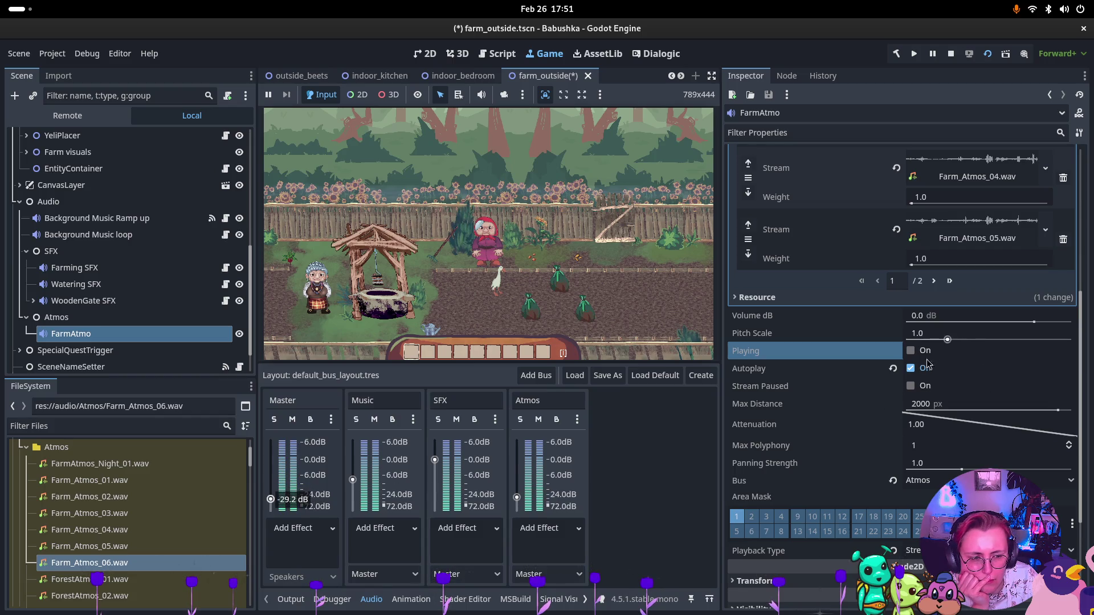